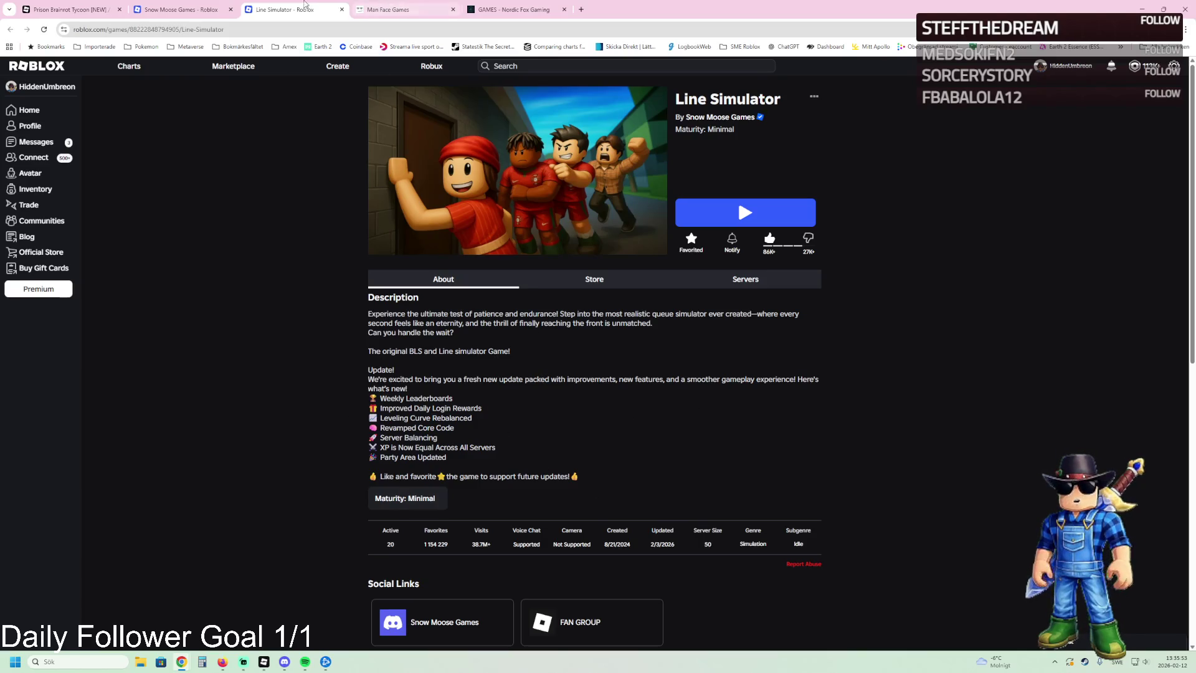
# Step: Switch to the Man Face Games site and scroll down to its Meet the Team section
pyautogui.click(388, 9)
pyautogui.scroll(-3, 414, 361)
pyautogui.scroll(-6, 374, 349)
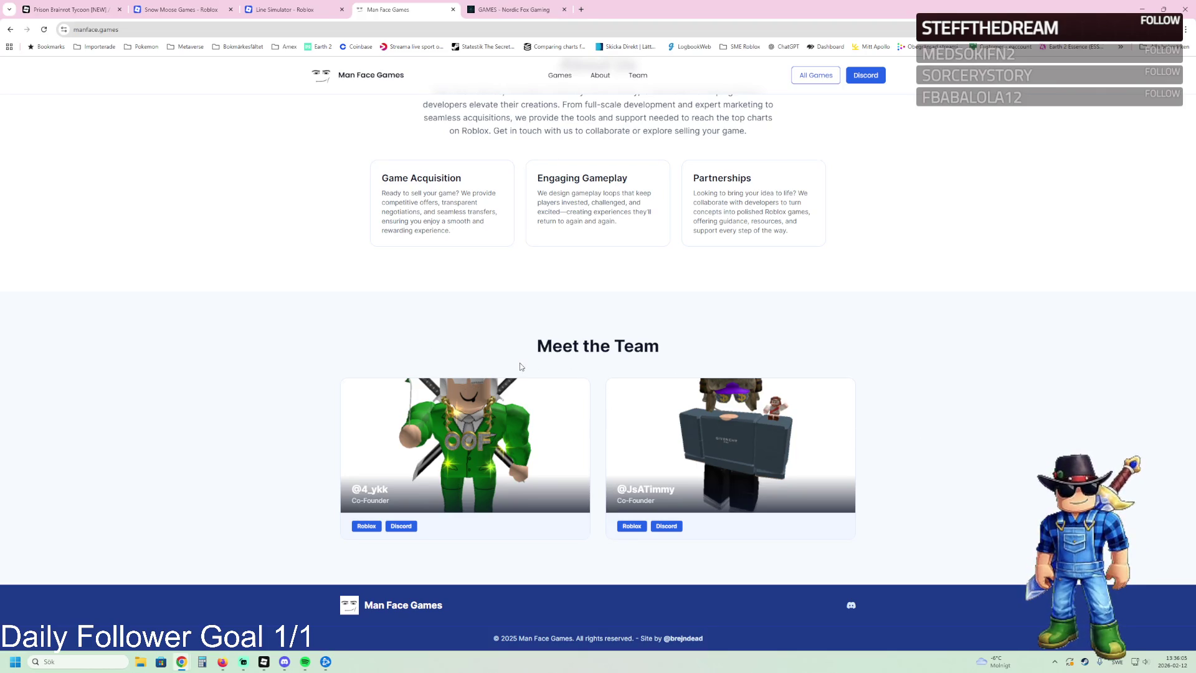
pyautogui.scroll(3, 563, 371)
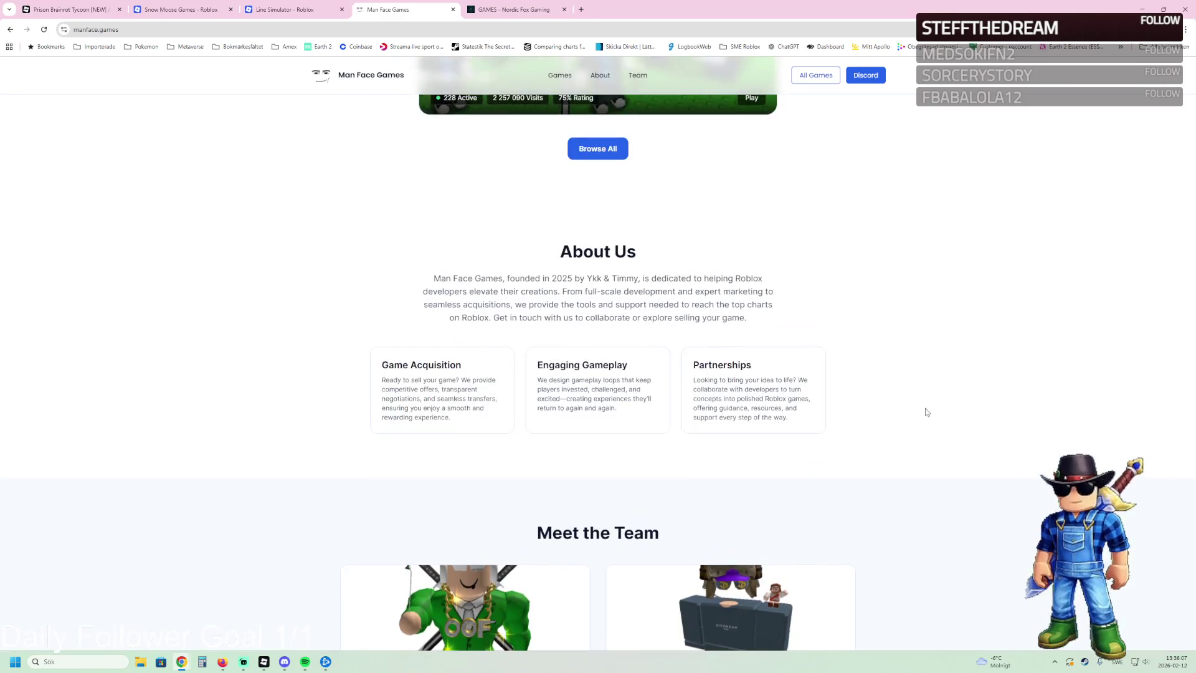
pyautogui.scroll(-1, 909, 411)
pyautogui.scroll(-1, 885, 414)
pyautogui.scroll(2, 846, 397)
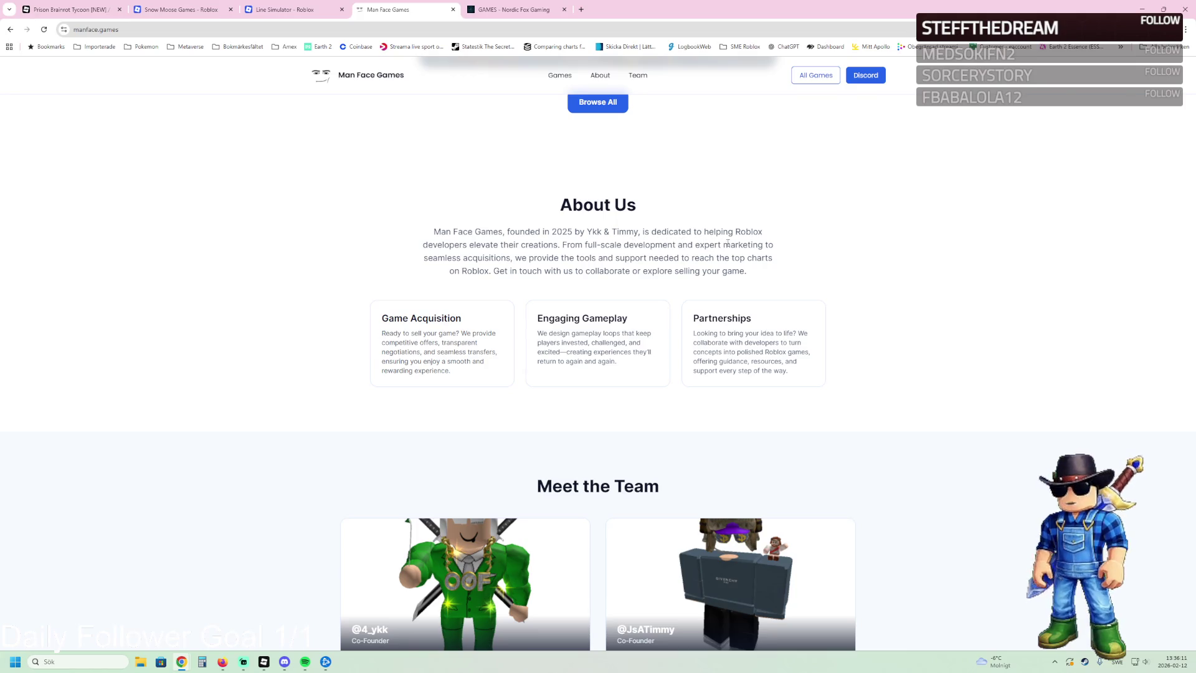
pyautogui.scroll(9, 924, 340)
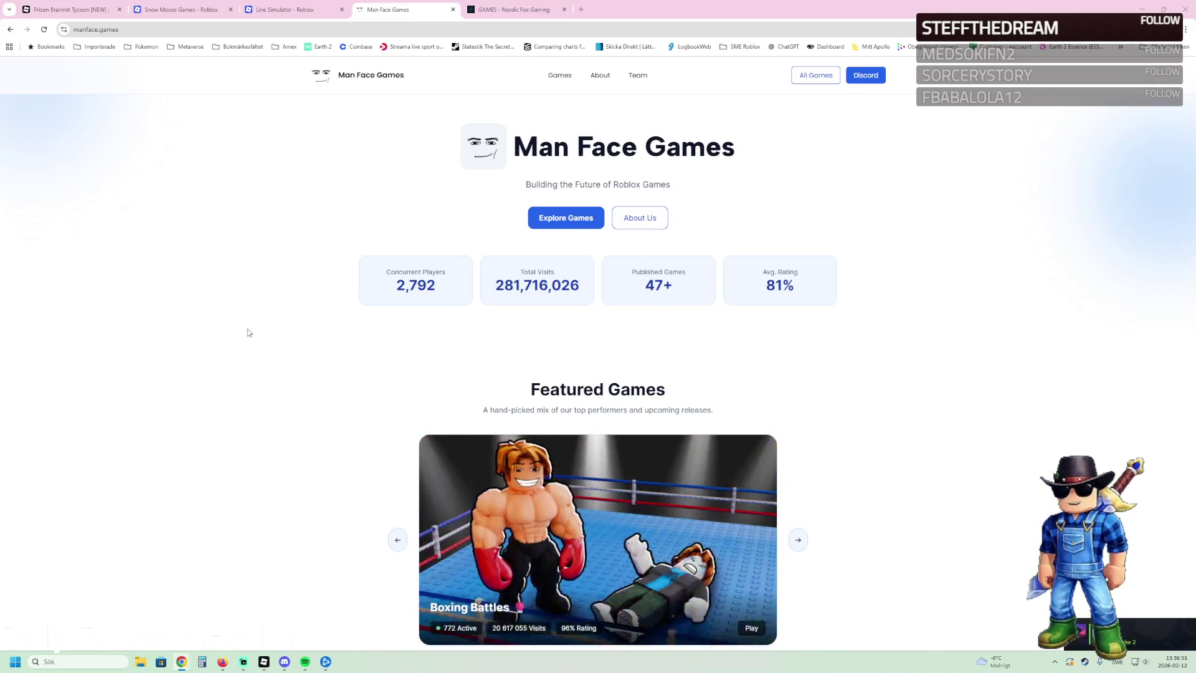
pyautogui.scroll(-4, 559, 320)
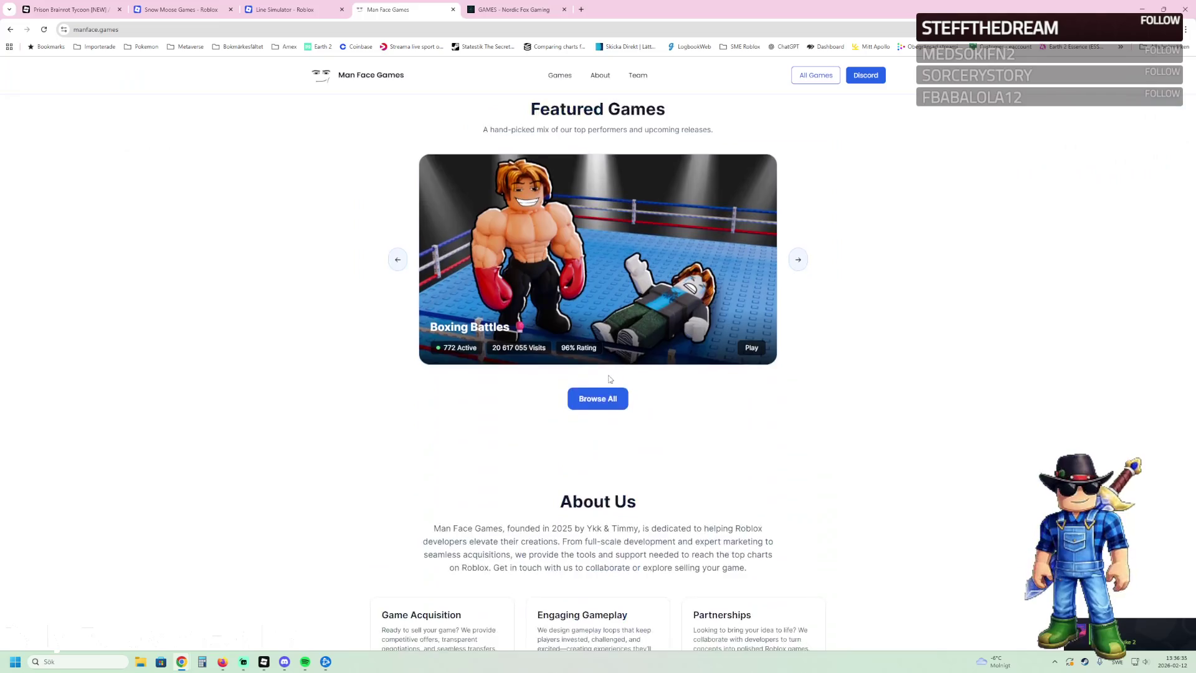
# Step: Jump to the studio's featured games slideshow via the Games link
pyautogui.click(559, 75)
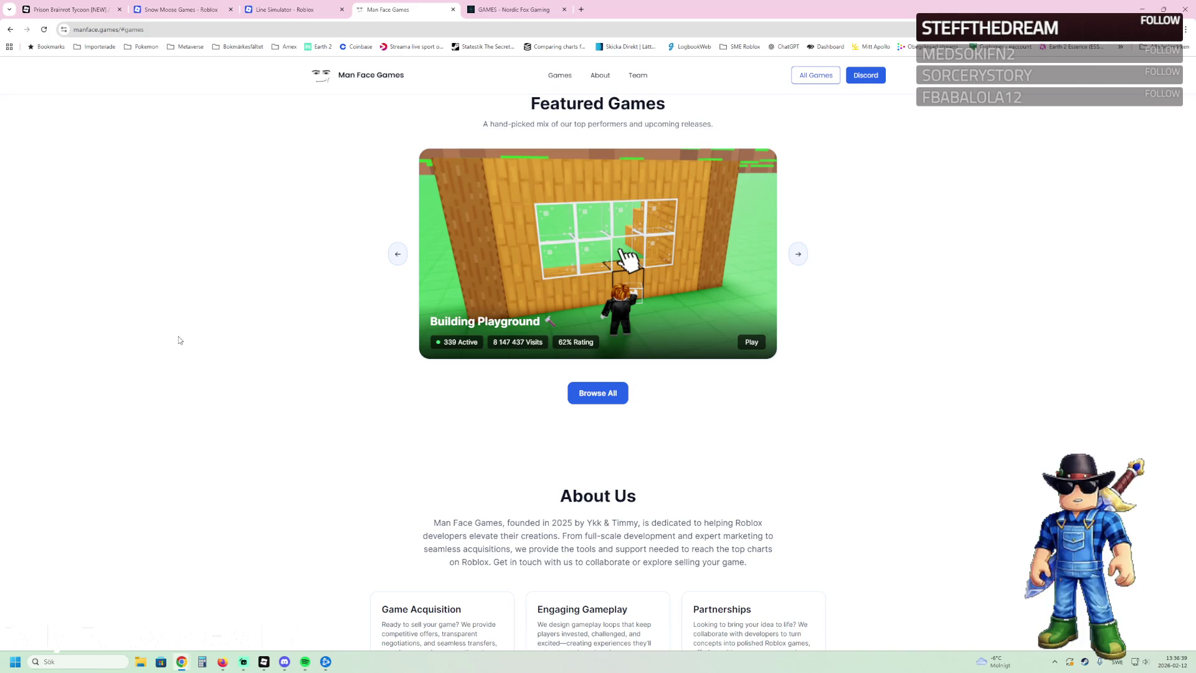
pyautogui.scroll(-5, 479, 177)
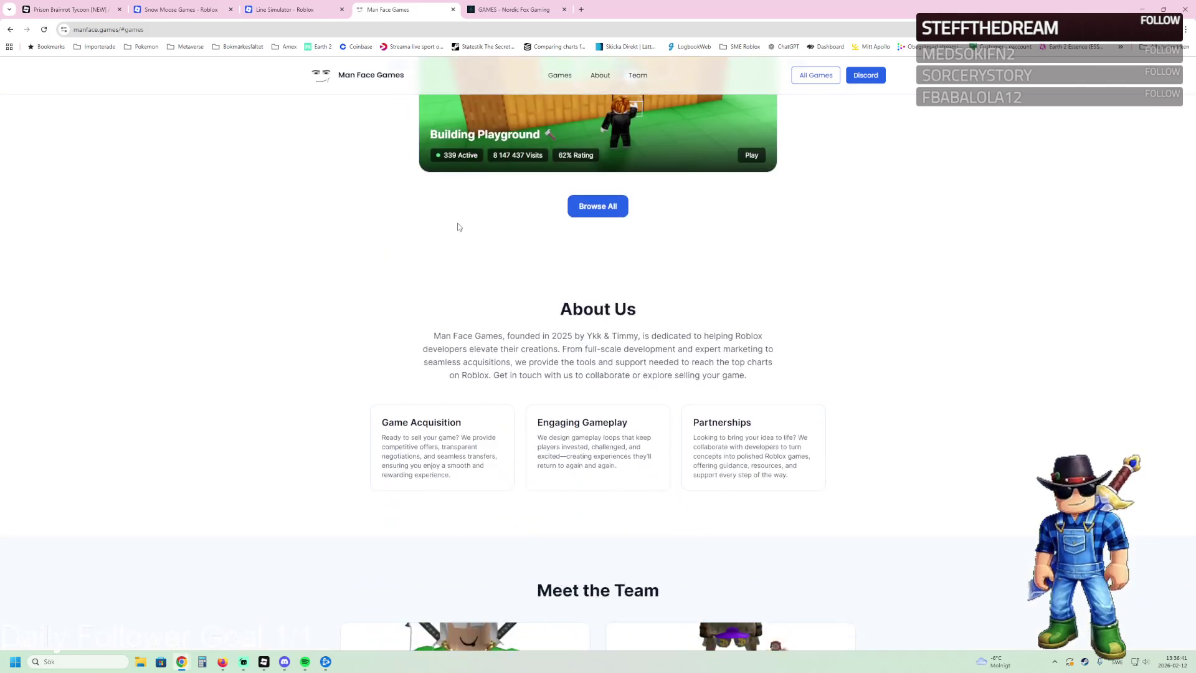
pyautogui.click(560, 75)
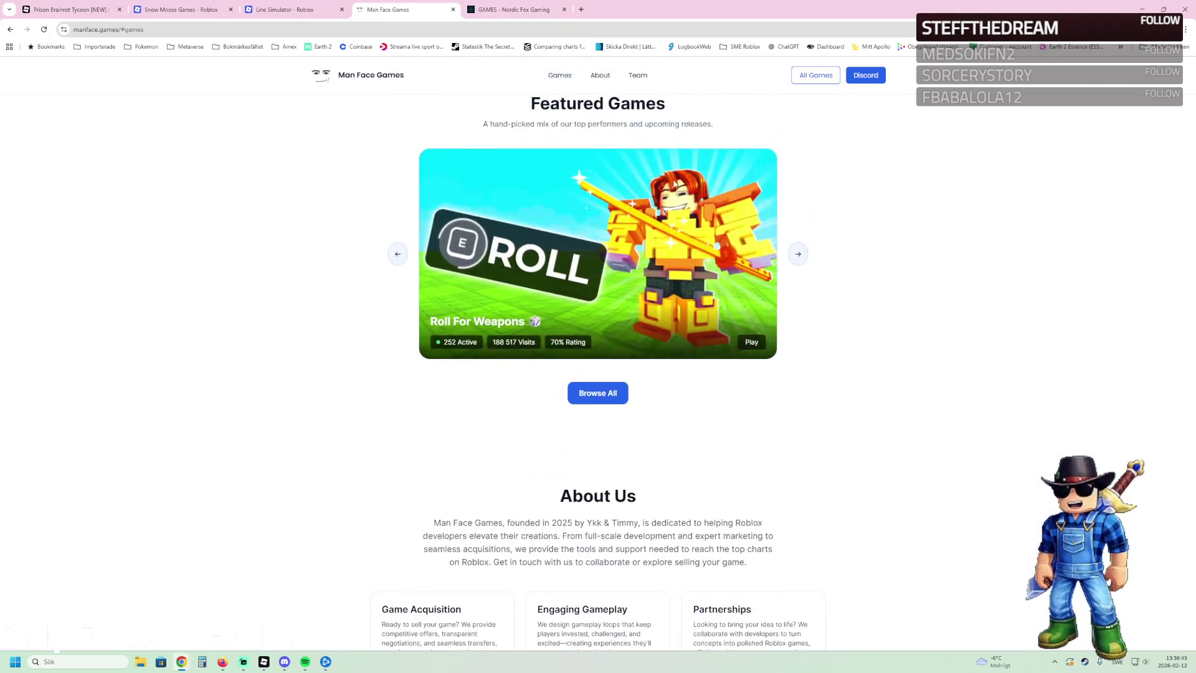
# Step: Advance the featured-games carousel four times, then open the All Games page
pyautogui.click(806, 256)
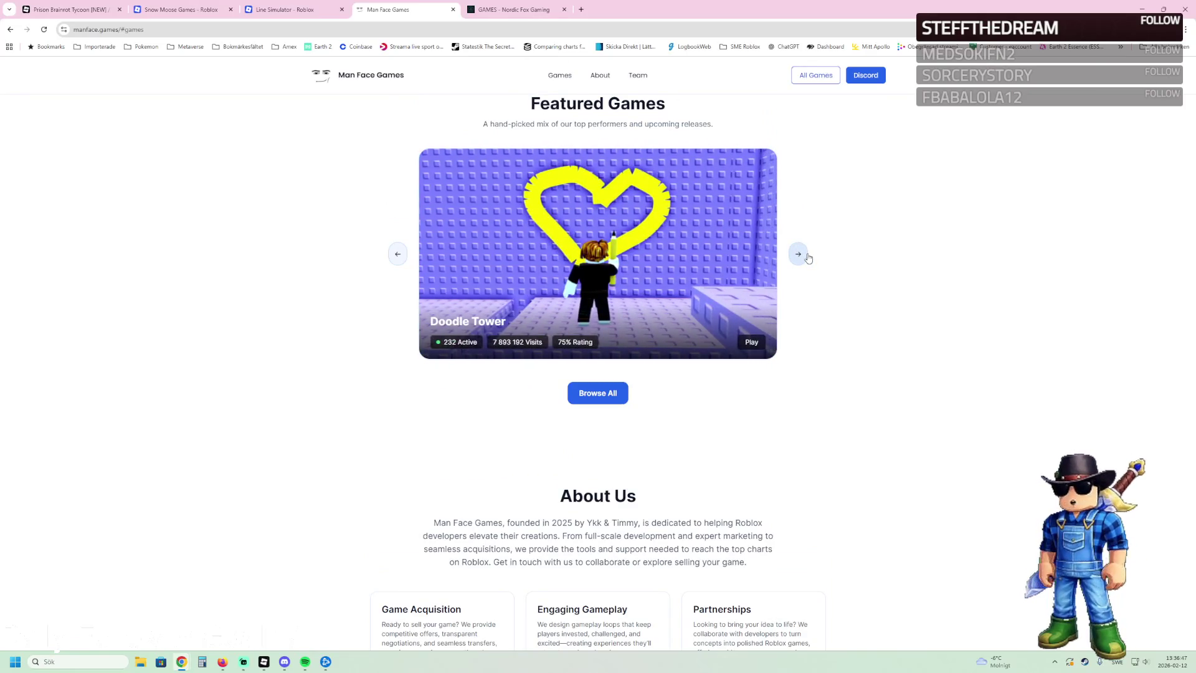
pyautogui.click(808, 258)
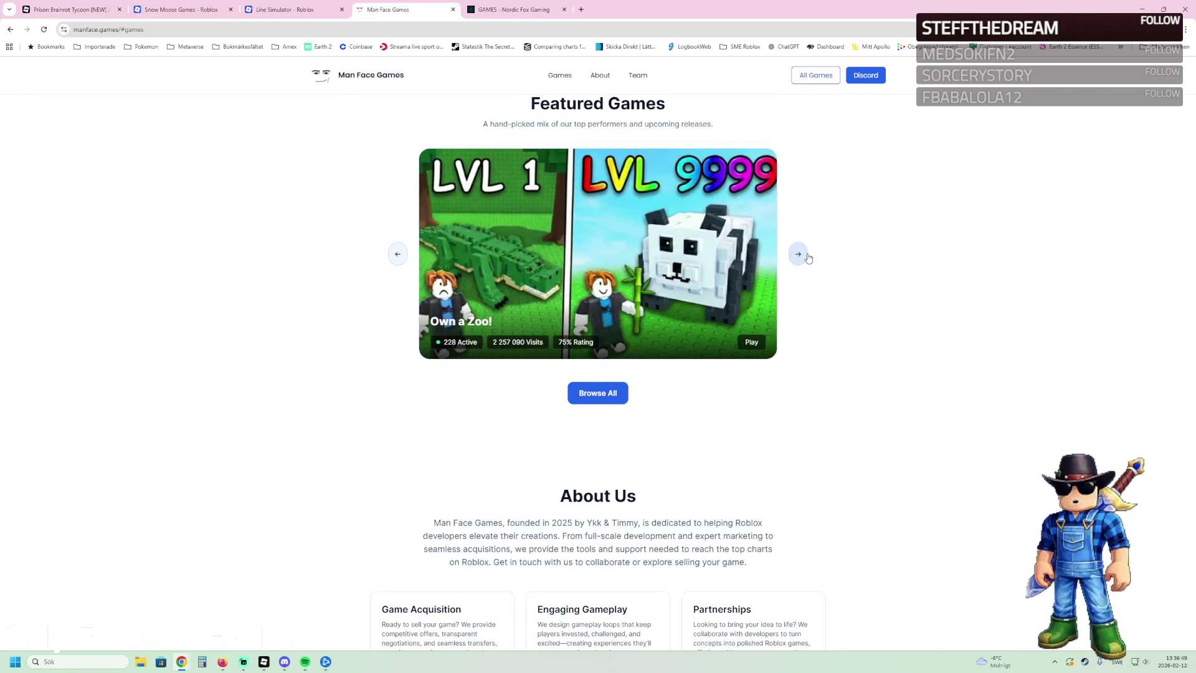
pyautogui.click(808, 258)
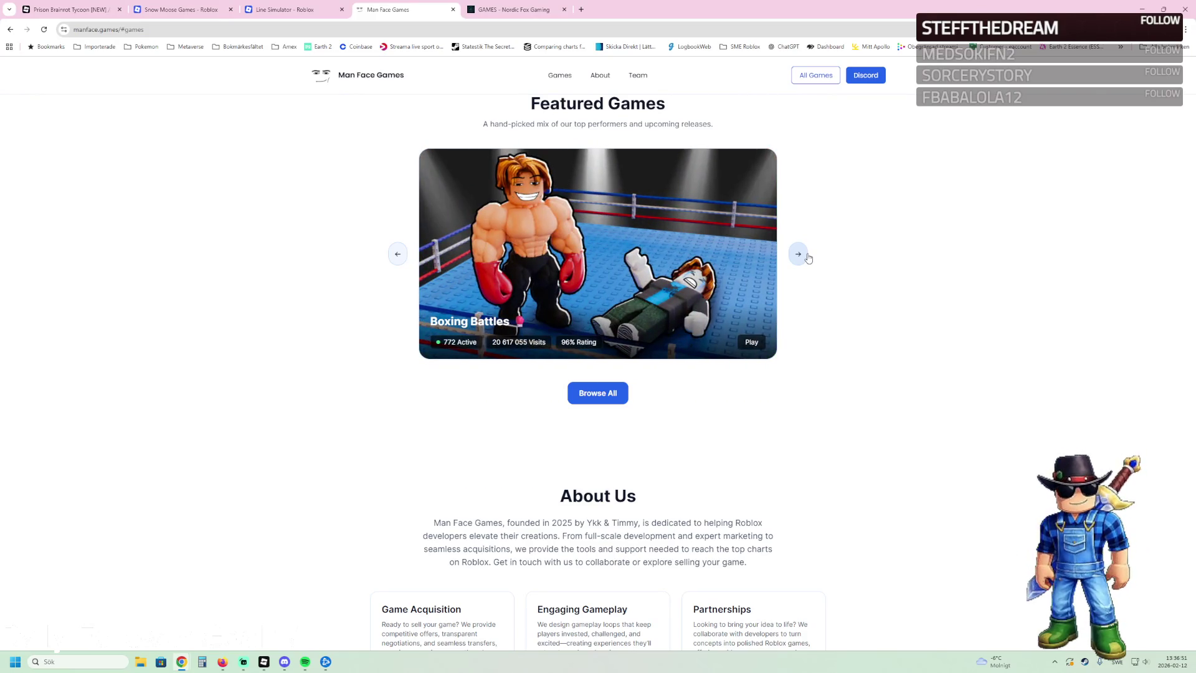
pyautogui.click(807, 258)
pyautogui.click(614, 393)
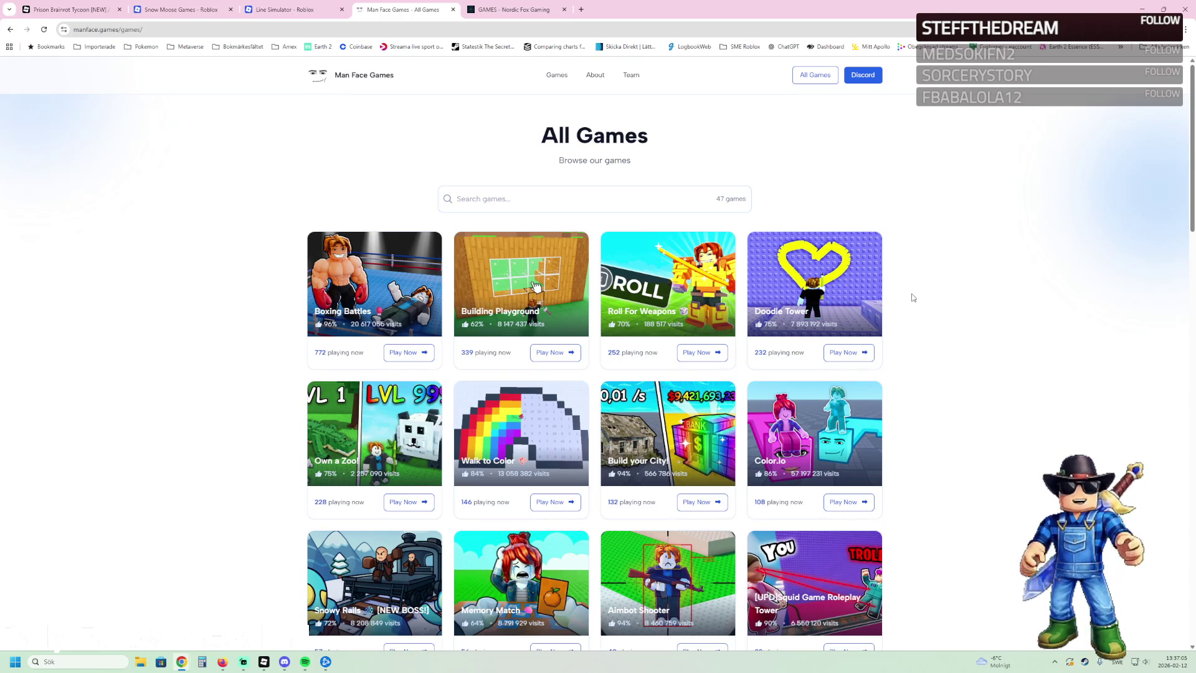
# Step: Browse the 47-game All Games grid and back to the top, then bring Roblox Studio forward
pyautogui.scroll(-2, 912, 297)
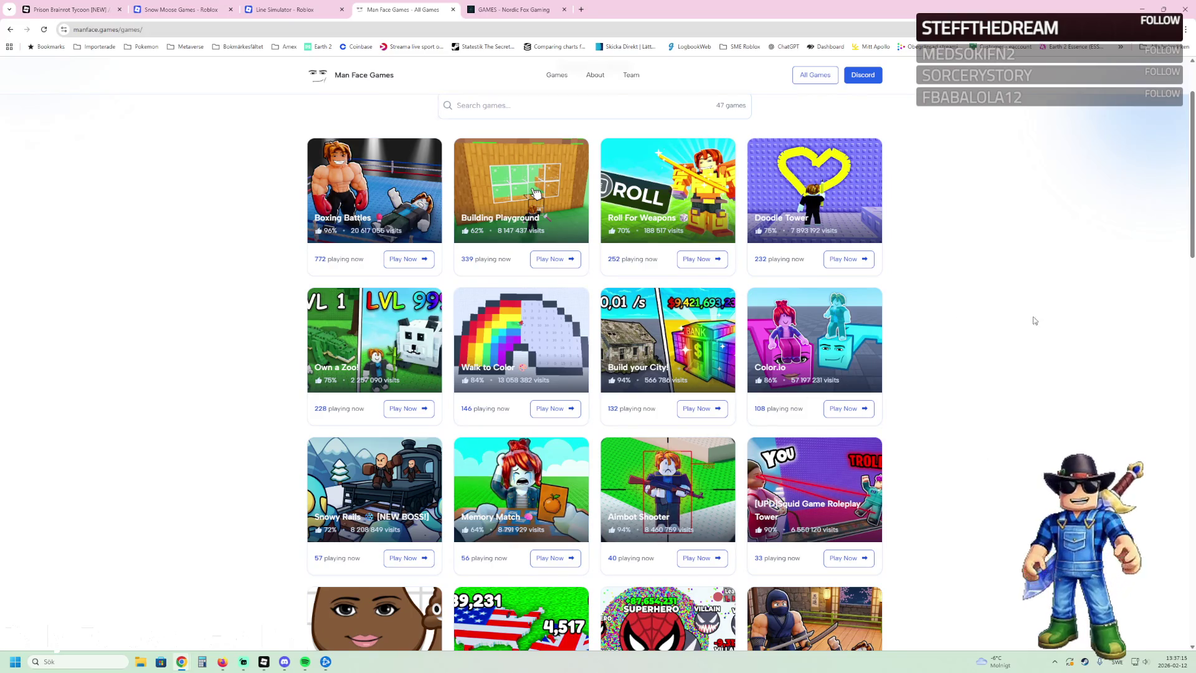
pyautogui.scroll(-2, 1009, 322)
pyautogui.scroll(-2, 1003, 340)
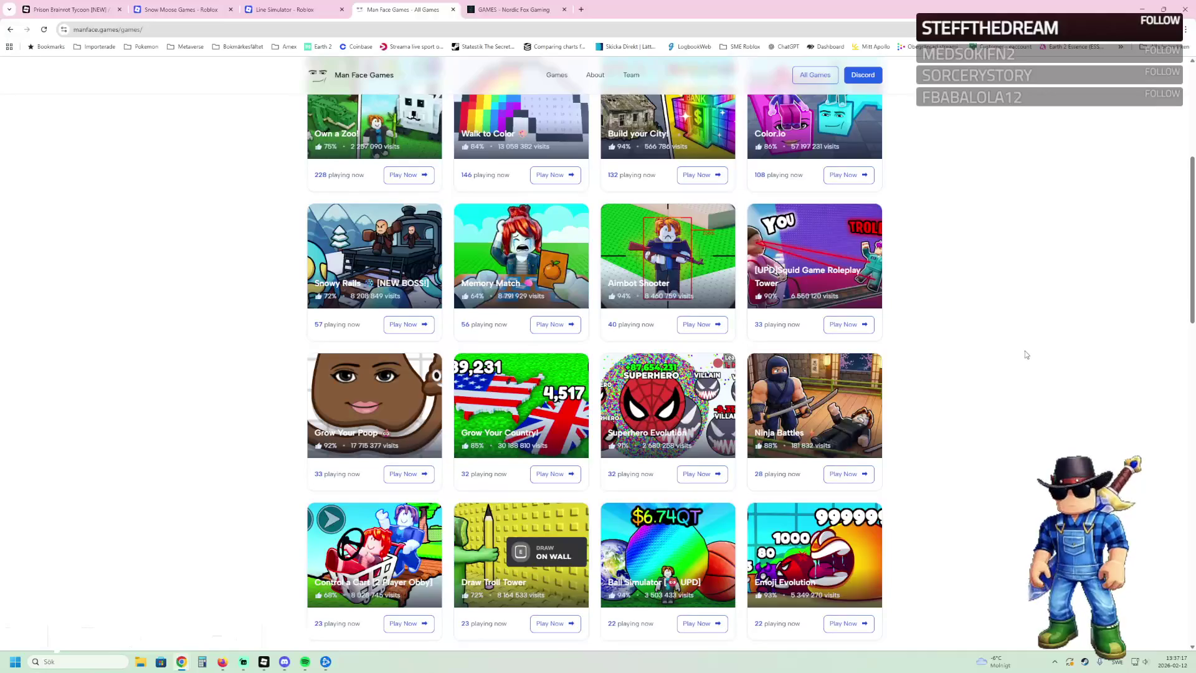
pyautogui.scroll(-1, 1019, 357)
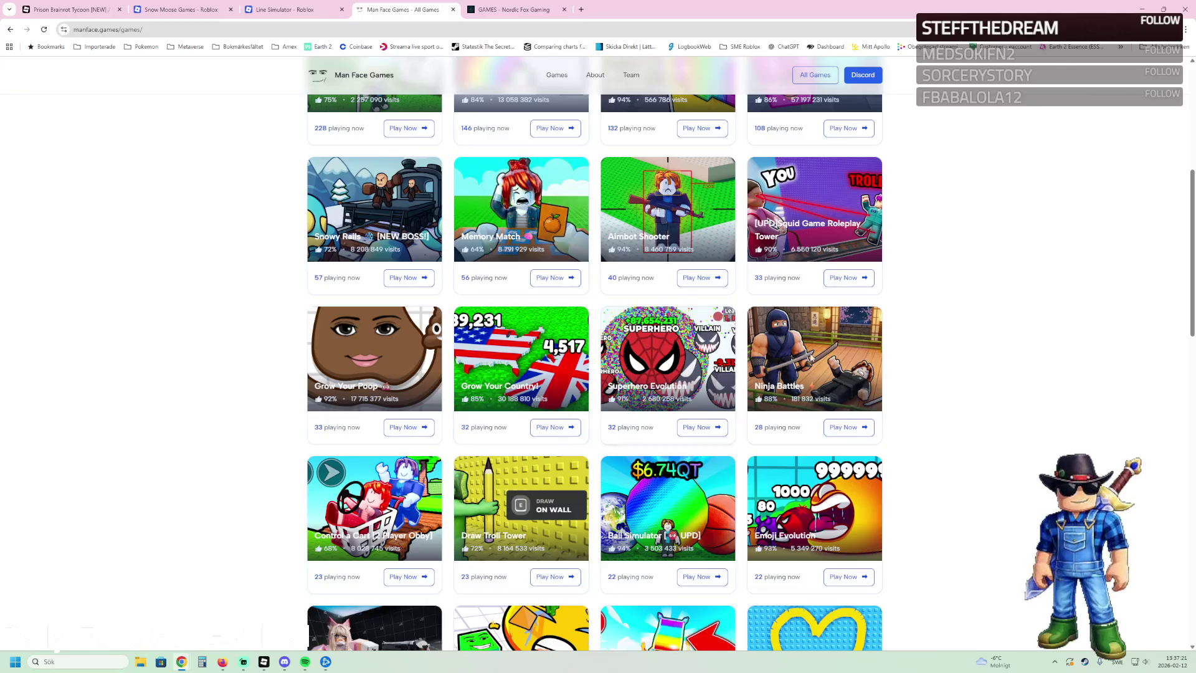
pyautogui.scroll(-5, 897, 352)
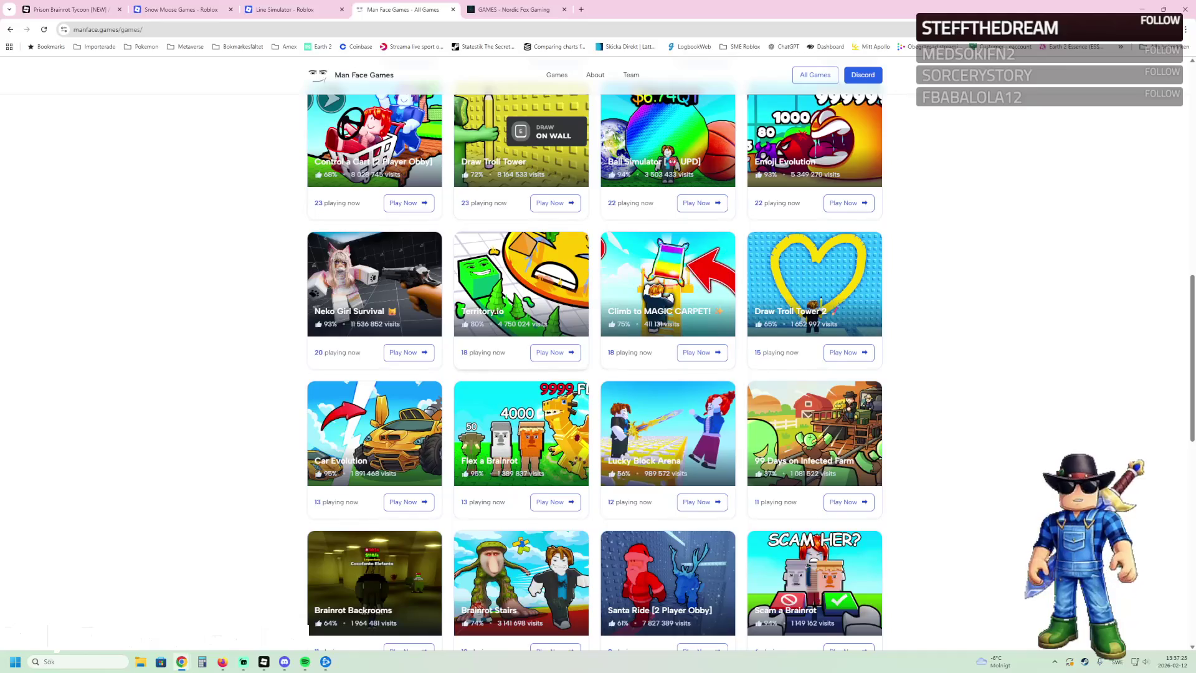
pyautogui.scroll(-3, 589, 460)
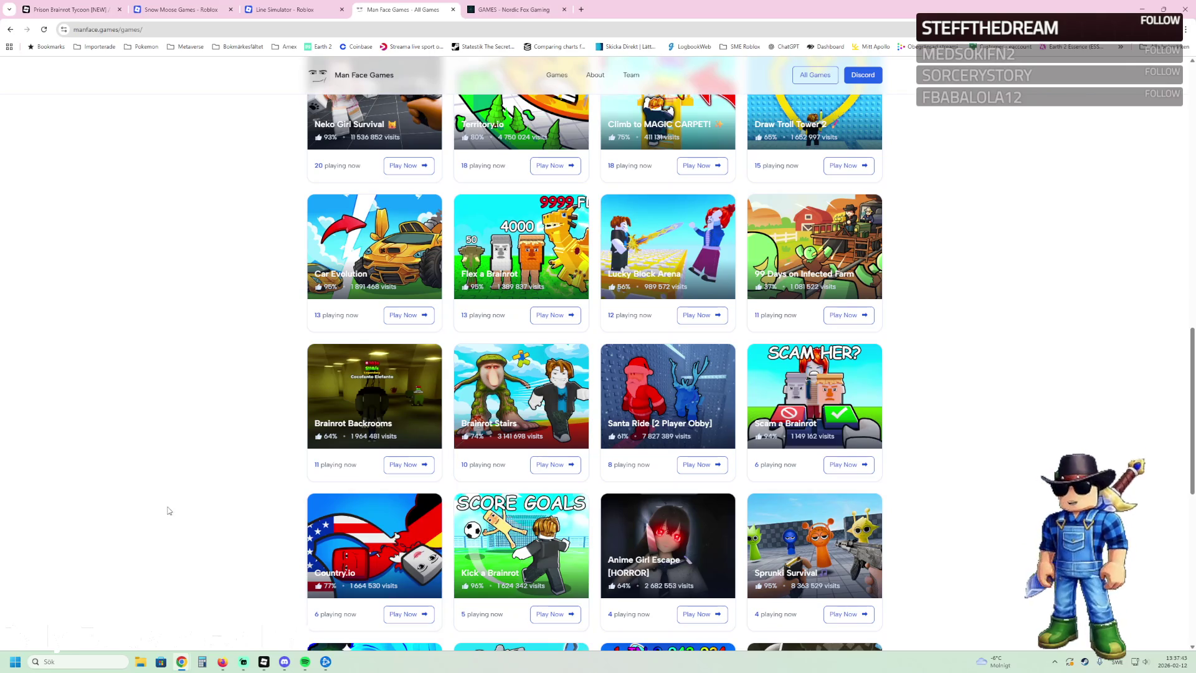
pyautogui.scroll(10, 183, 535)
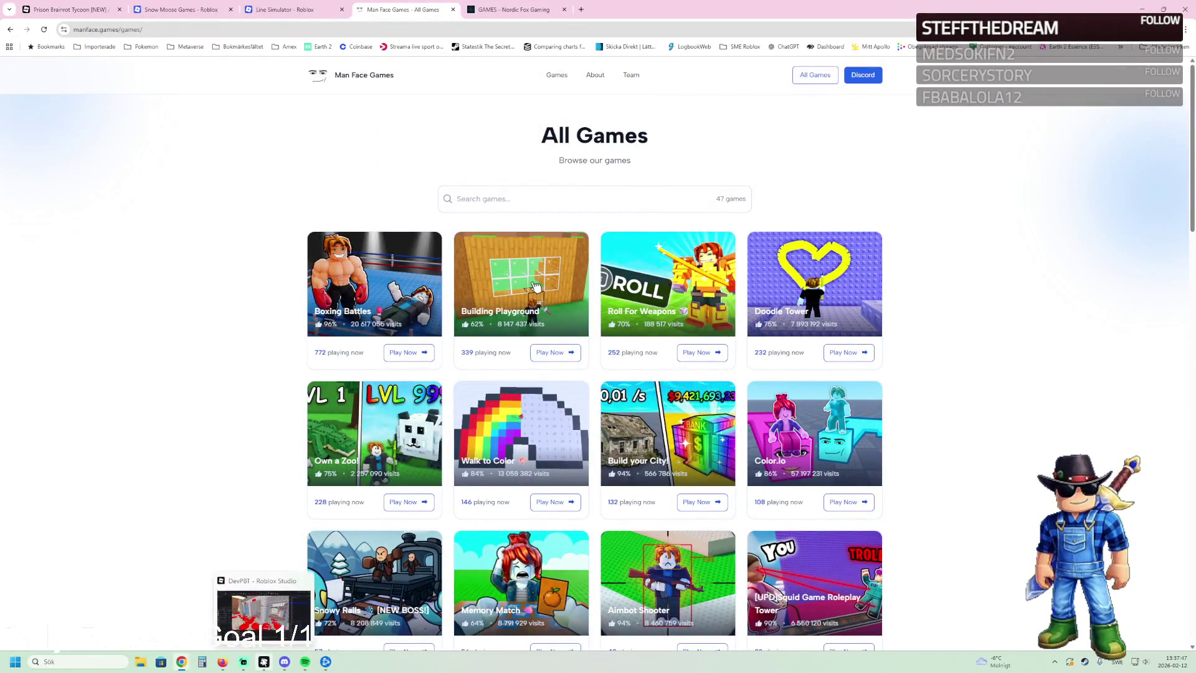
pyautogui.click(264, 662)
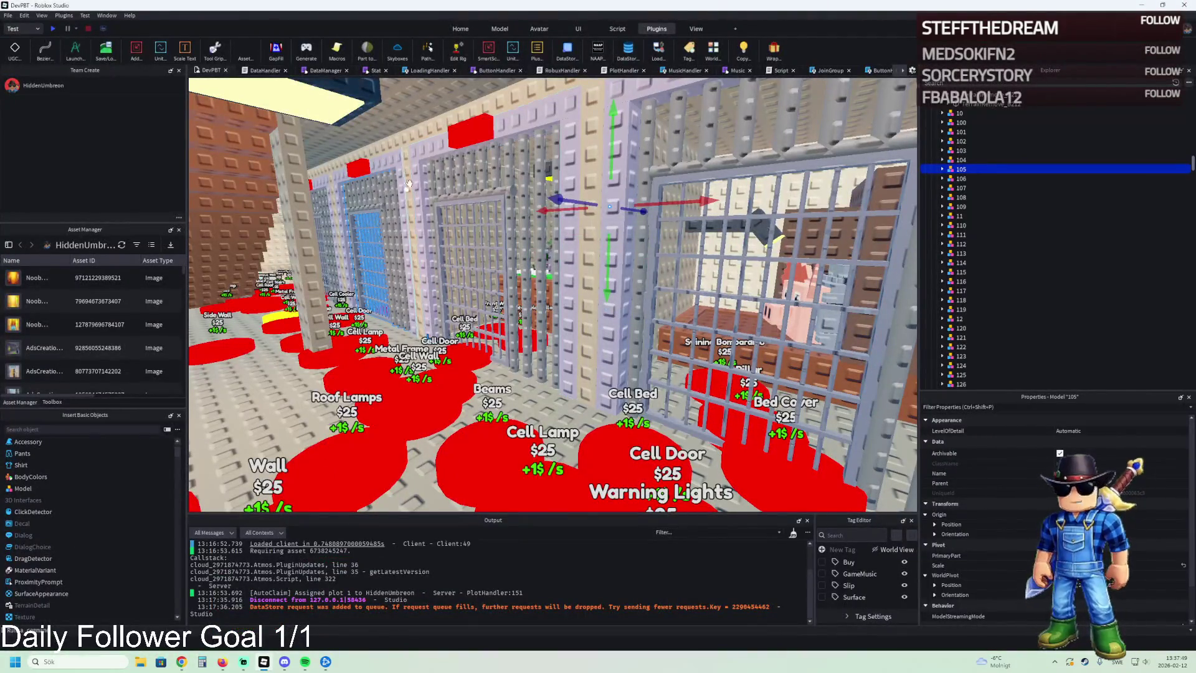
# Step: Expand TemplatePlot in the Explorer and show the running client playtest in the viewport
pyautogui.scroll(10, 997, 249)
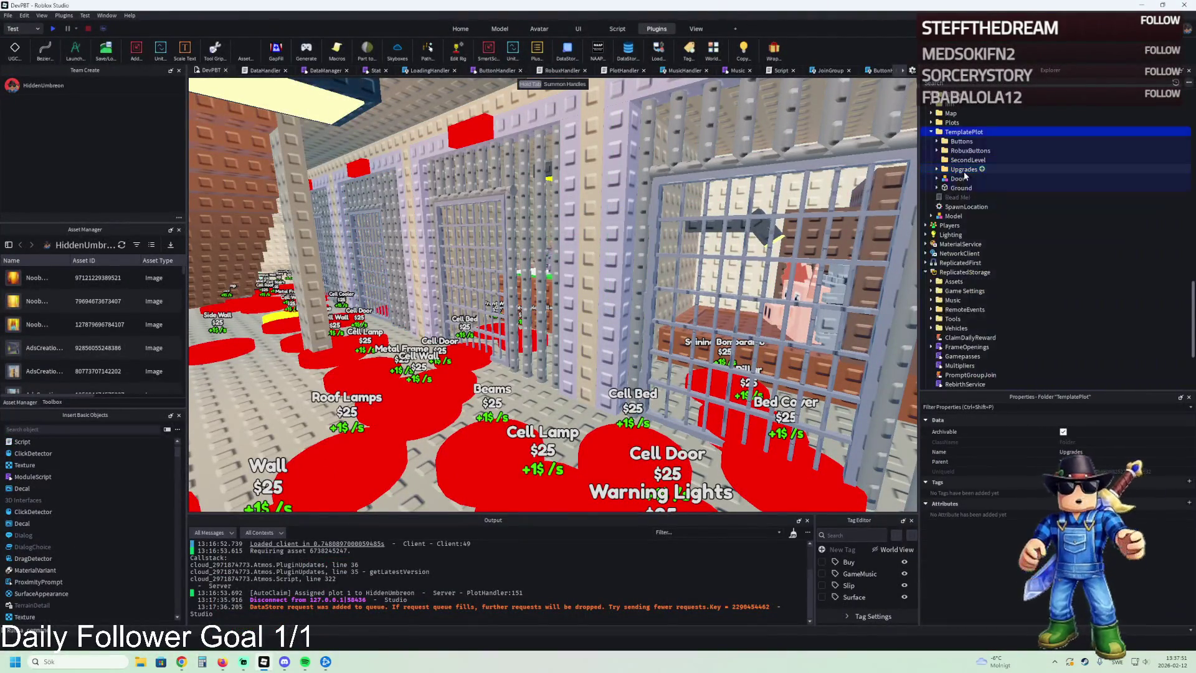
pyautogui.moveTo(964, 131); pyautogui.dragTo(968, 216)
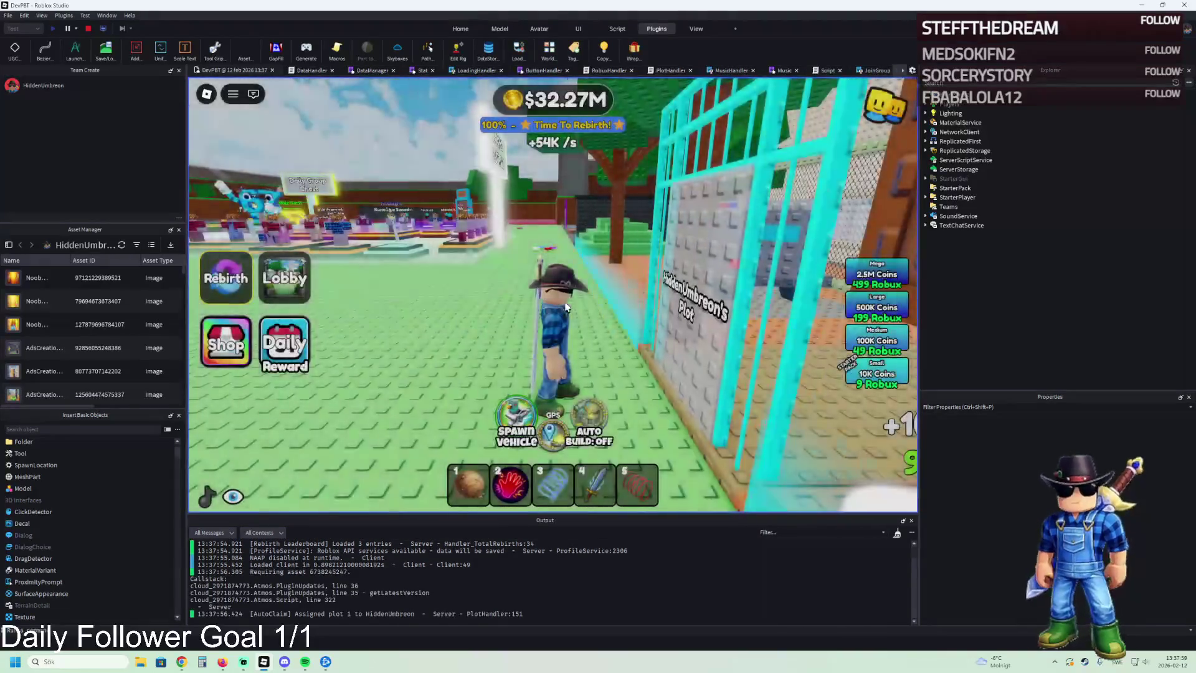
# Step: Walk the character through the plot gate, past the jail cell and down the corridor
pyautogui.press('w')
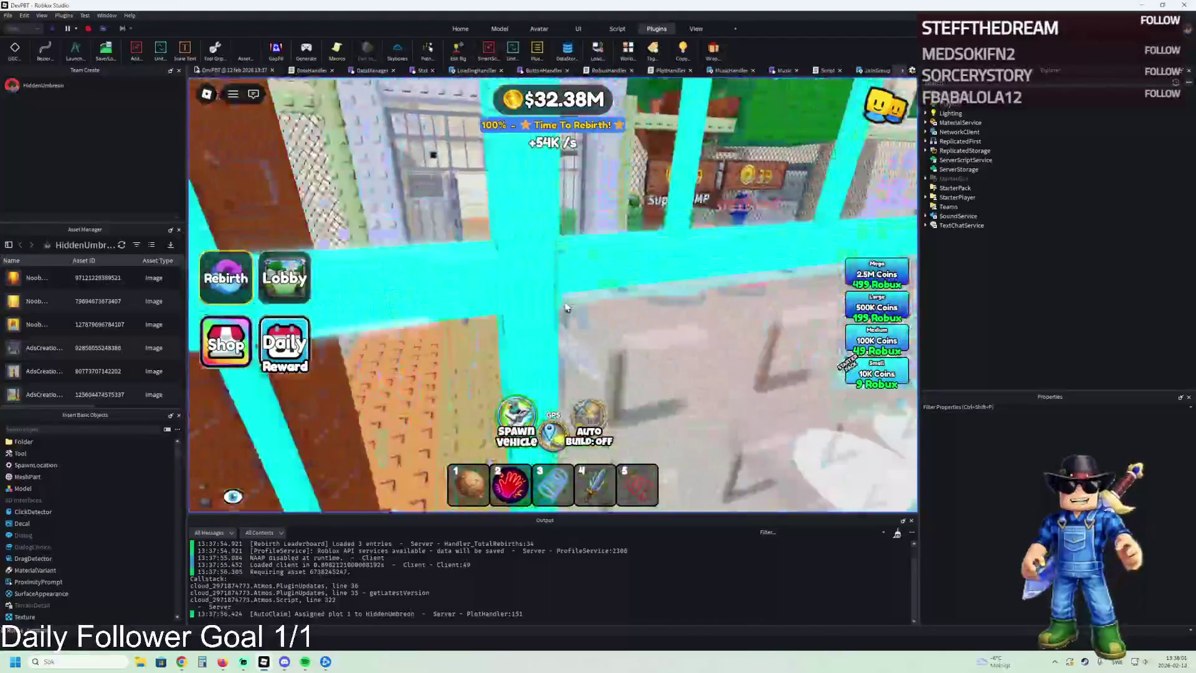
pyautogui.press('w')
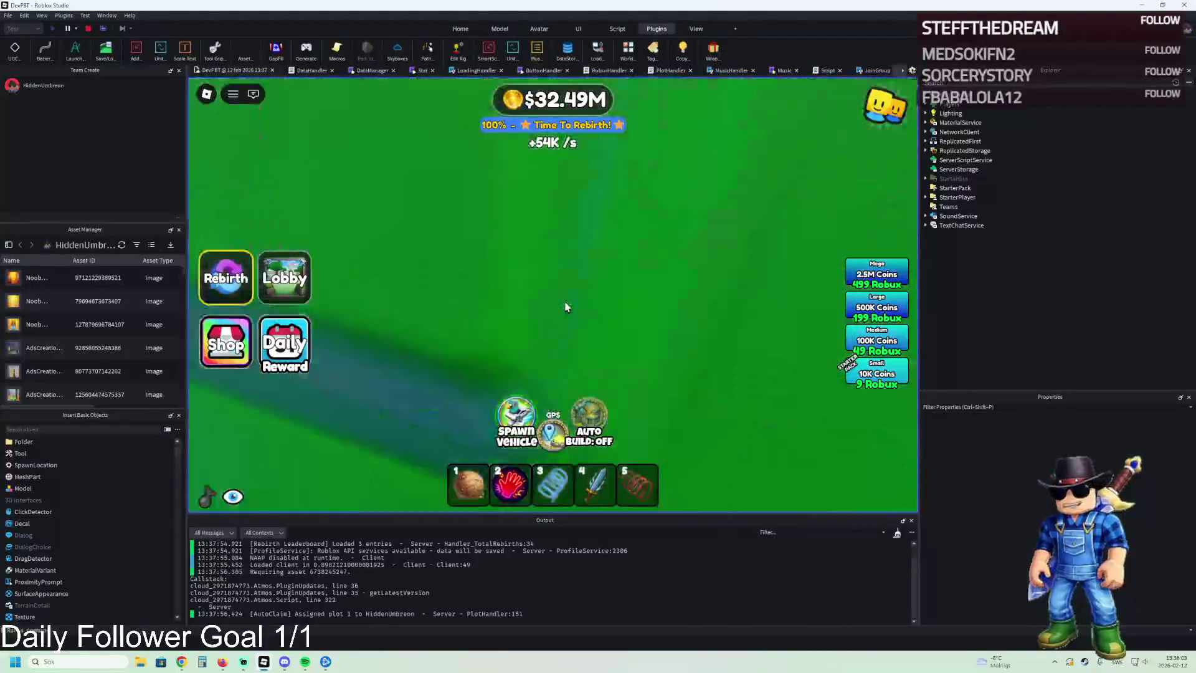
pyautogui.press('s')
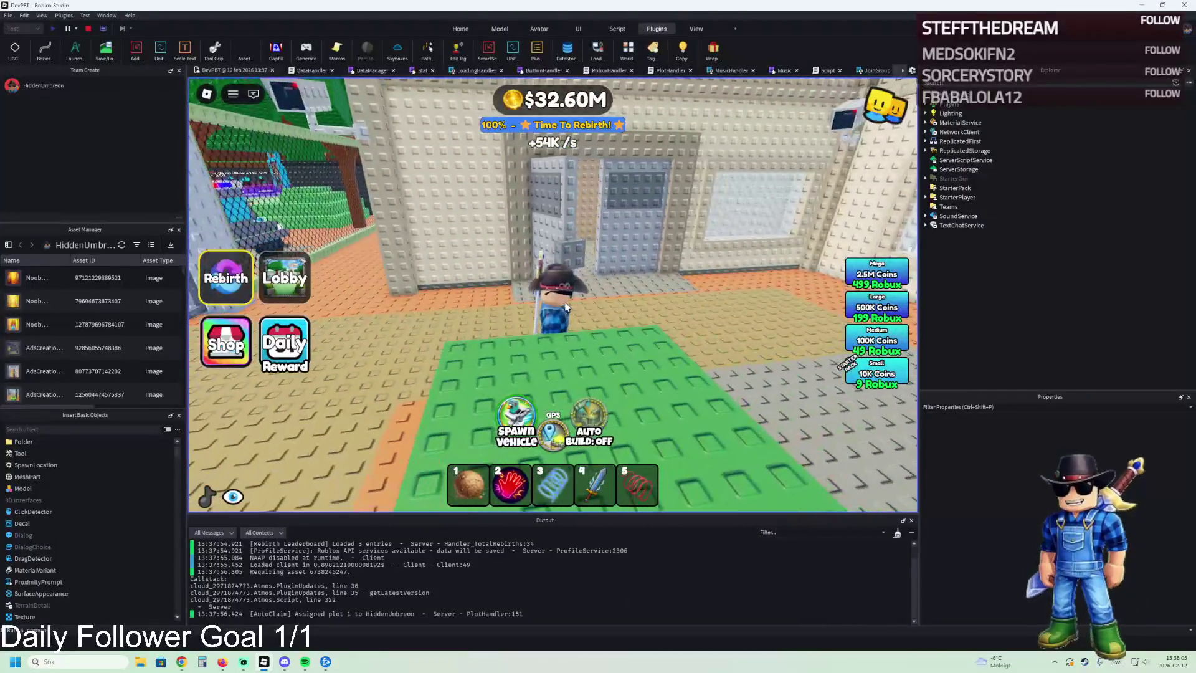
pyautogui.press('w')
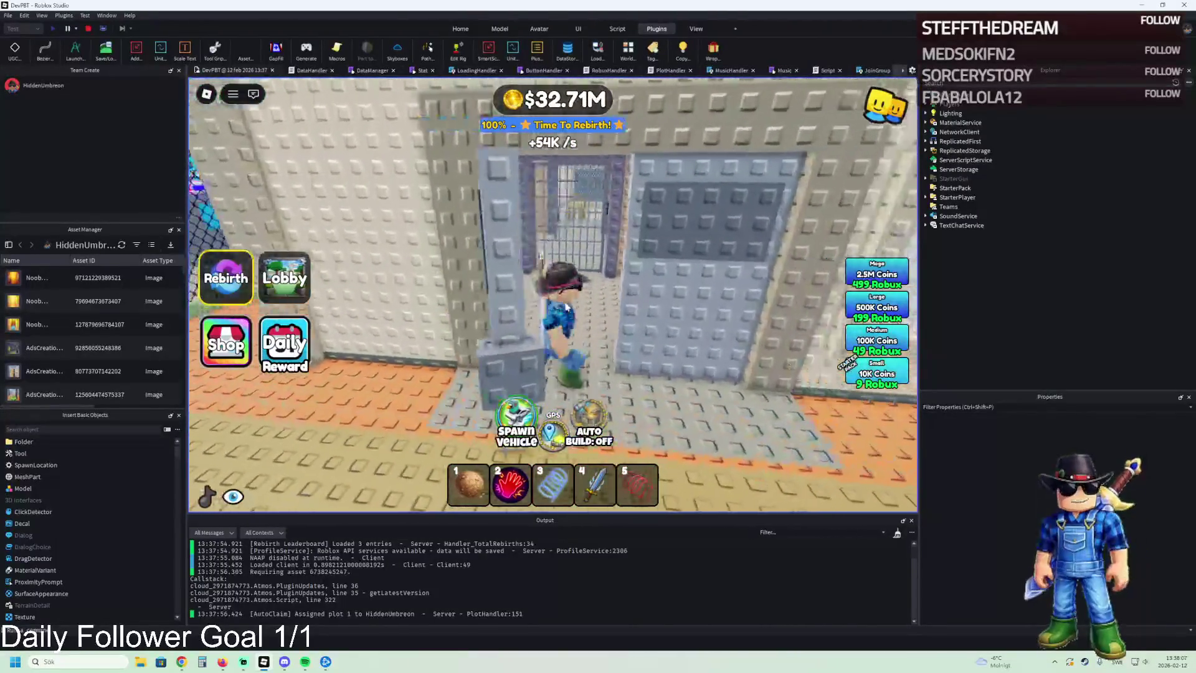
pyautogui.press('d')
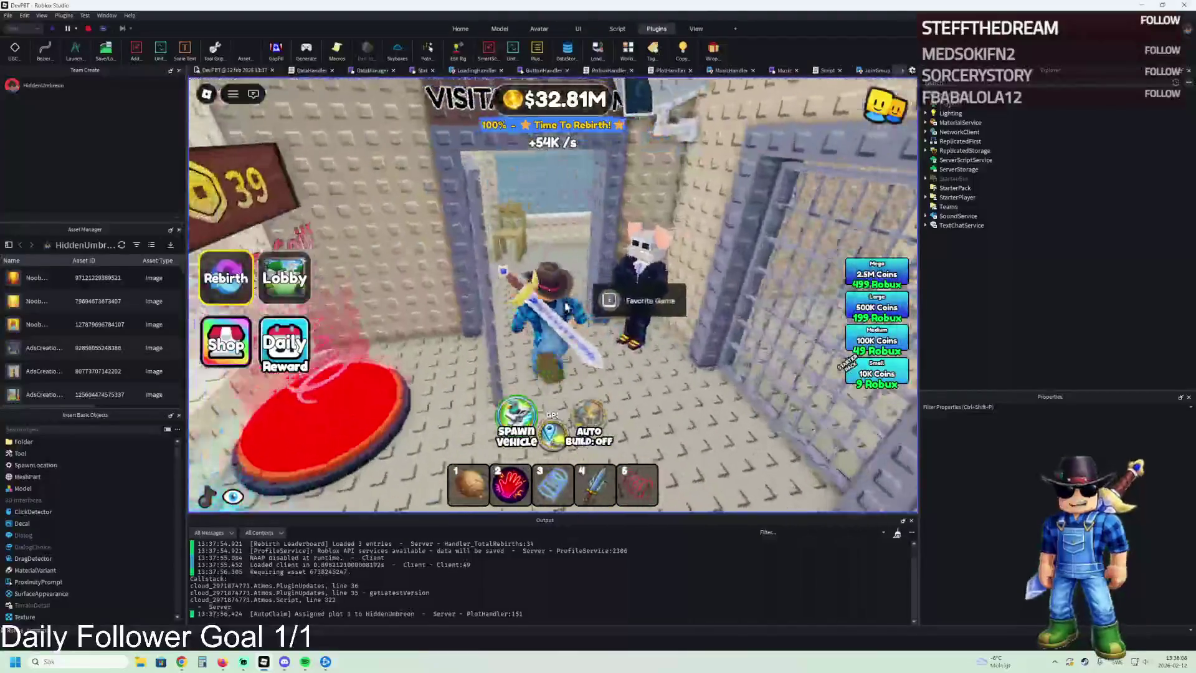
pyautogui.press('w')
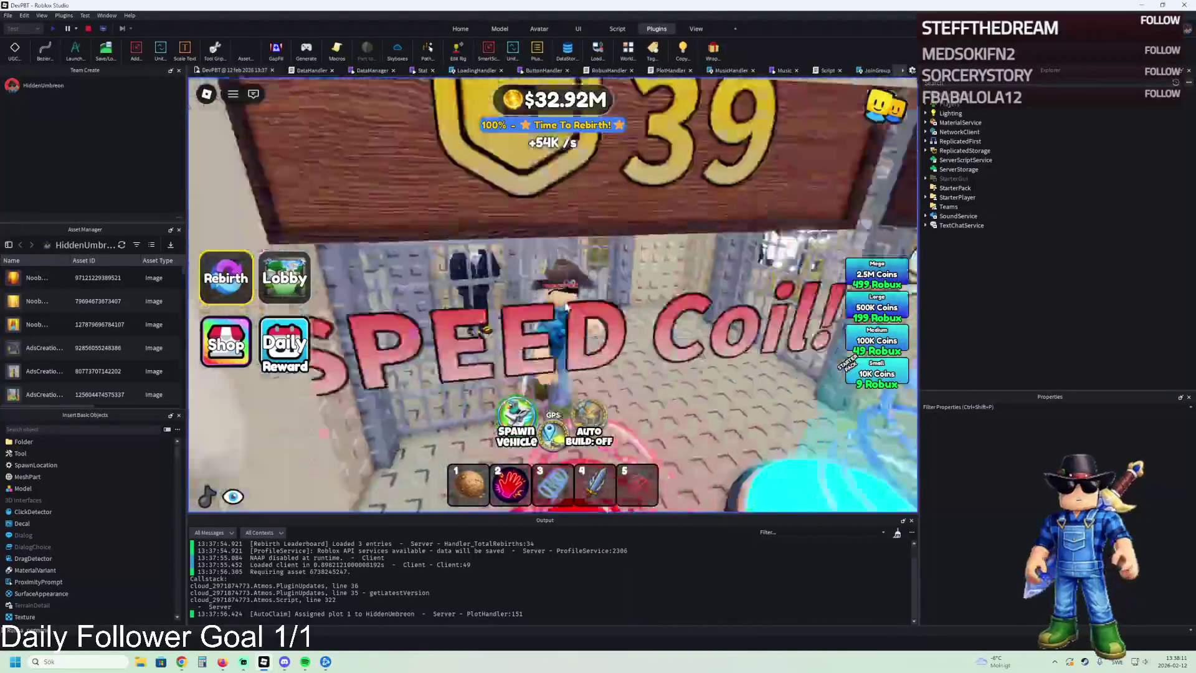
pyautogui.press('w')
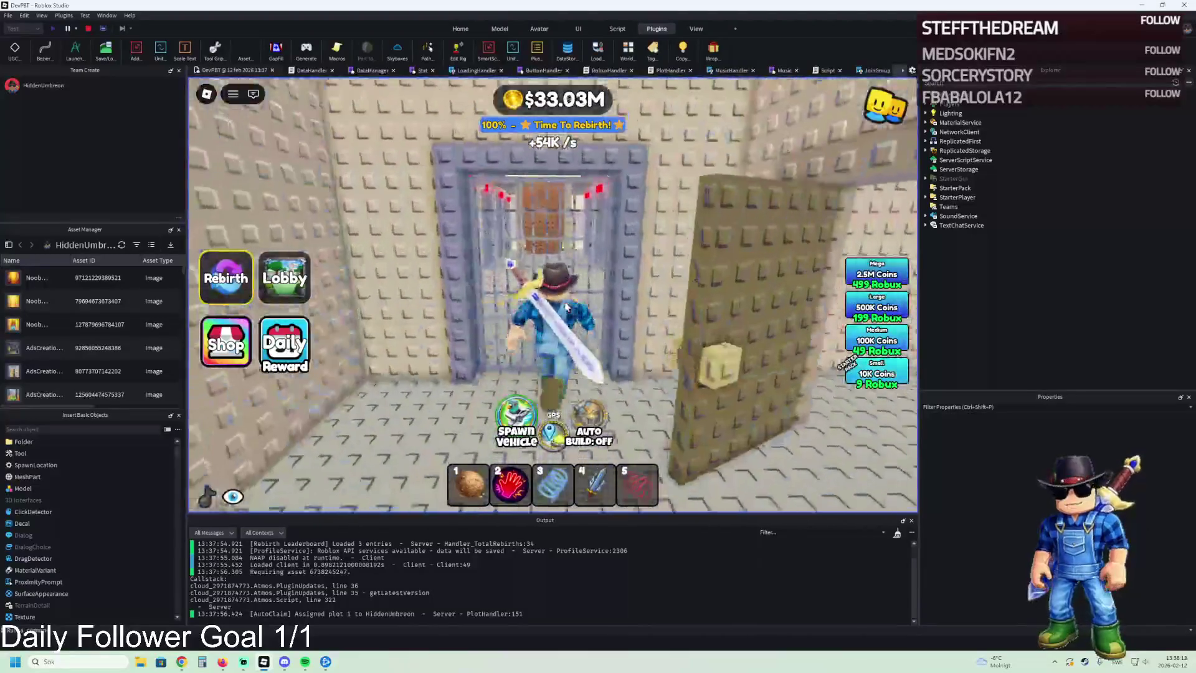
pyautogui.press('w')
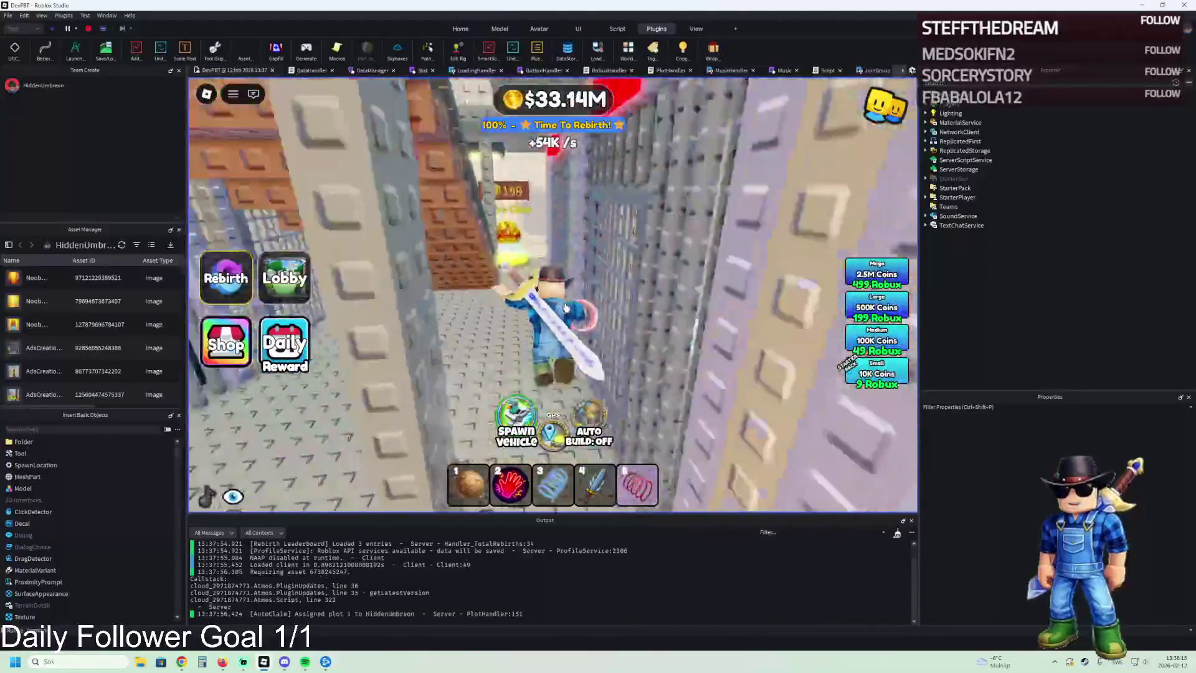
# Step: Climb the stairs past the toxic jail and high security area into the bench room
pyautogui.press('w')
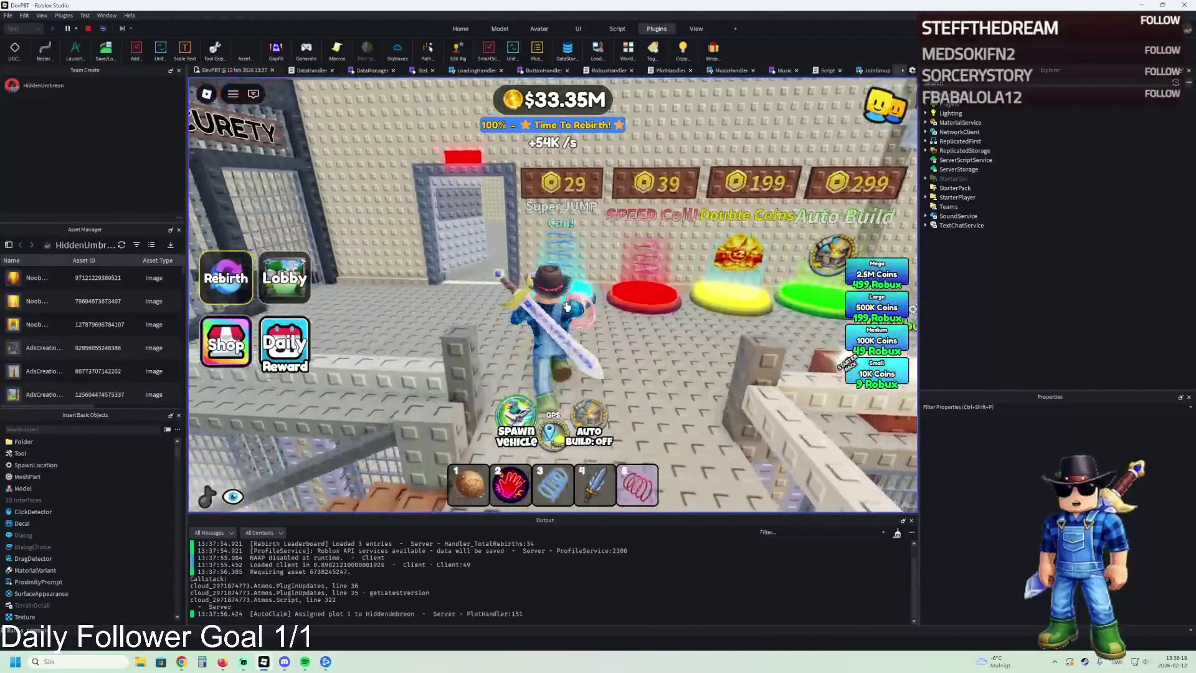
pyautogui.press('w')
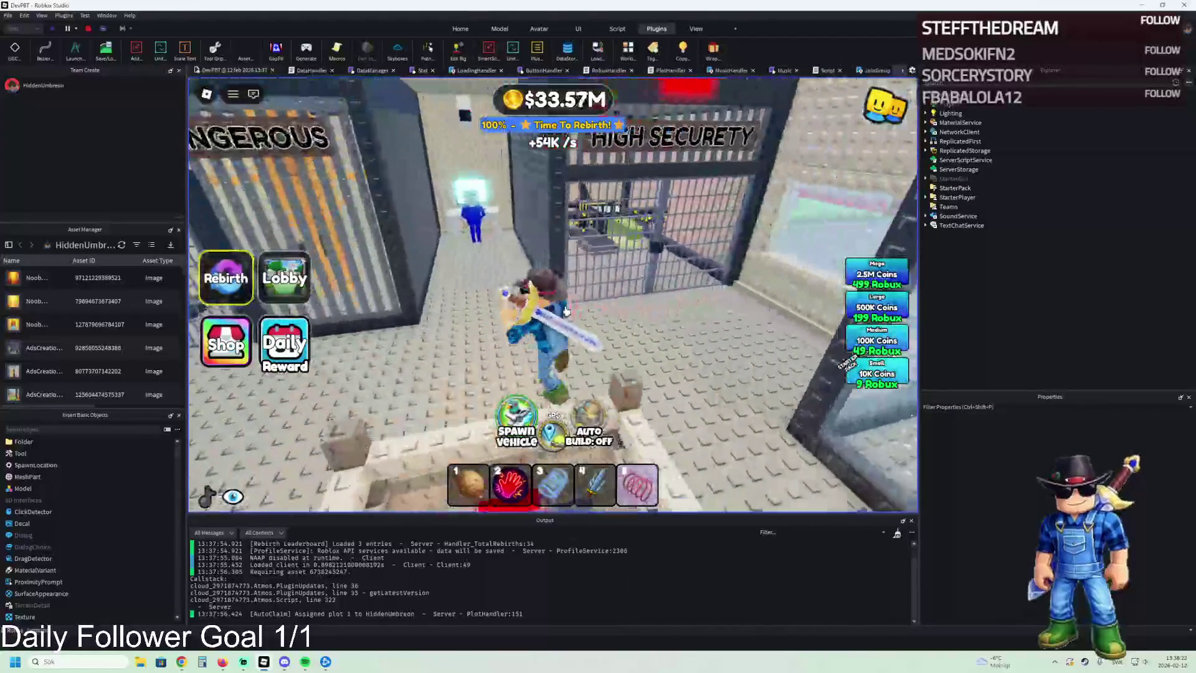
pyautogui.press('w')
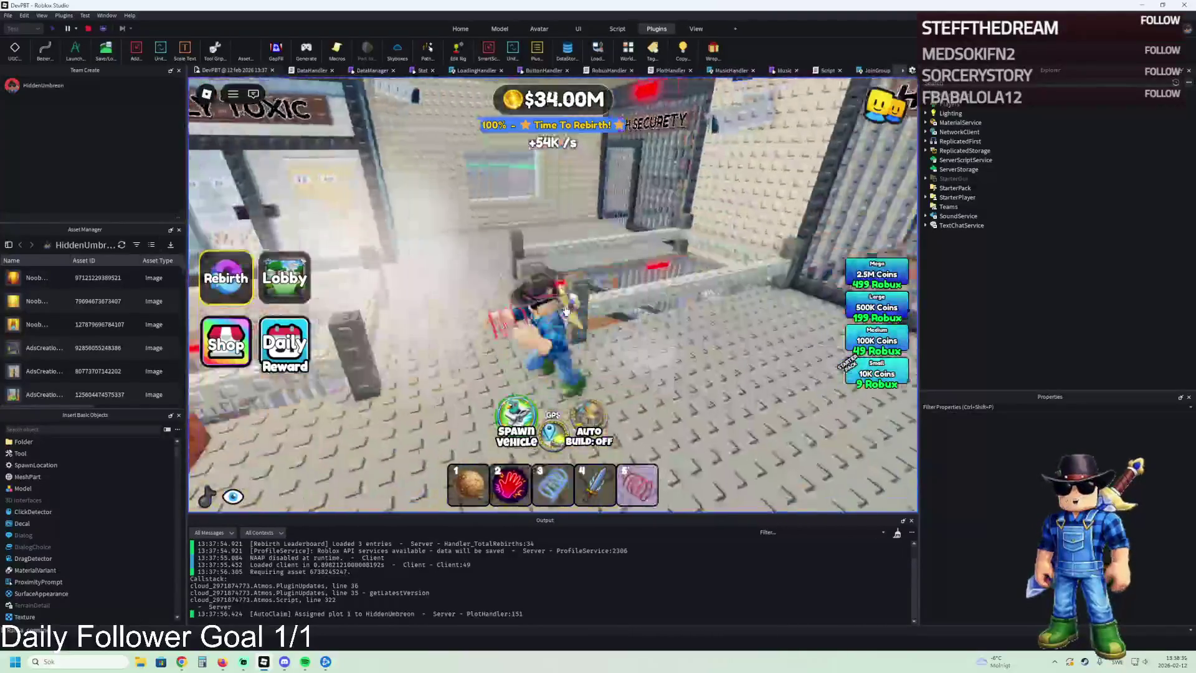
pyautogui.press('w')
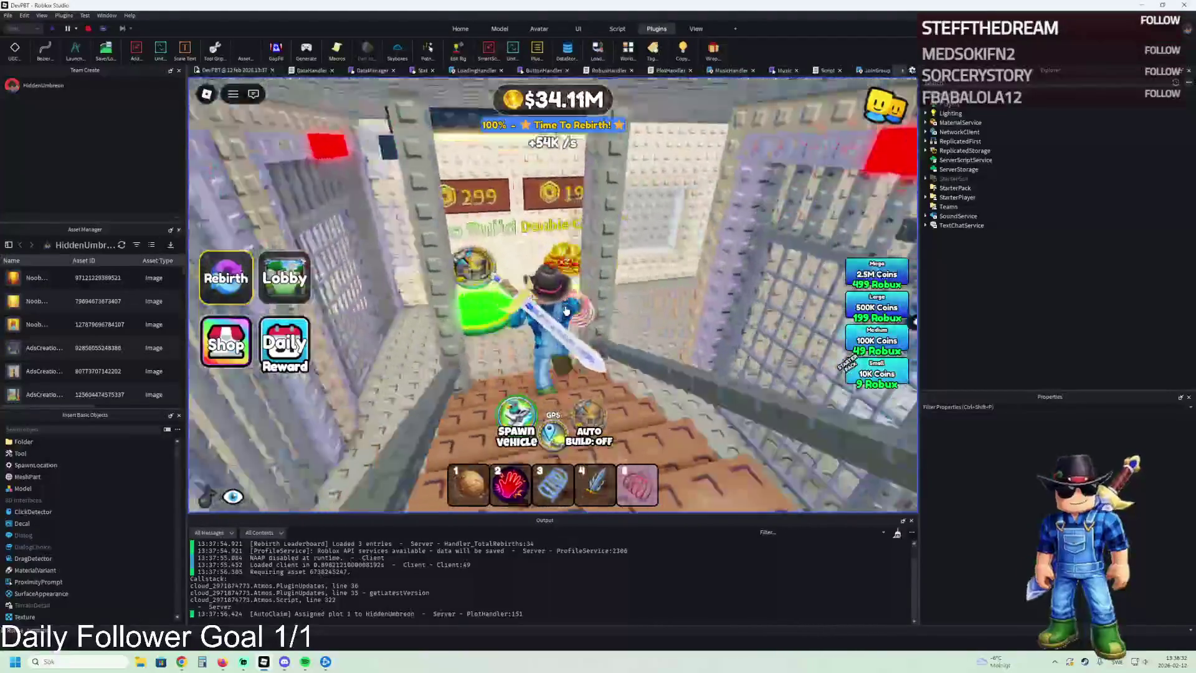
pyautogui.press('w')
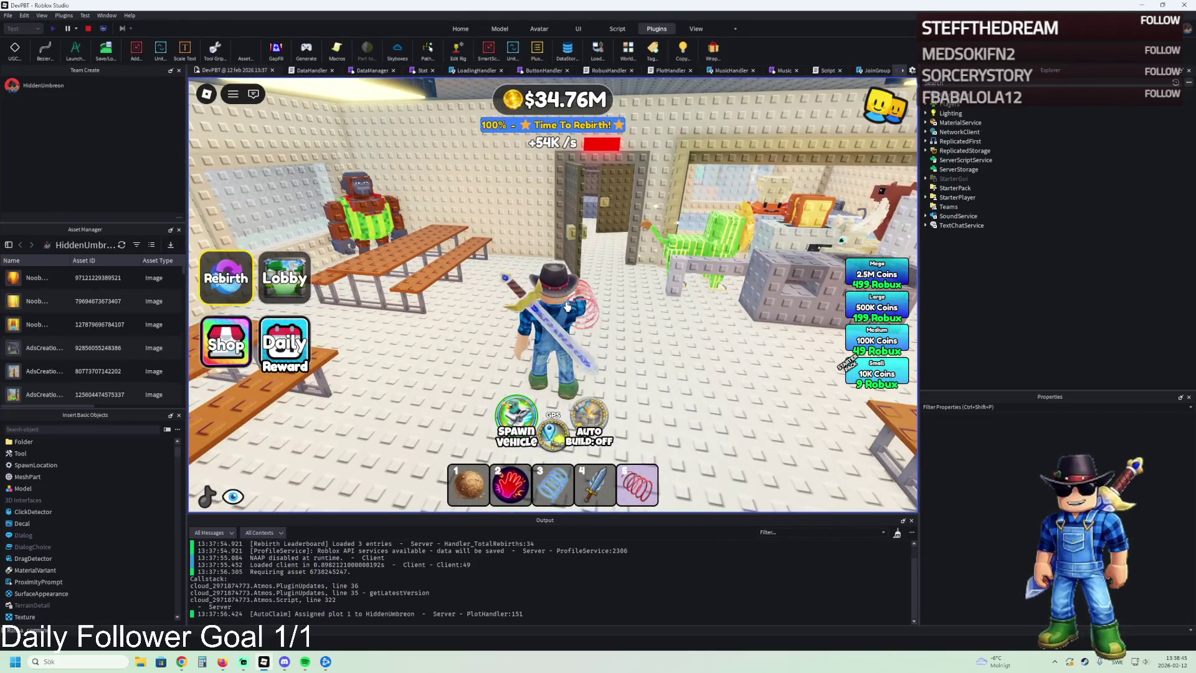
# Step: Walk through the stone corridor past the Buy 2x Coins pad up to the upper floor
pyautogui.press('w')
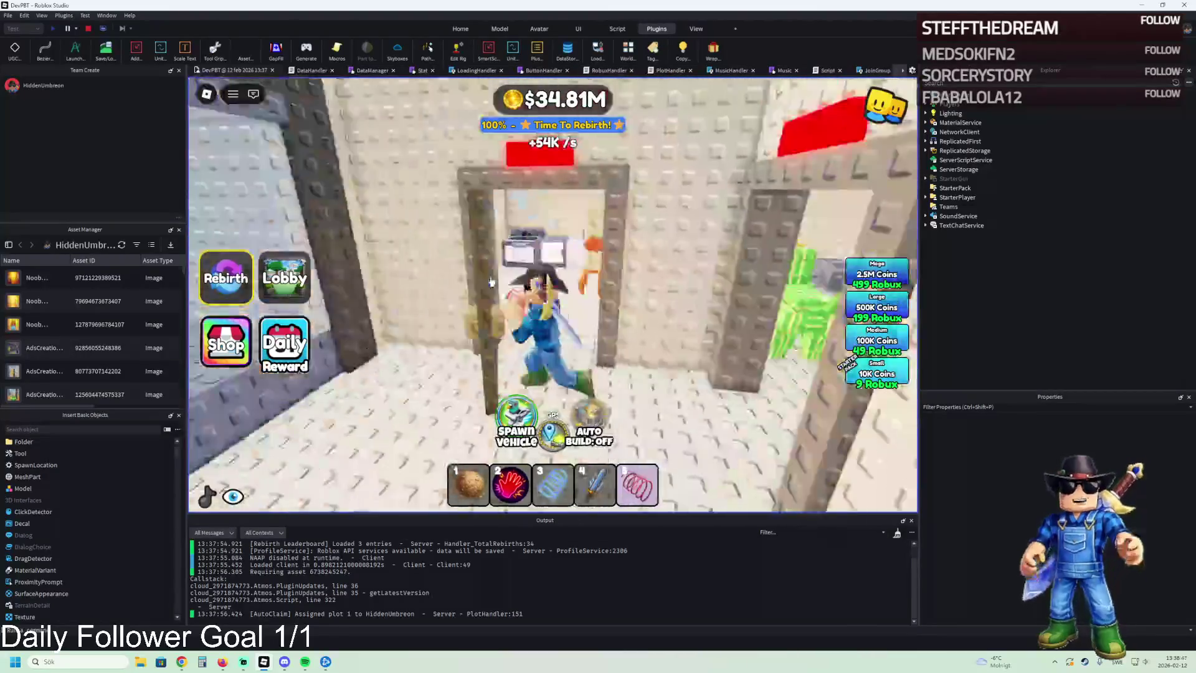
pyautogui.press('w')
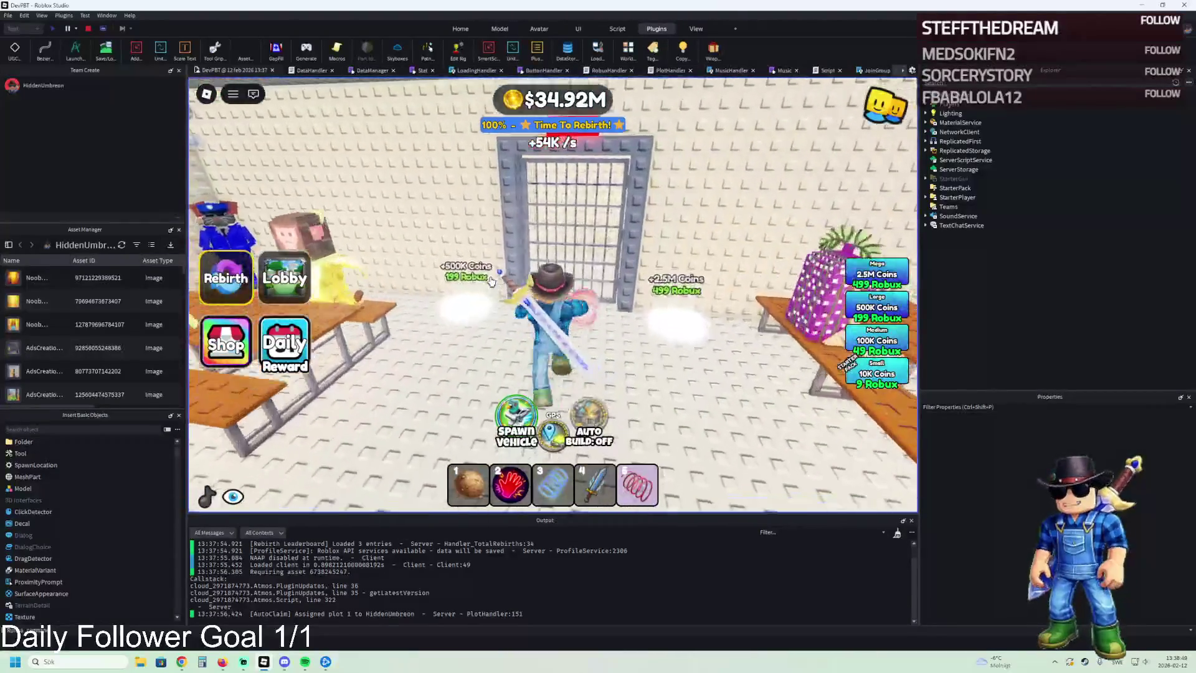
pyautogui.press('w')
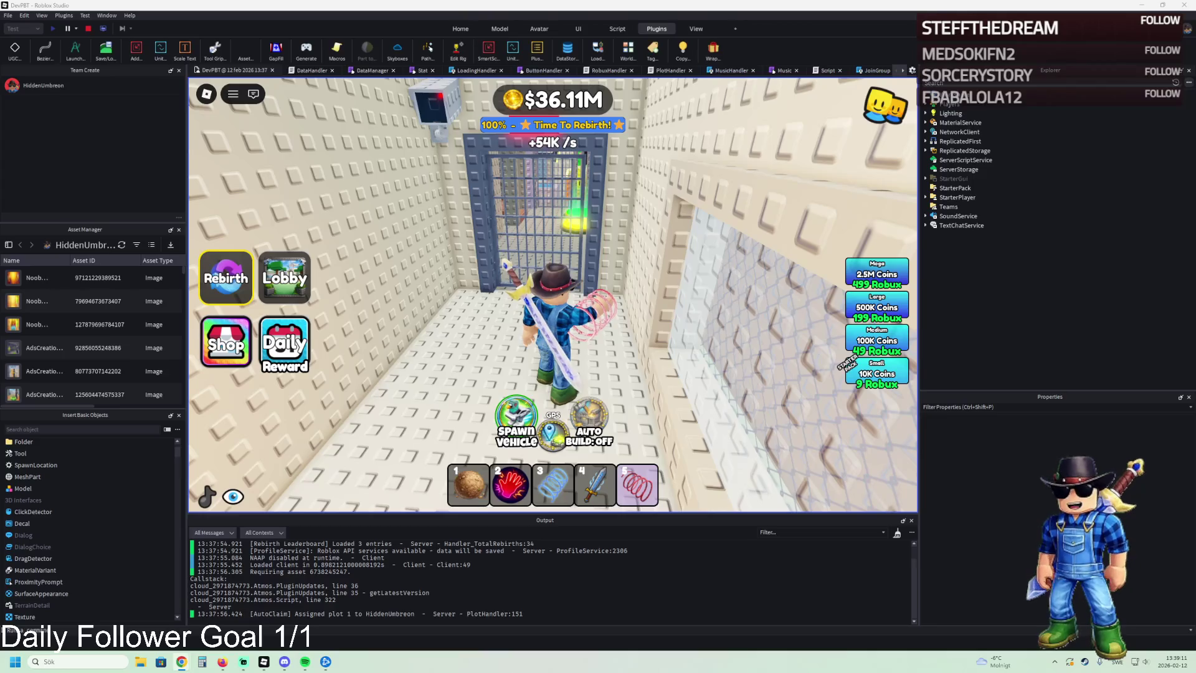
pyautogui.press('w')
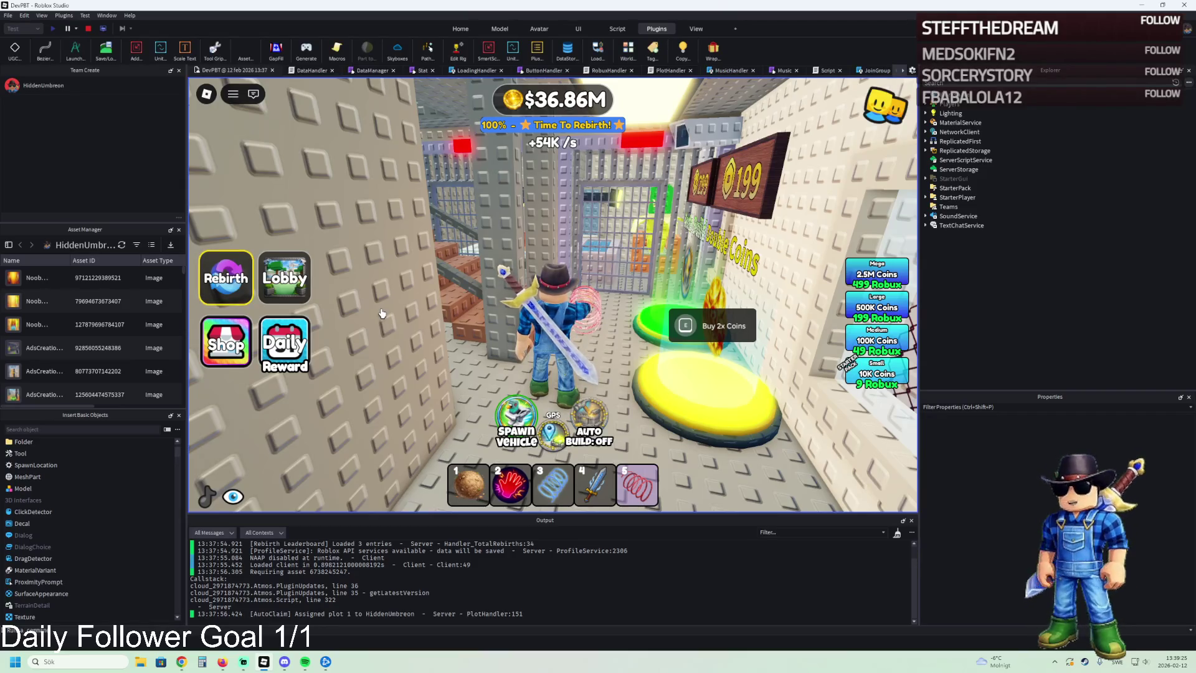
pyautogui.press('w')
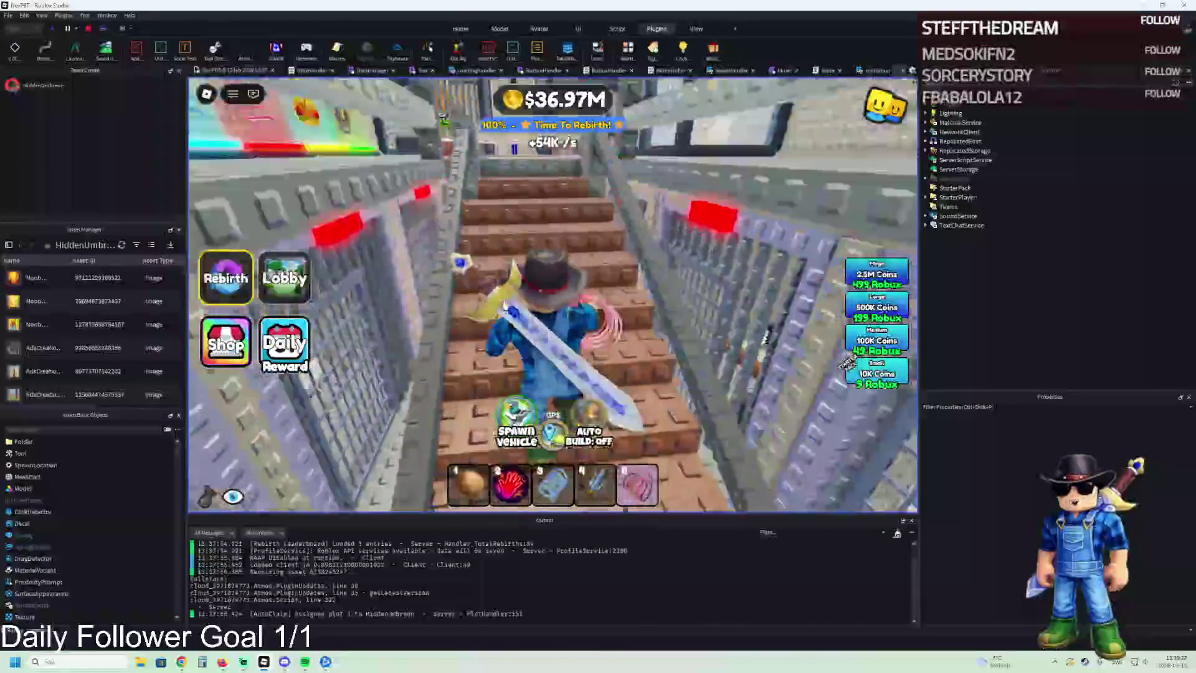
pyautogui.press('w')
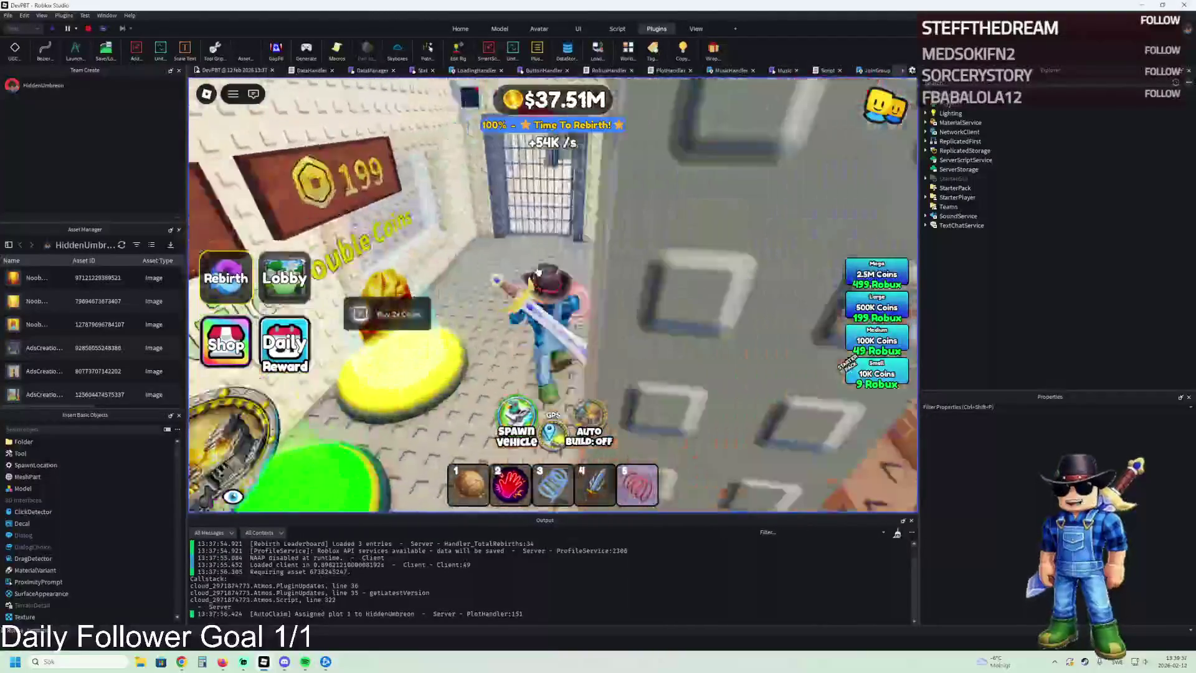
# Step: Walk through the barred gates, past the tree and along the stone walkway onto the green plot
pyautogui.press('w')
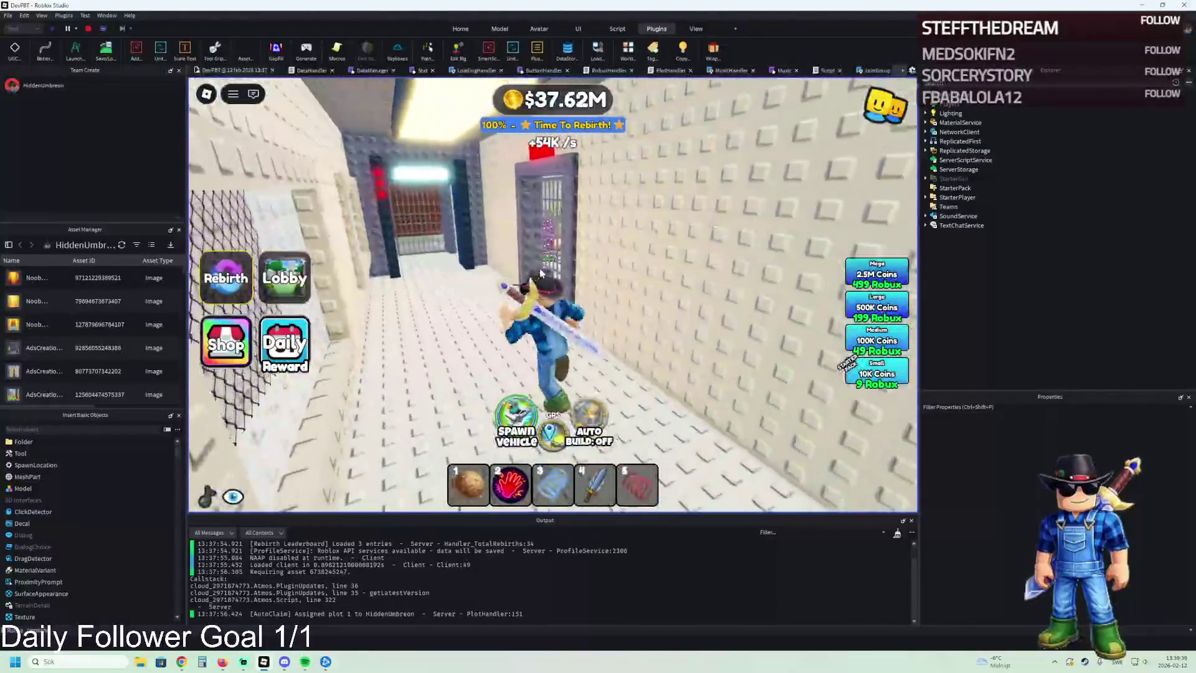
pyautogui.press('w')
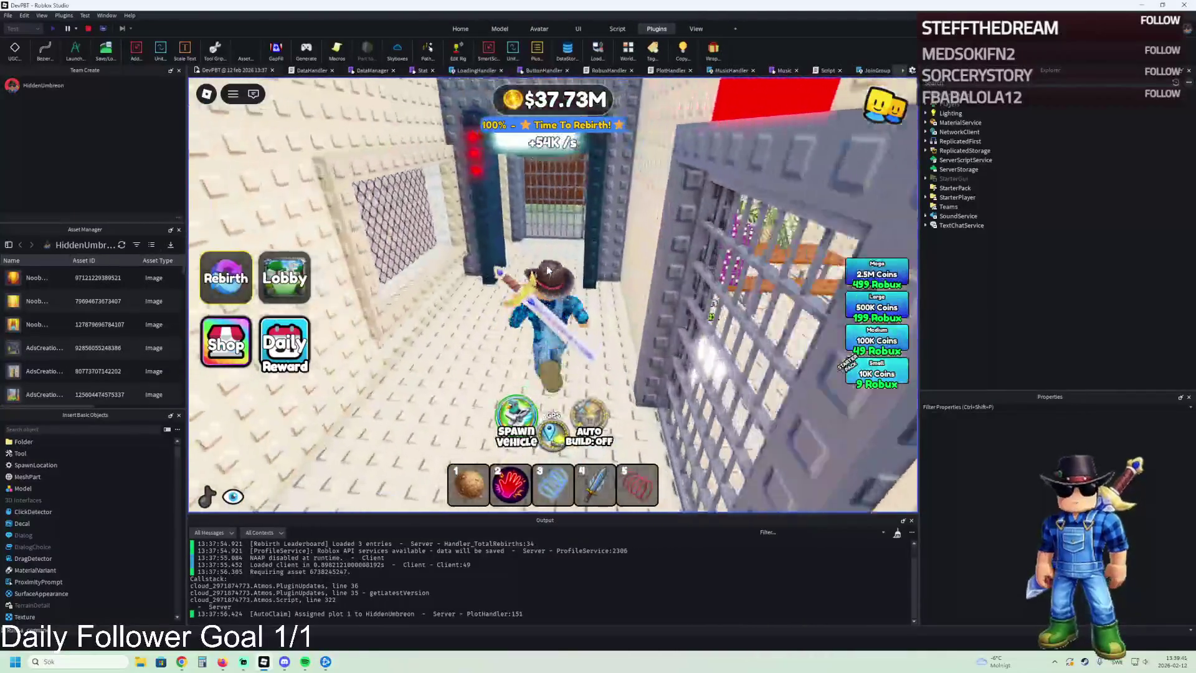
pyautogui.press('w')
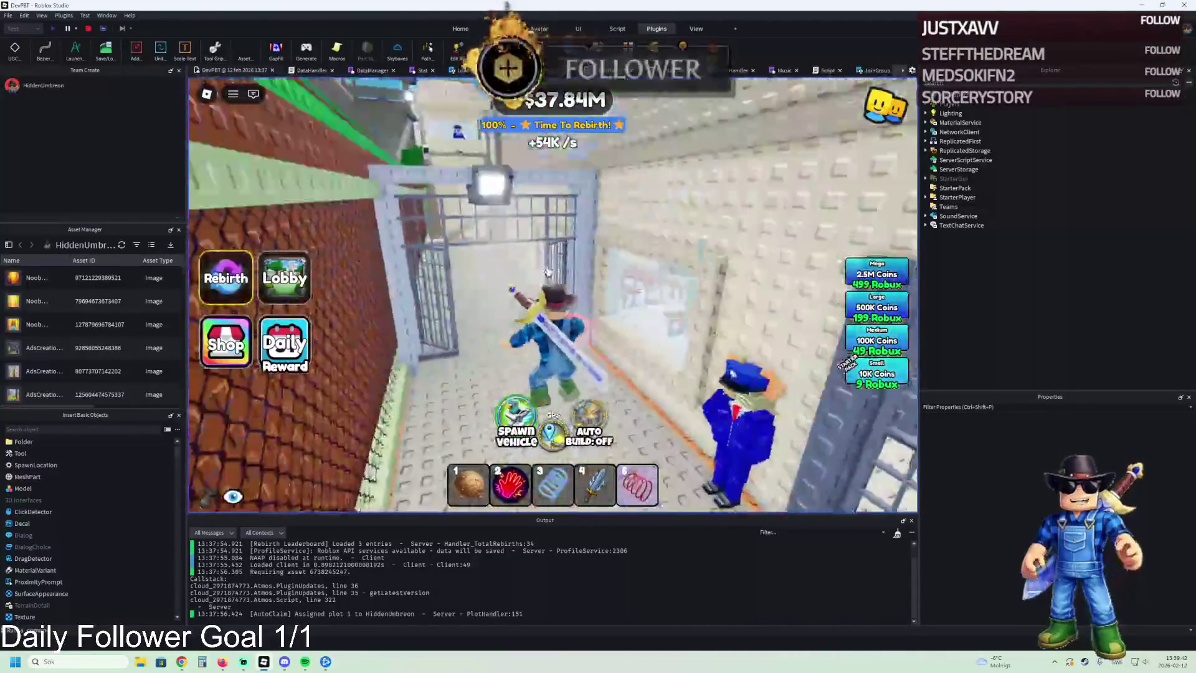
pyautogui.press('w')
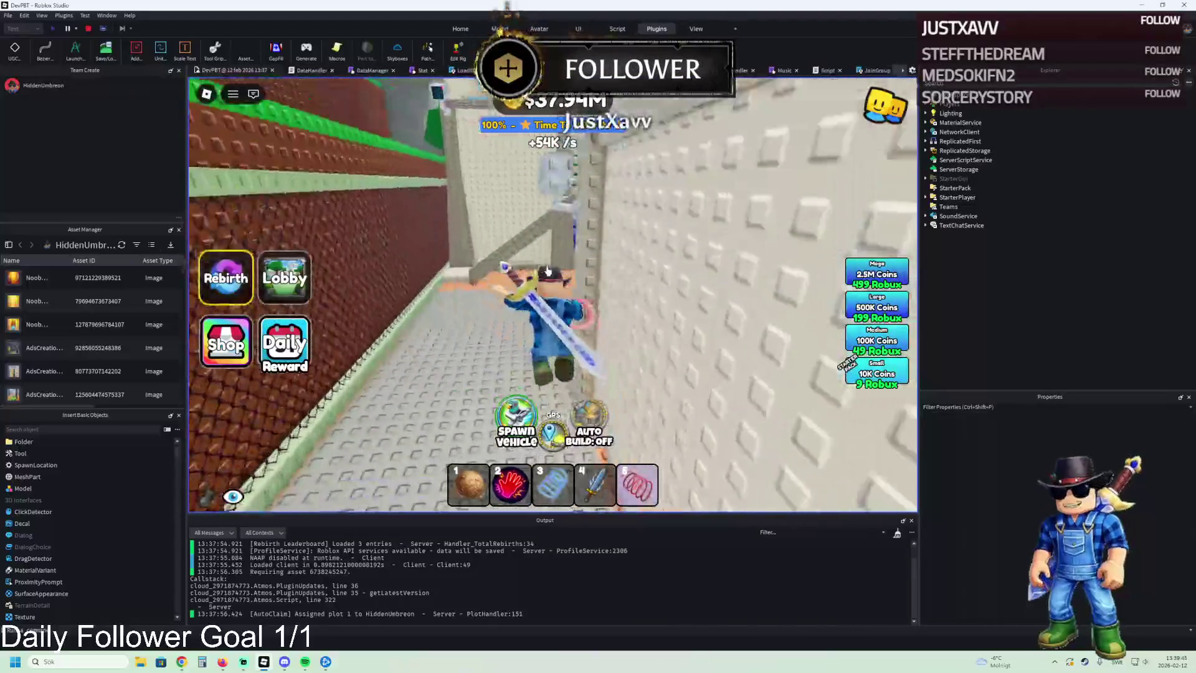
pyautogui.press('w')
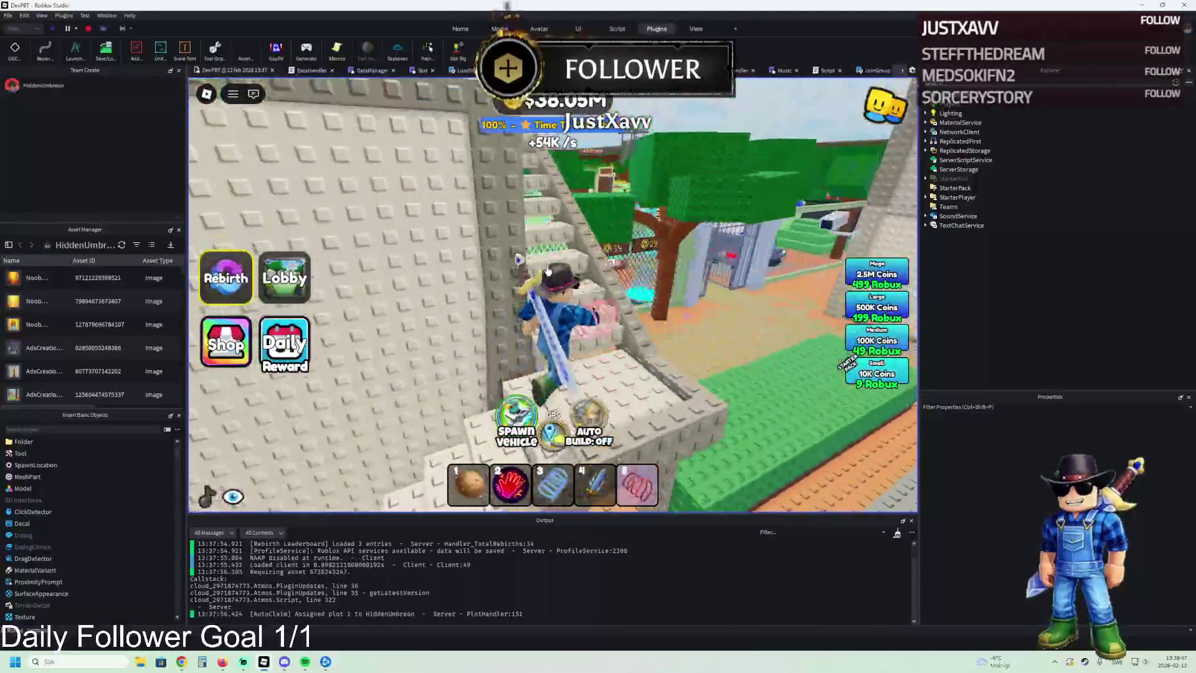
pyautogui.press('w')
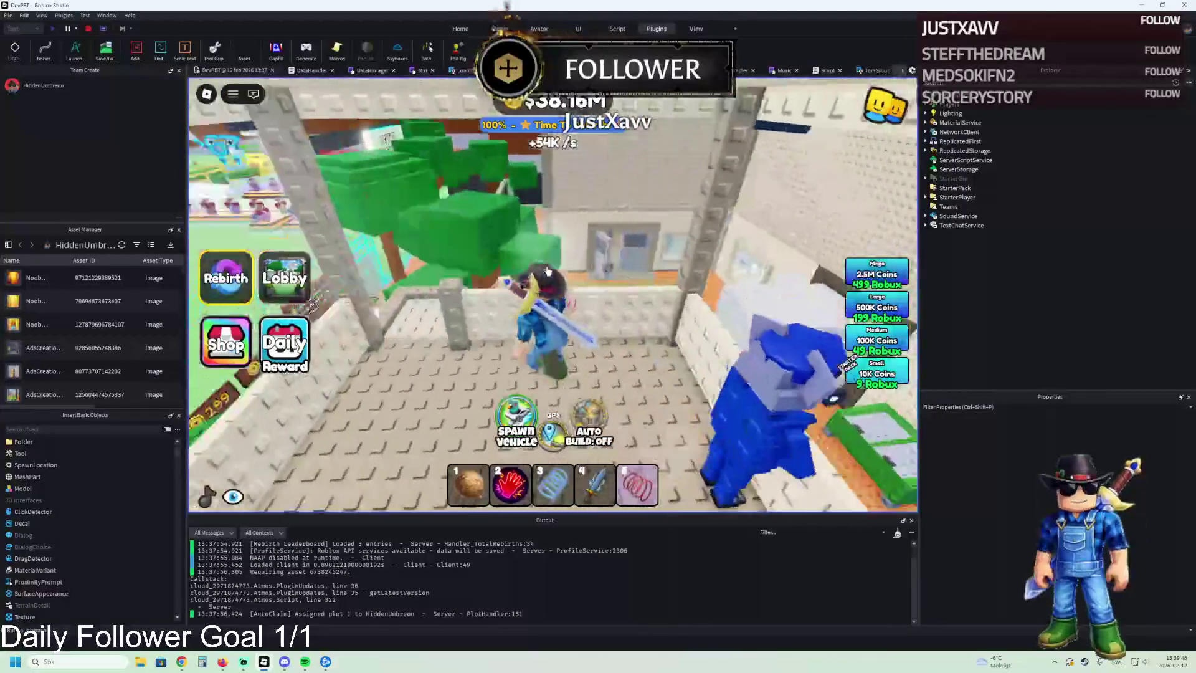
pyautogui.press('w')
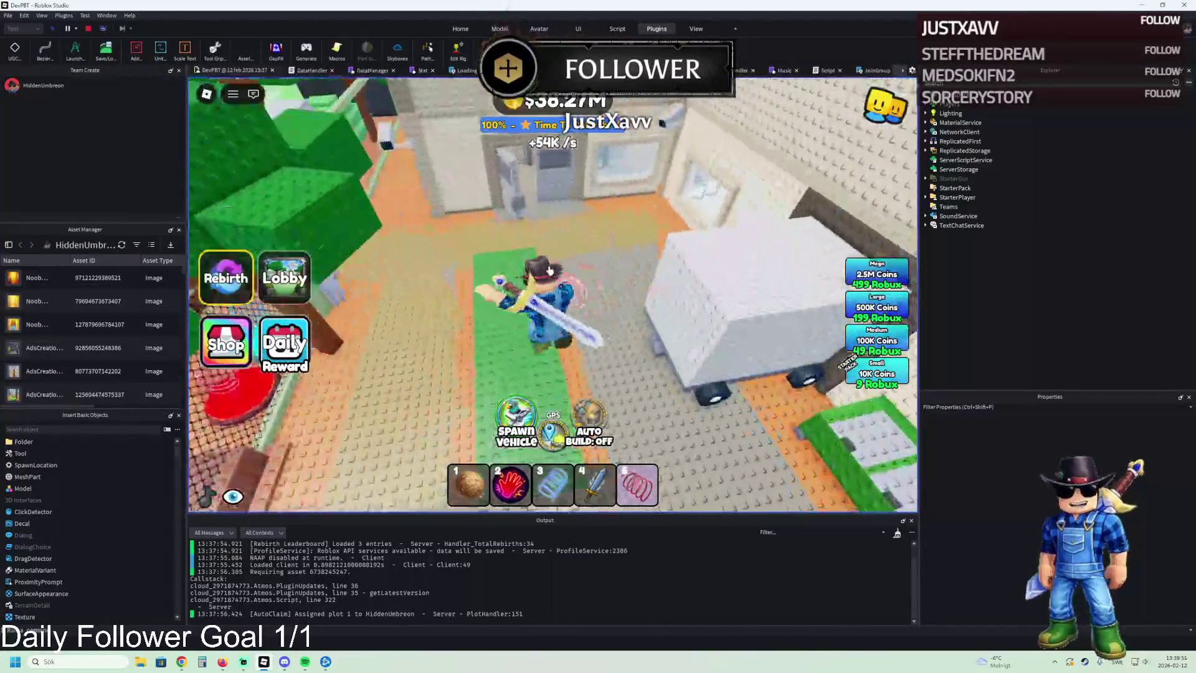
# Step: Walk through the cage gate and grey door, past the vehicle and green machine toward the building
pyautogui.press('w')
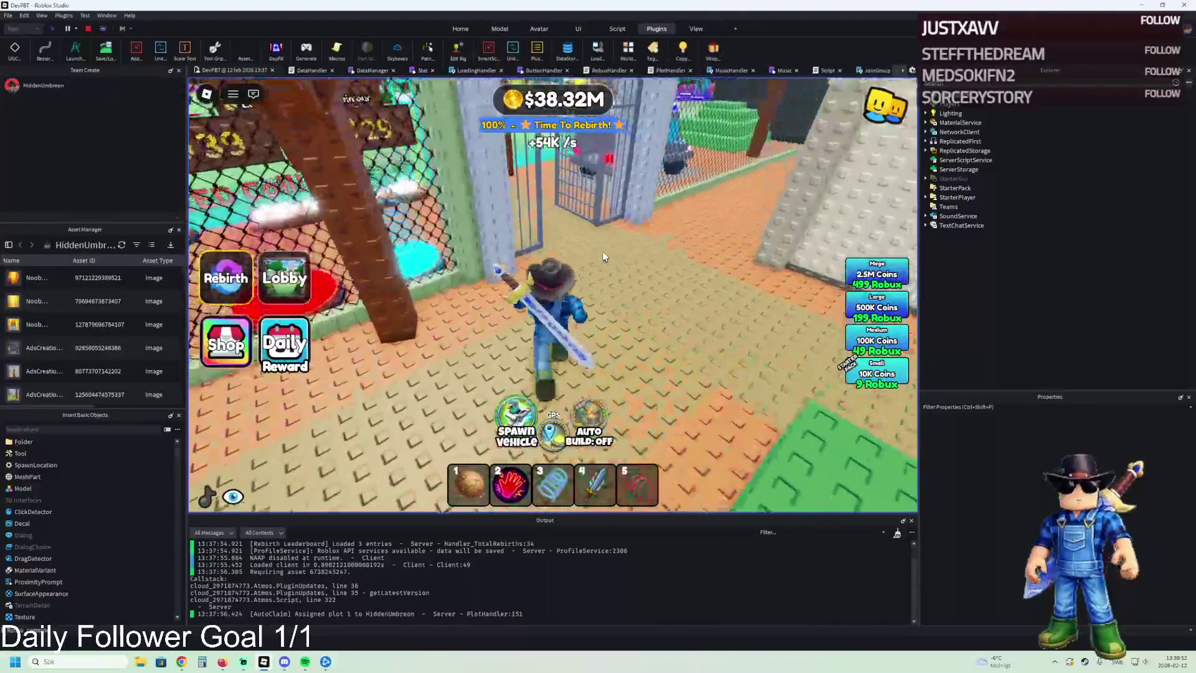
pyautogui.press('w')
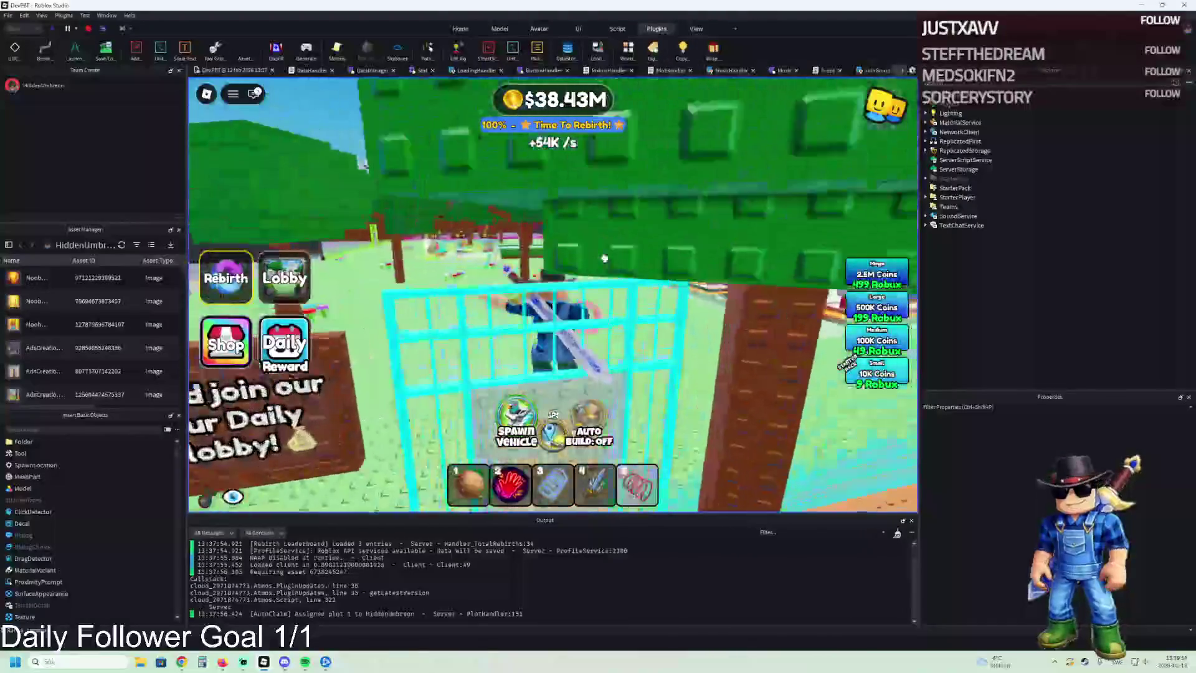
pyautogui.press('w')
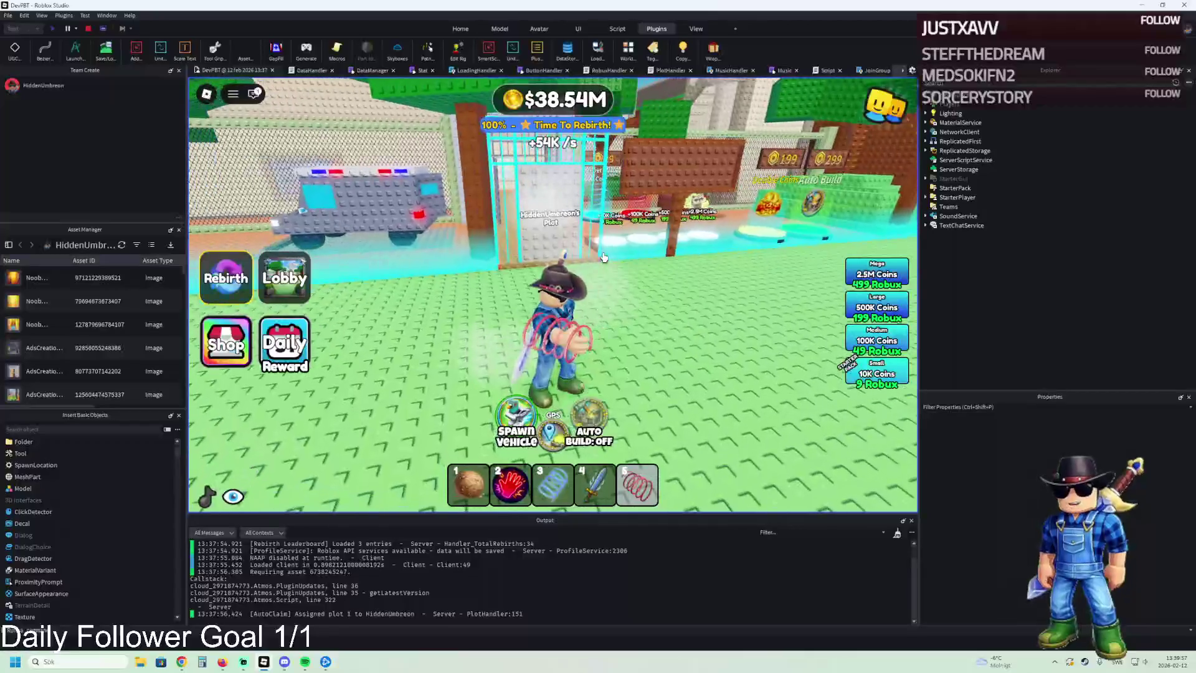
pyautogui.press('w')
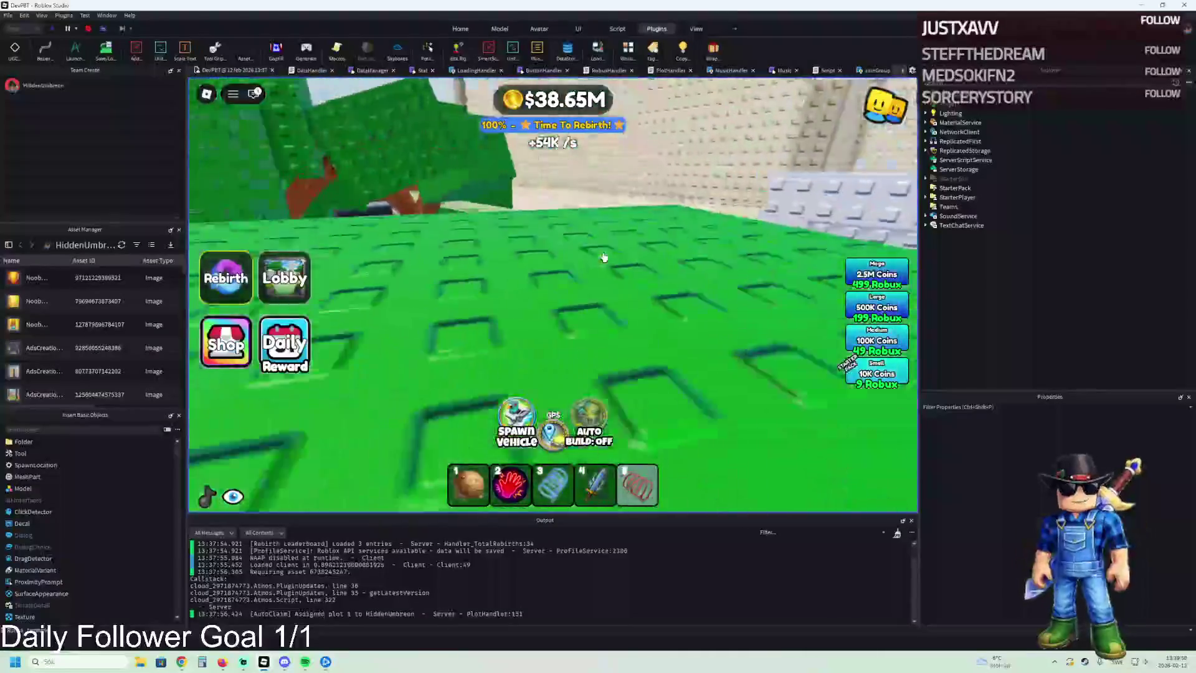
pyautogui.press('w')
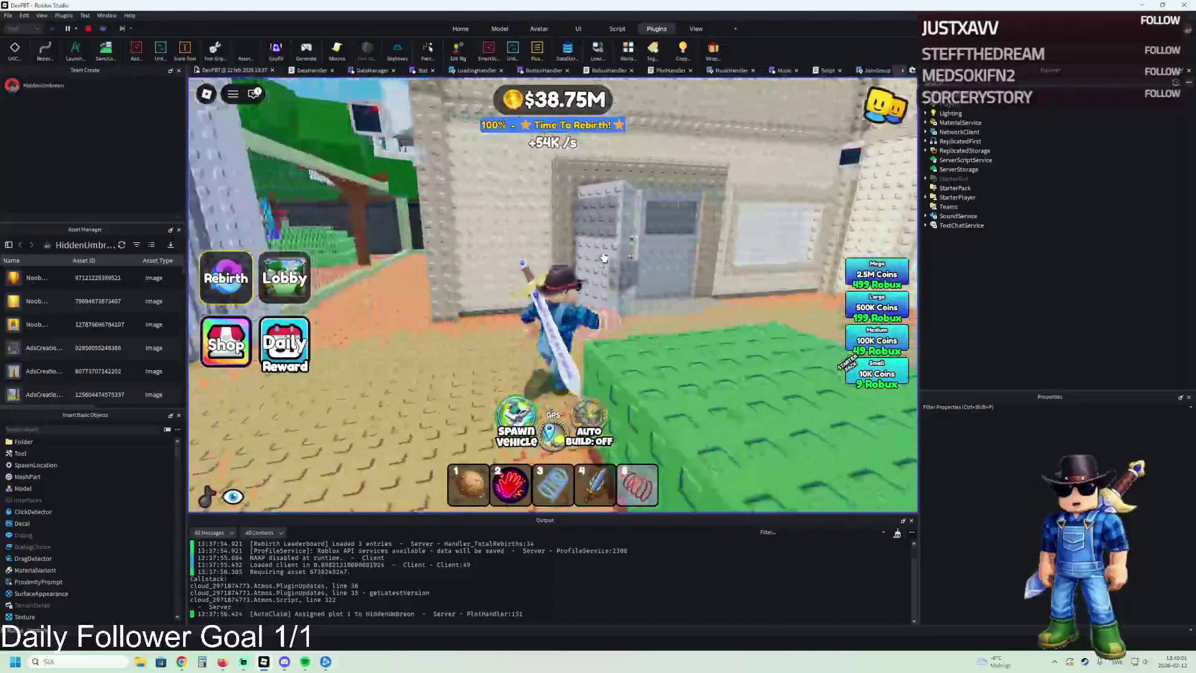
pyautogui.press('w')
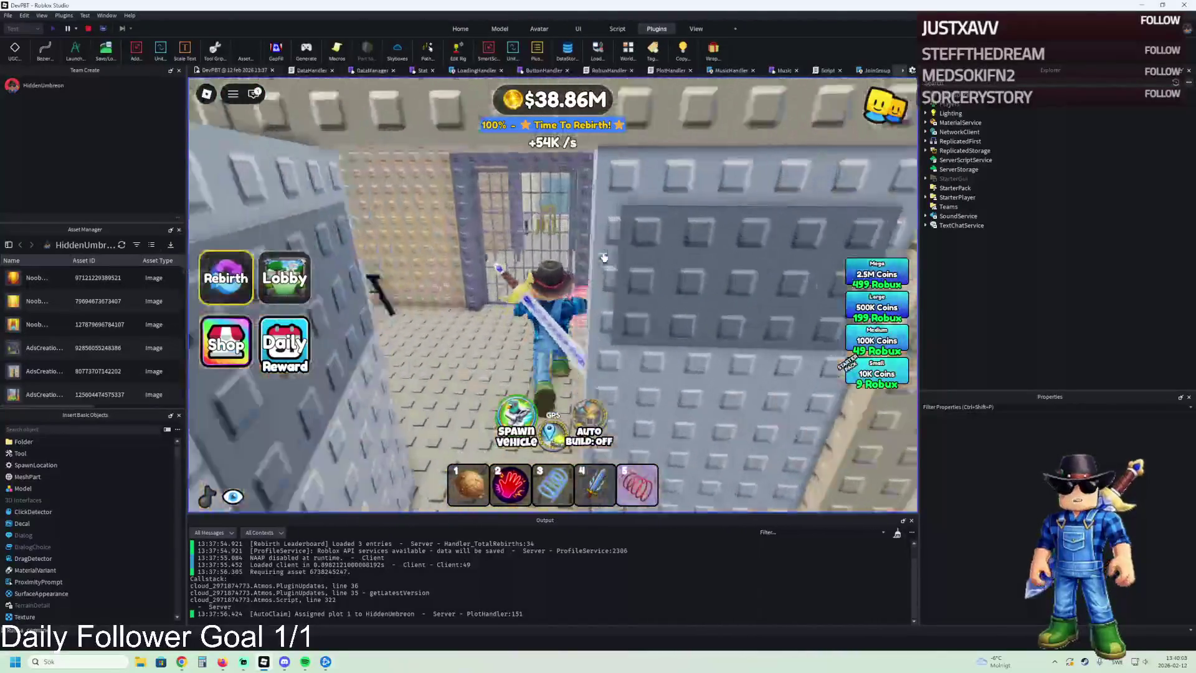
pyautogui.press('w')
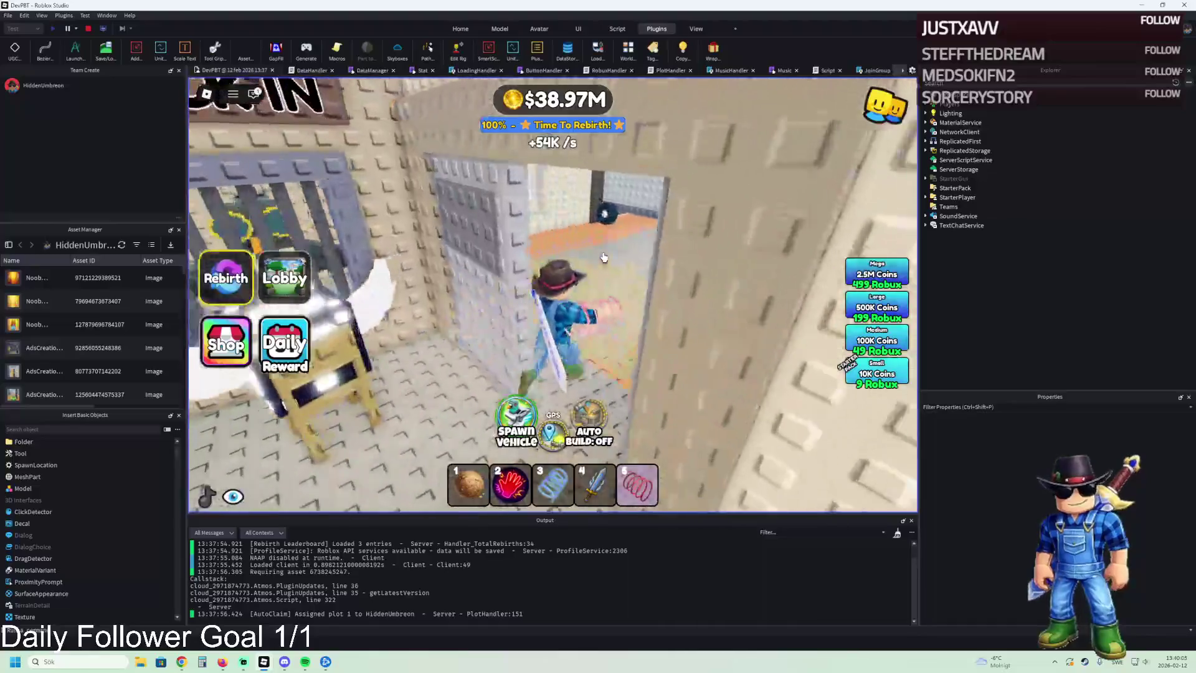
pyautogui.press('w')
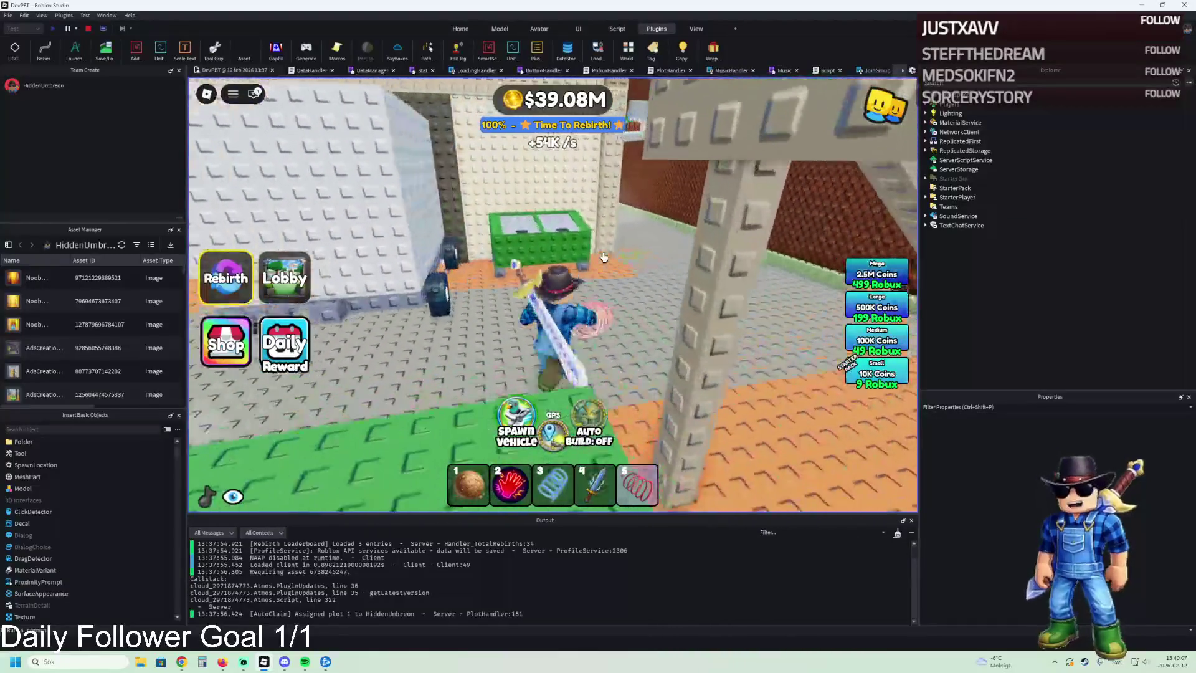
pyautogui.press('w')
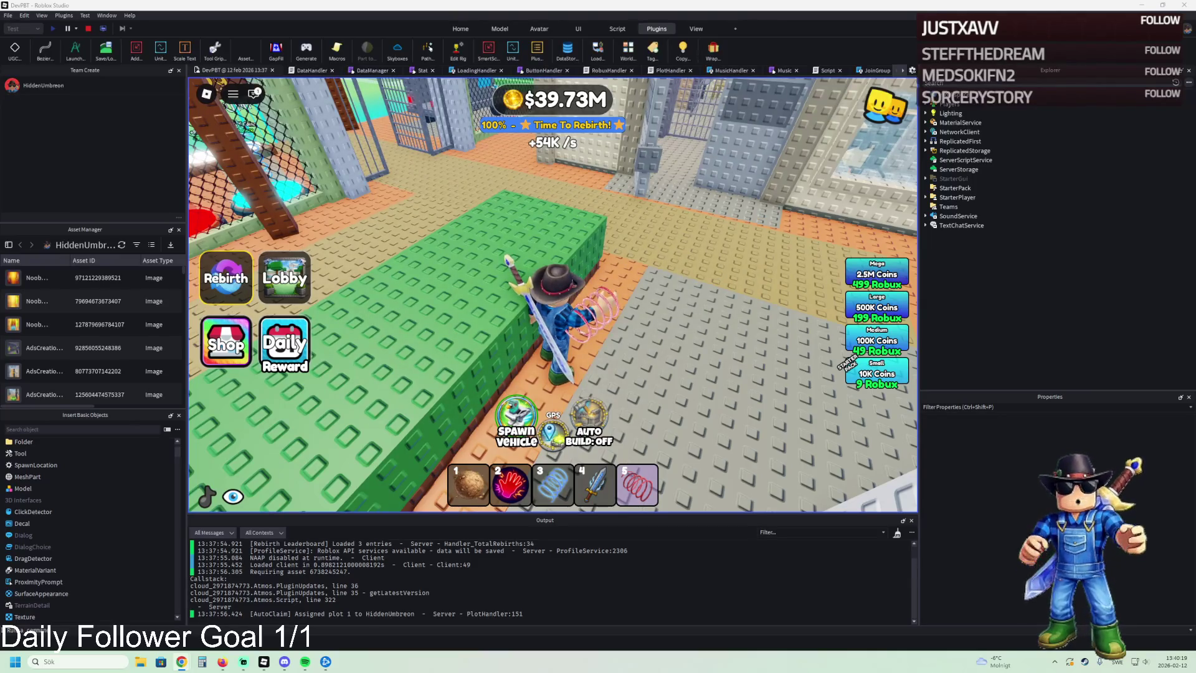
# Step: Equip the sword, walk into the grey building, then stop the playtest
pyautogui.press('w')
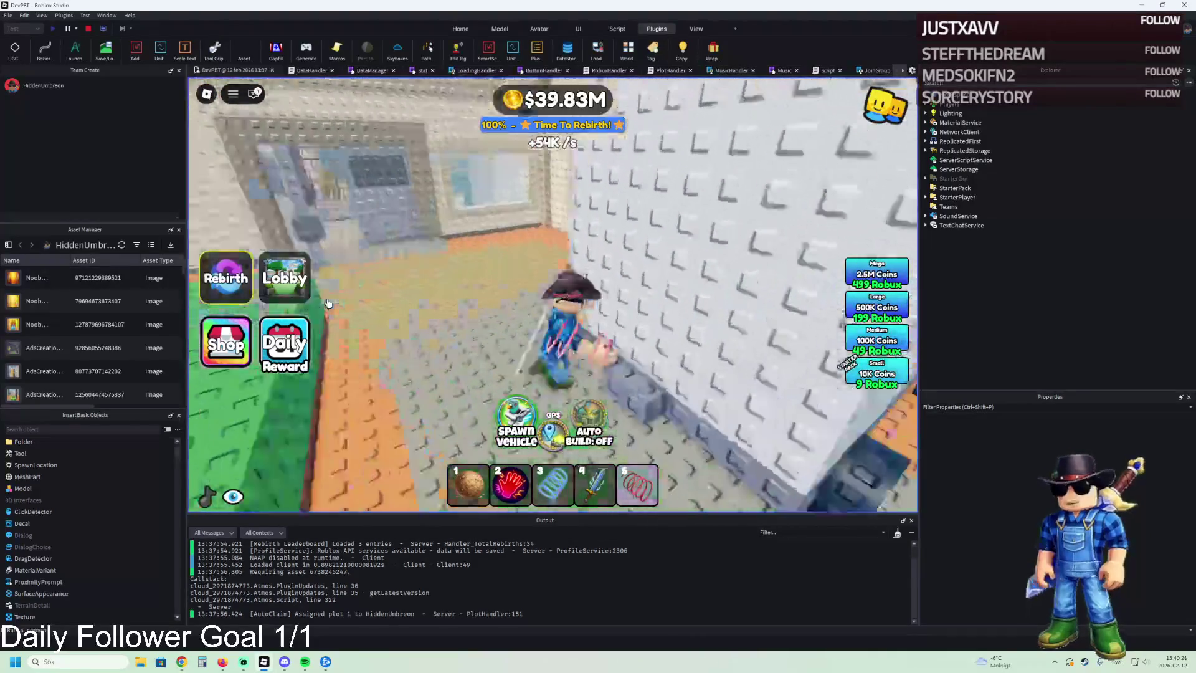
pyautogui.press('s')
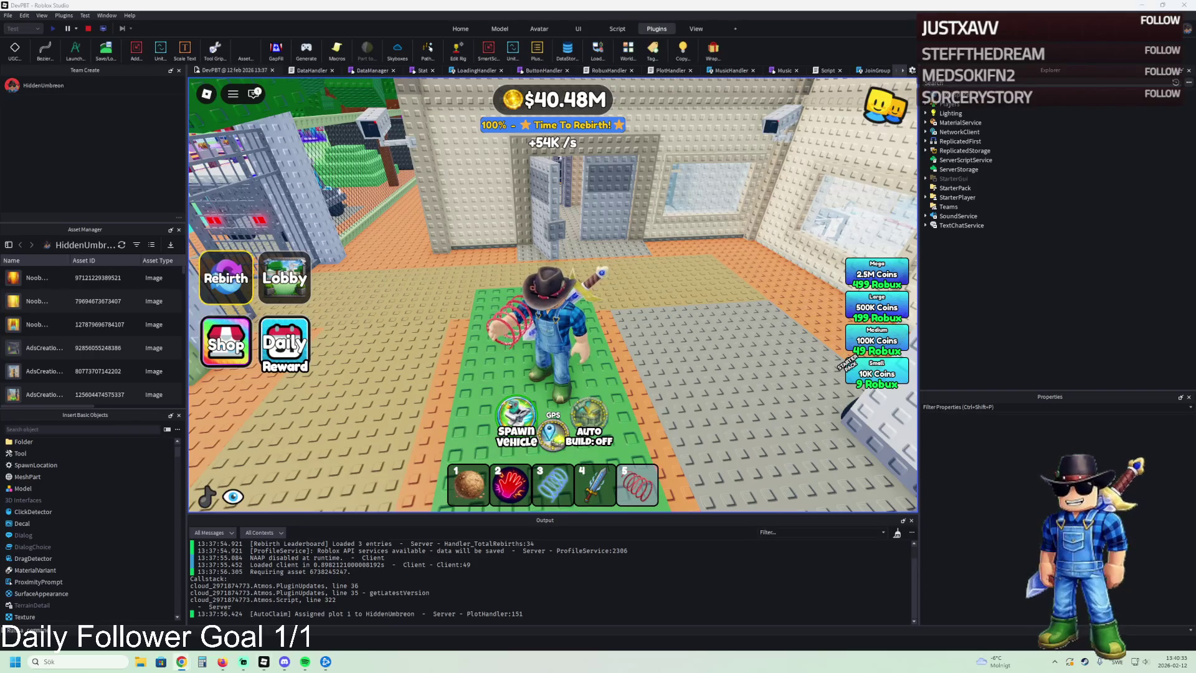
pyautogui.press('4')
pyautogui.press('w')
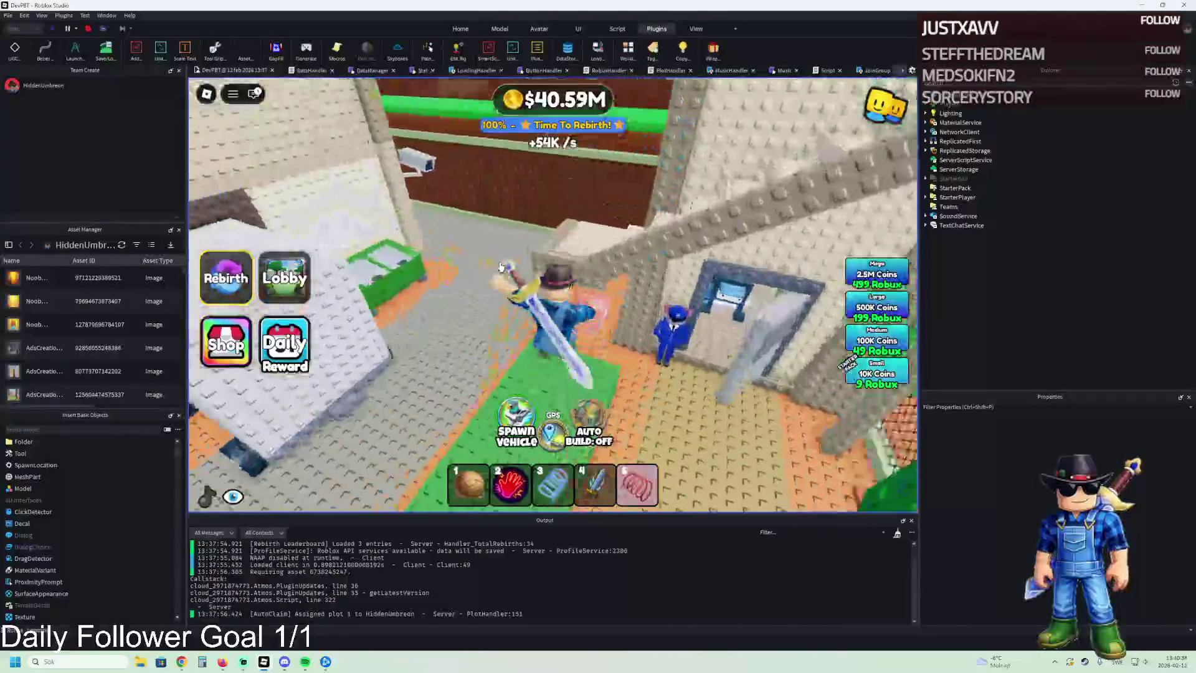
pyautogui.press('w')
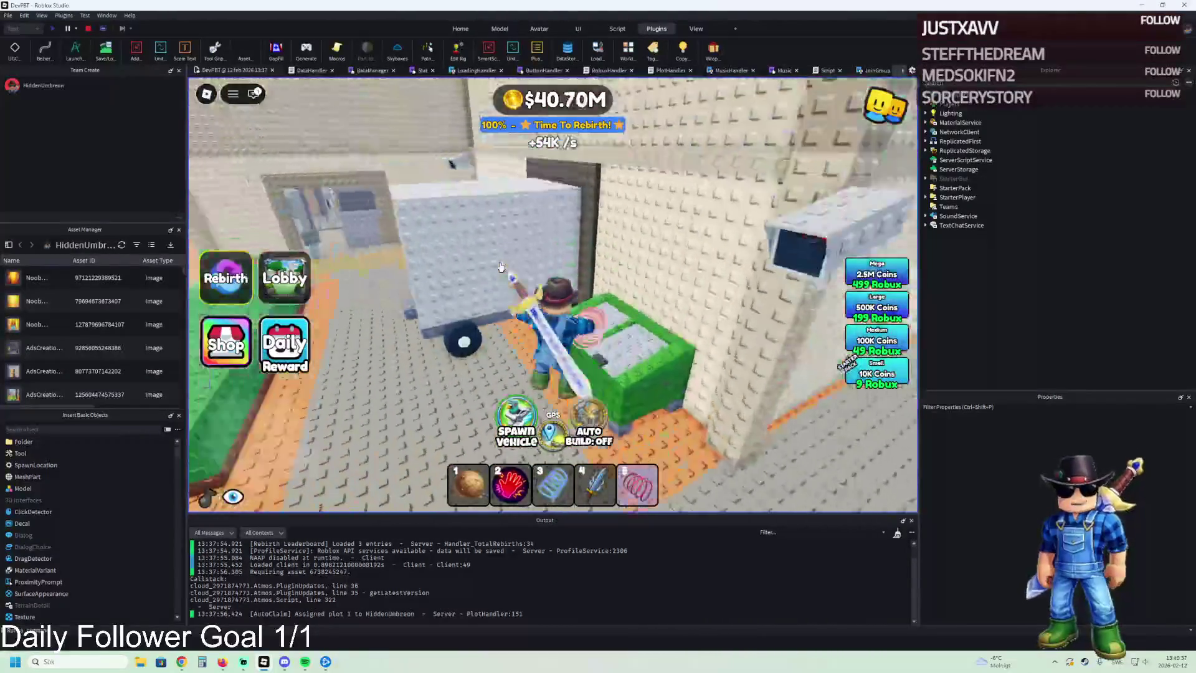
pyautogui.press('w')
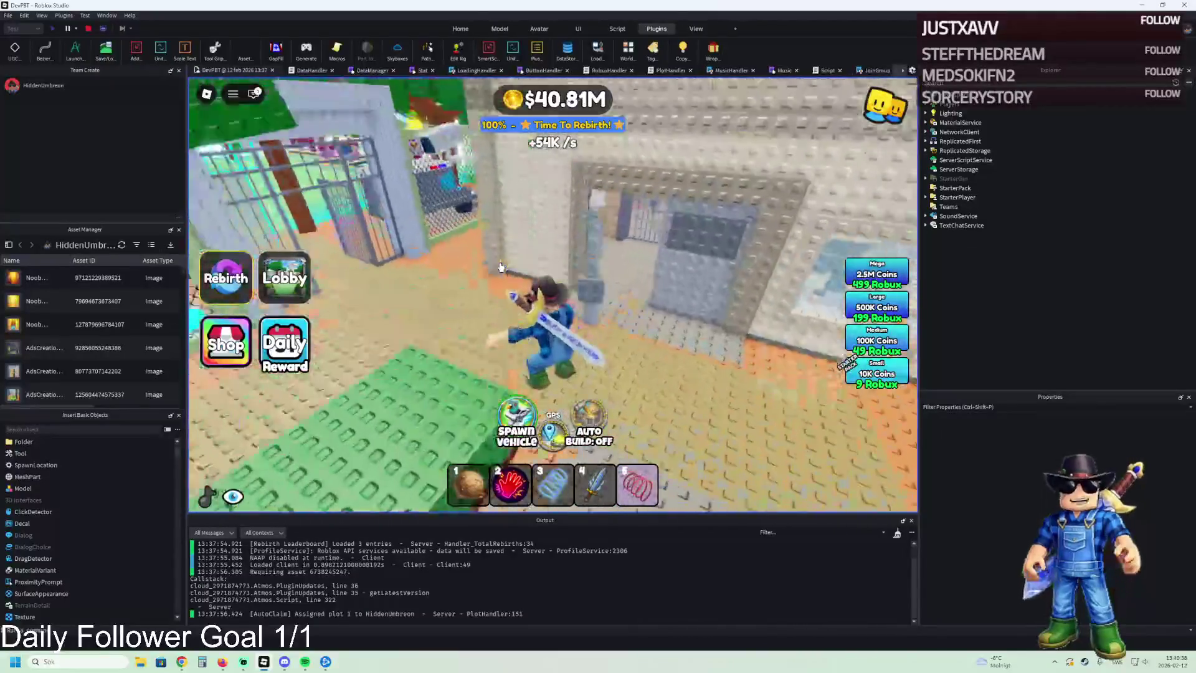
pyautogui.press('w')
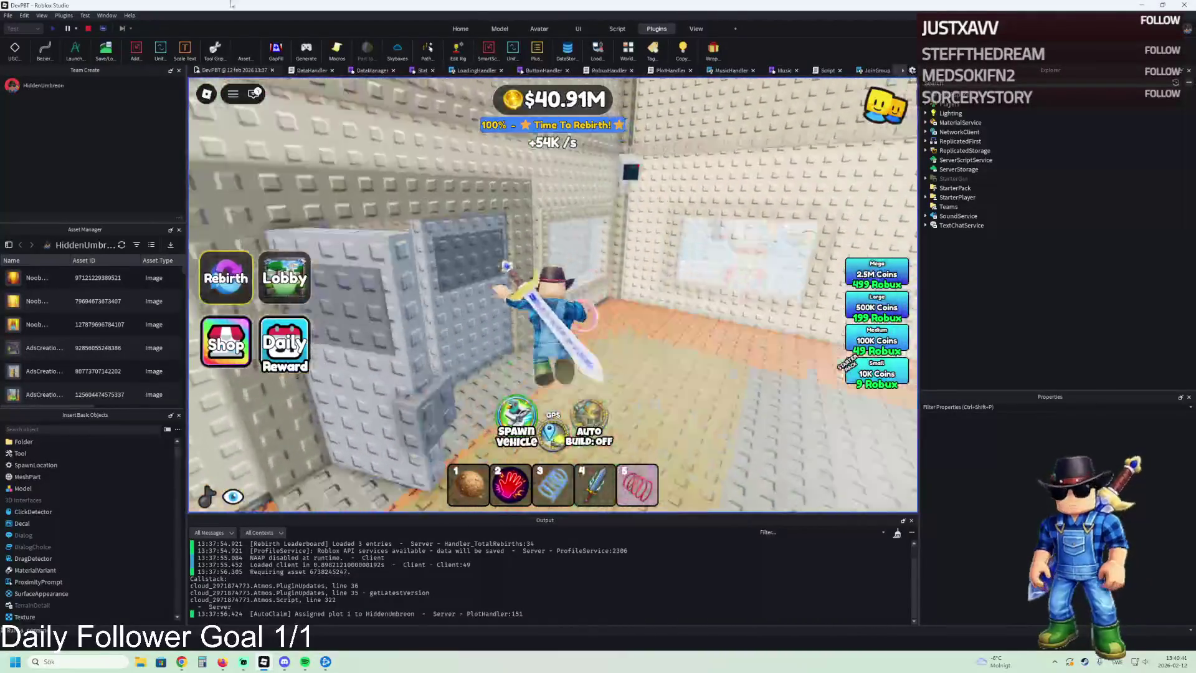
pyautogui.click(89, 28)
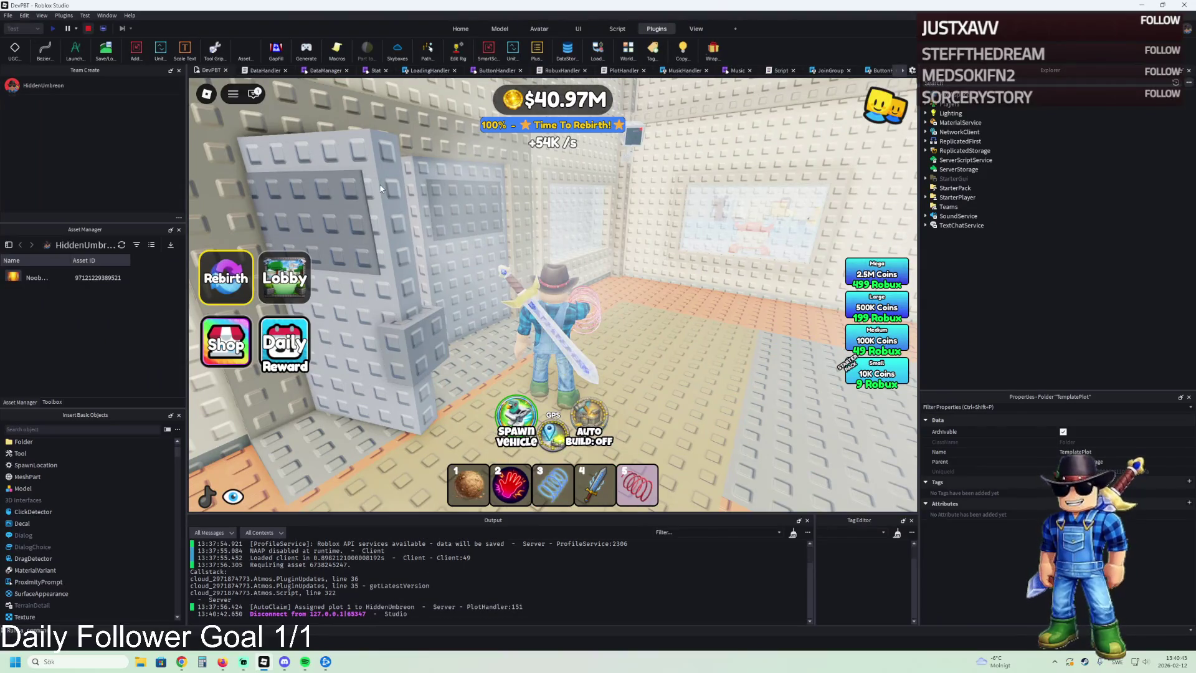
# Step: Fly the editor camera around to face the L-shaped desk and its large screen head-on
pyautogui.press('f')
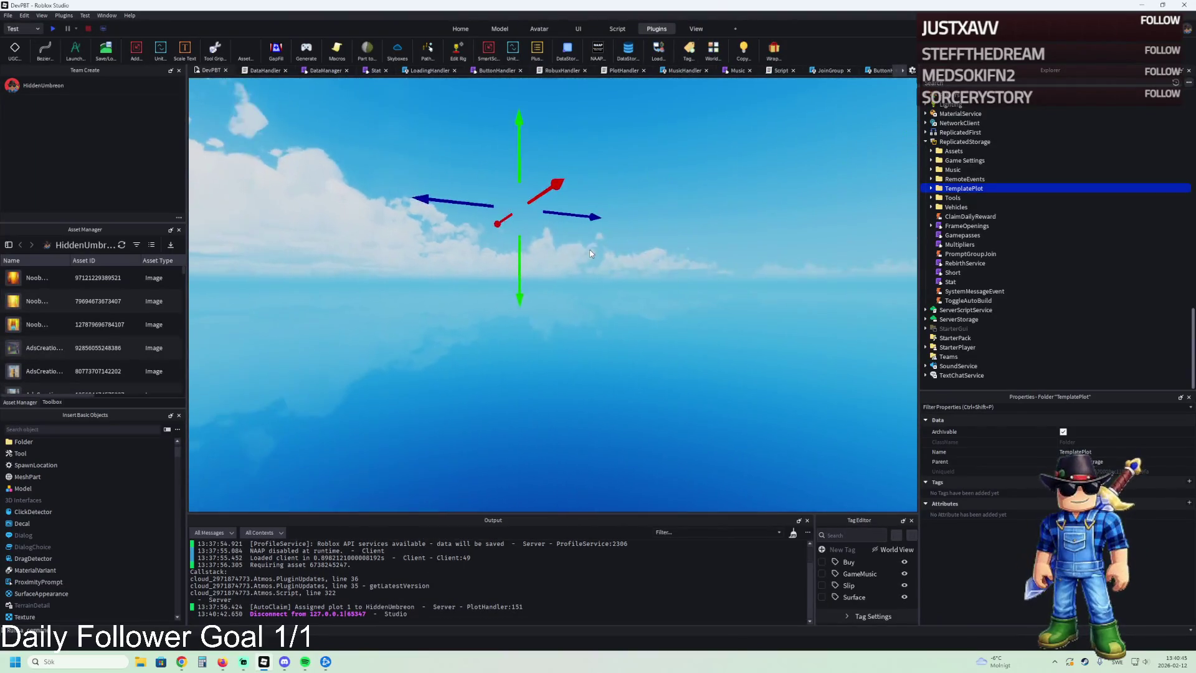
pyautogui.scroll(-10, 600, 226)
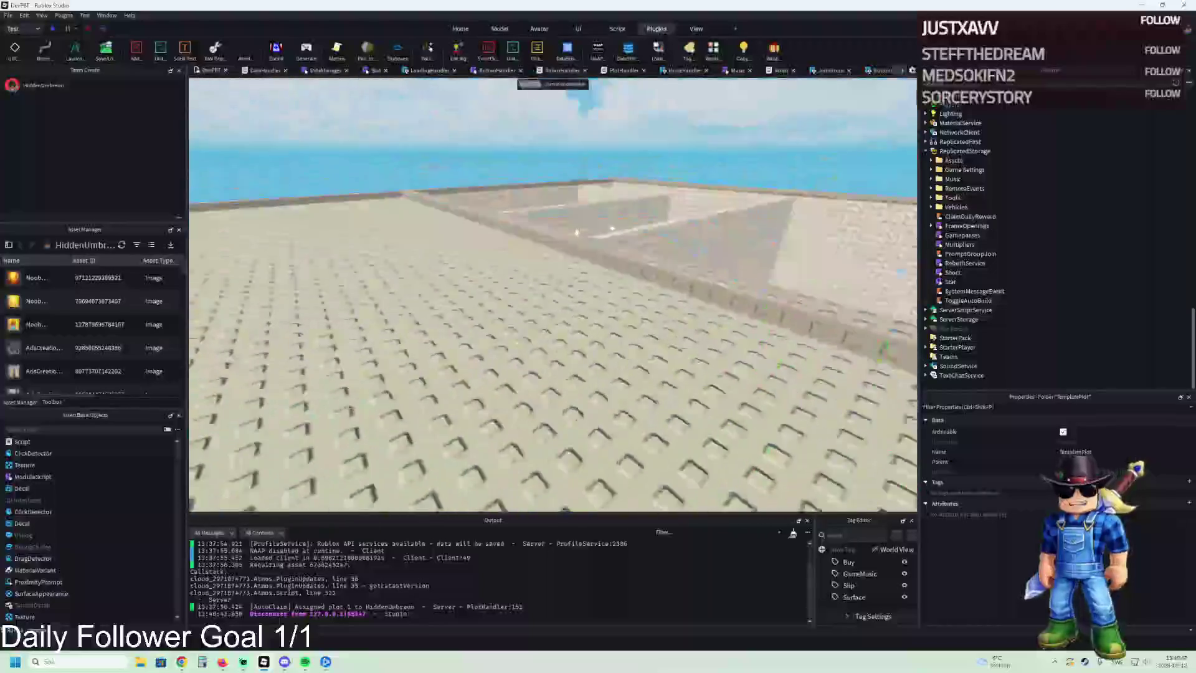
pyautogui.scroll(3, 592, 213)
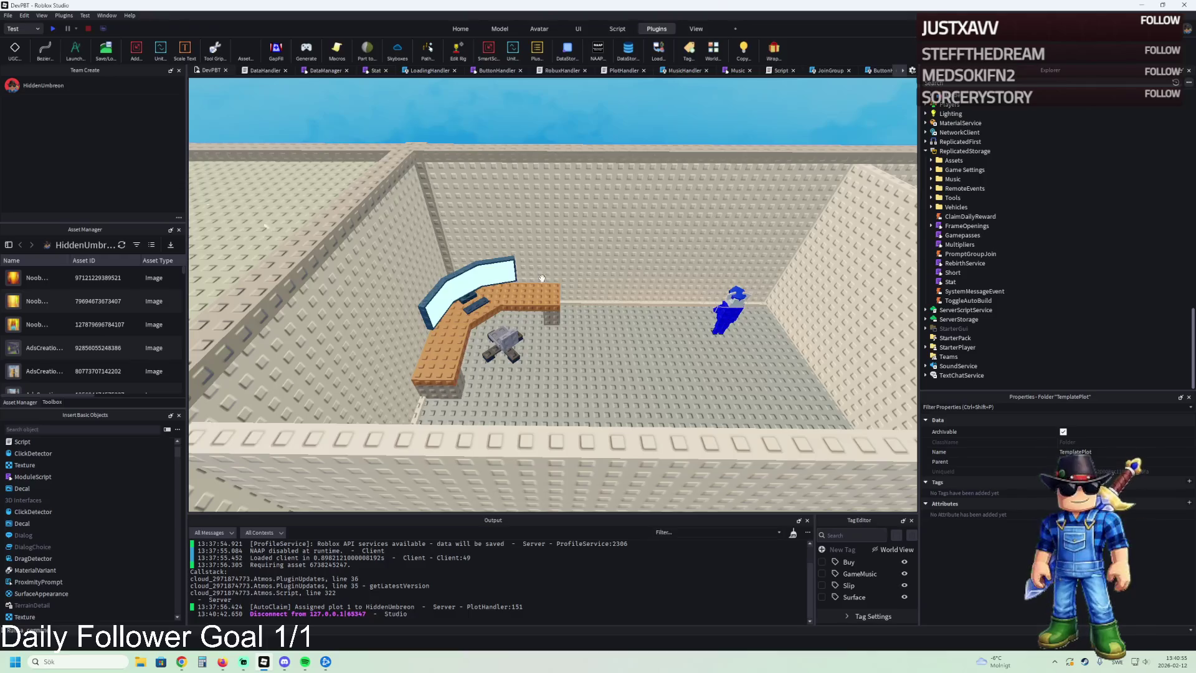
pyautogui.scroll(10, 542, 278)
pyautogui.press('d')
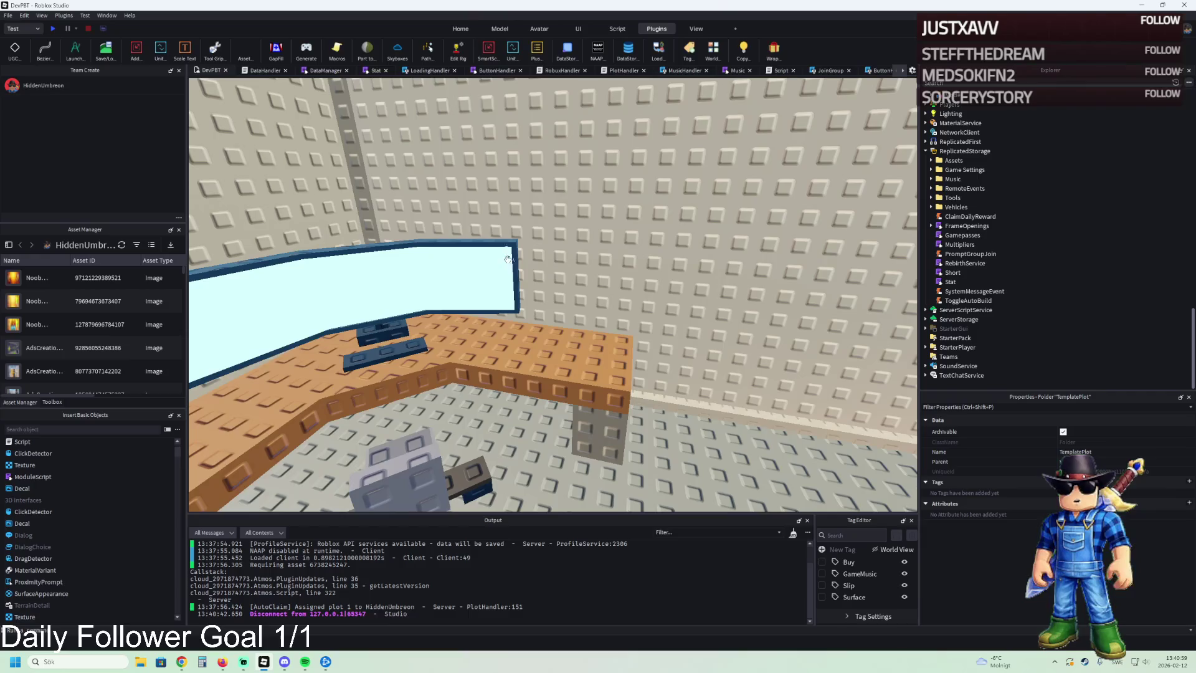
pyautogui.press('e')
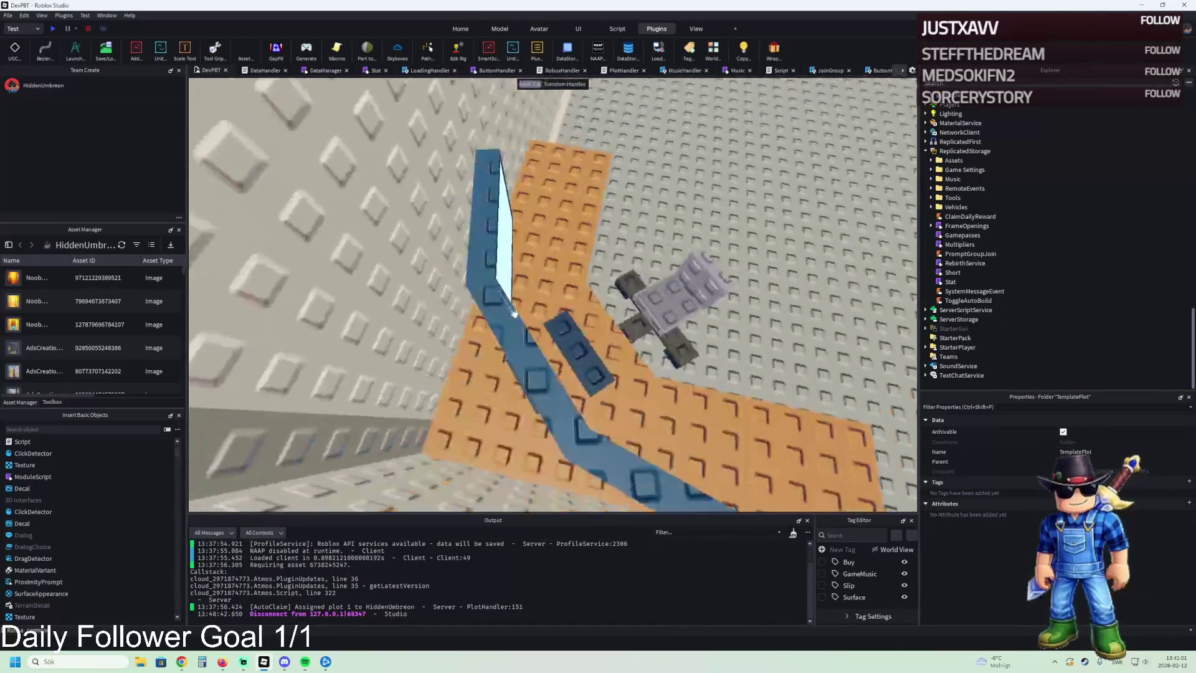
pyautogui.press('s')
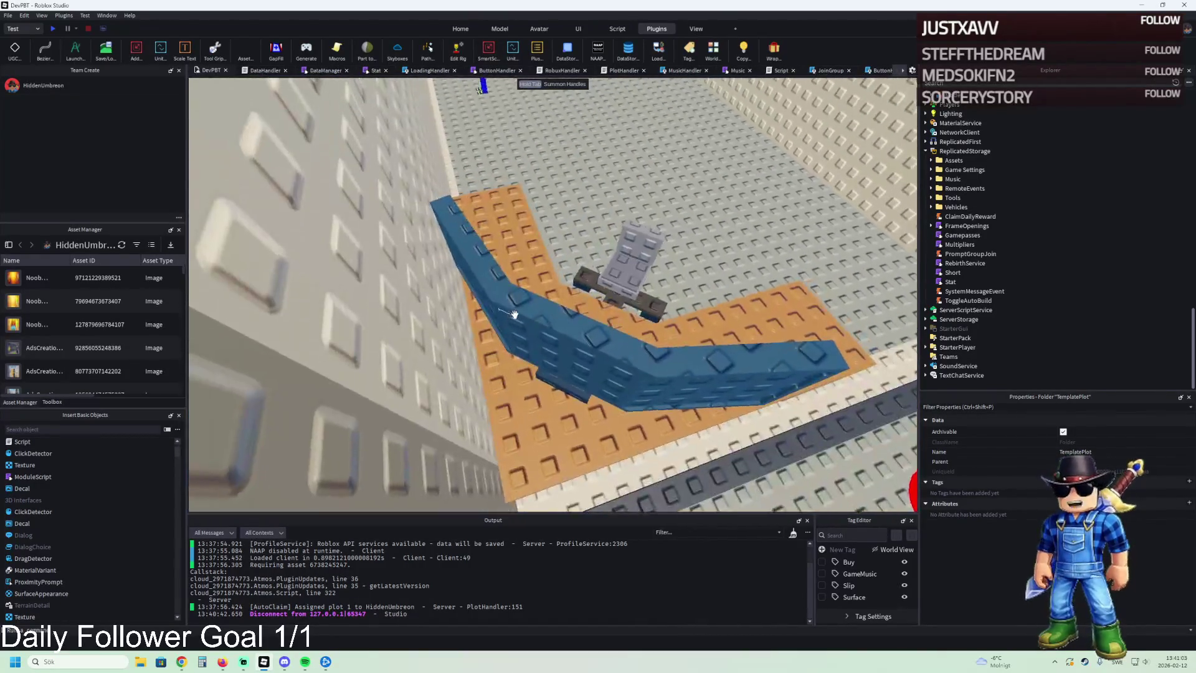
pyautogui.press('w')
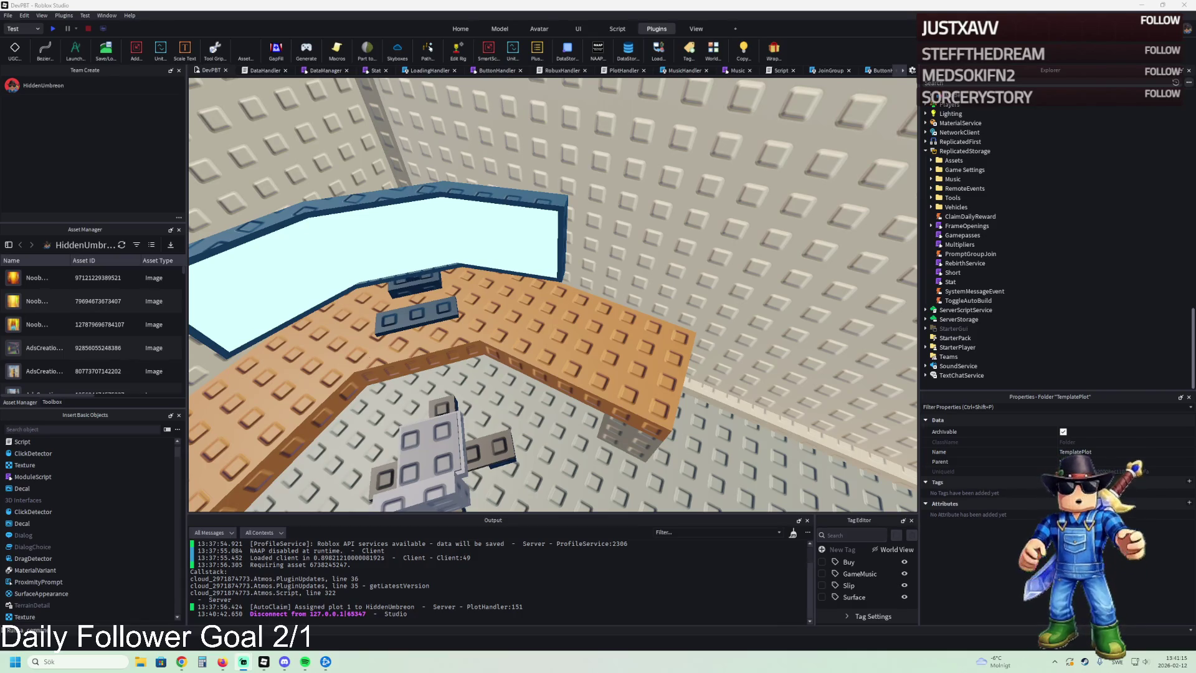
pyautogui.scroll(-5, 361, 322)
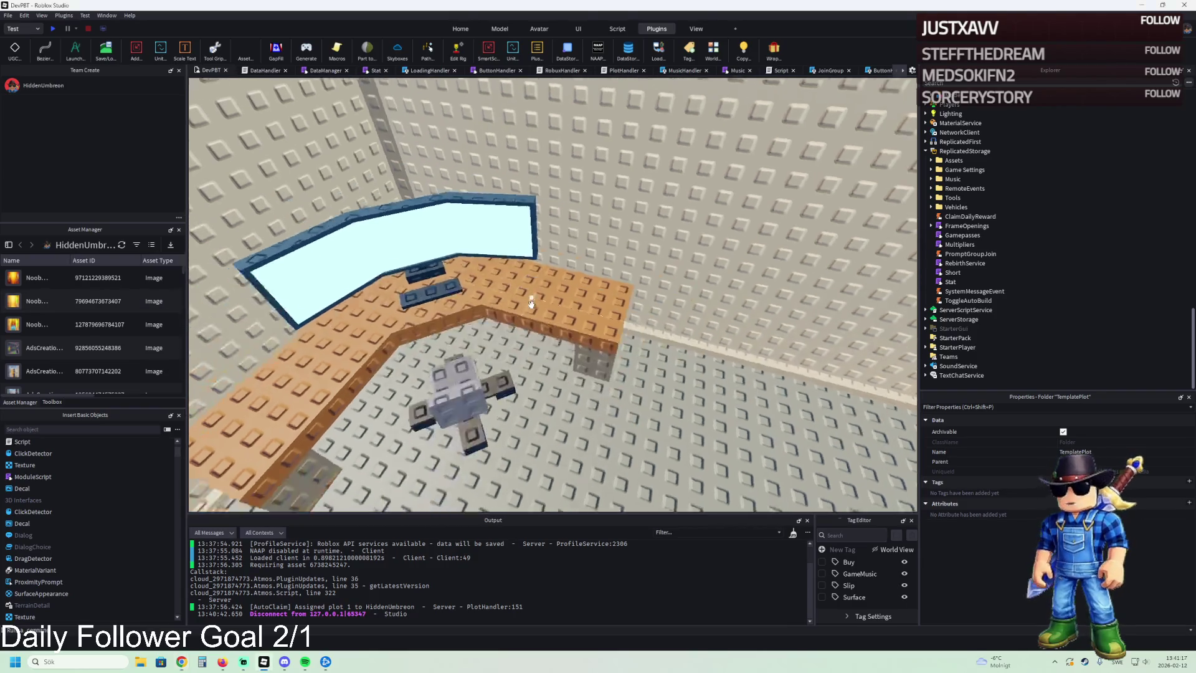
pyautogui.scroll(5, 530, 305)
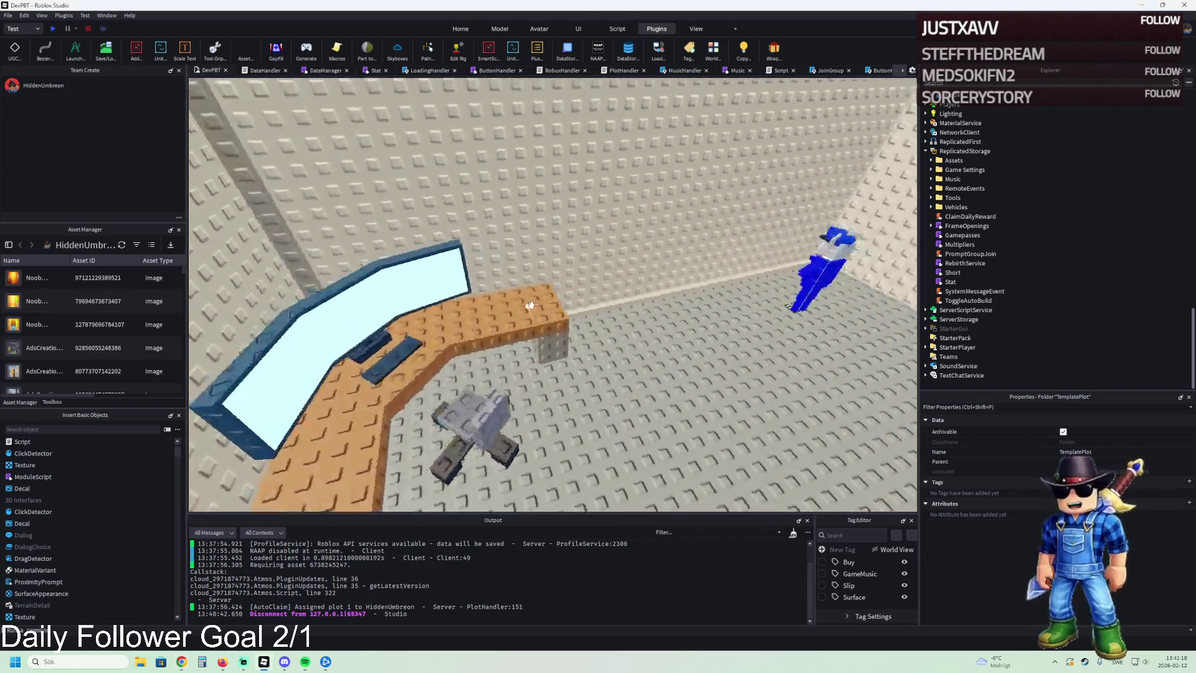
pyautogui.scroll(5, 530, 306)
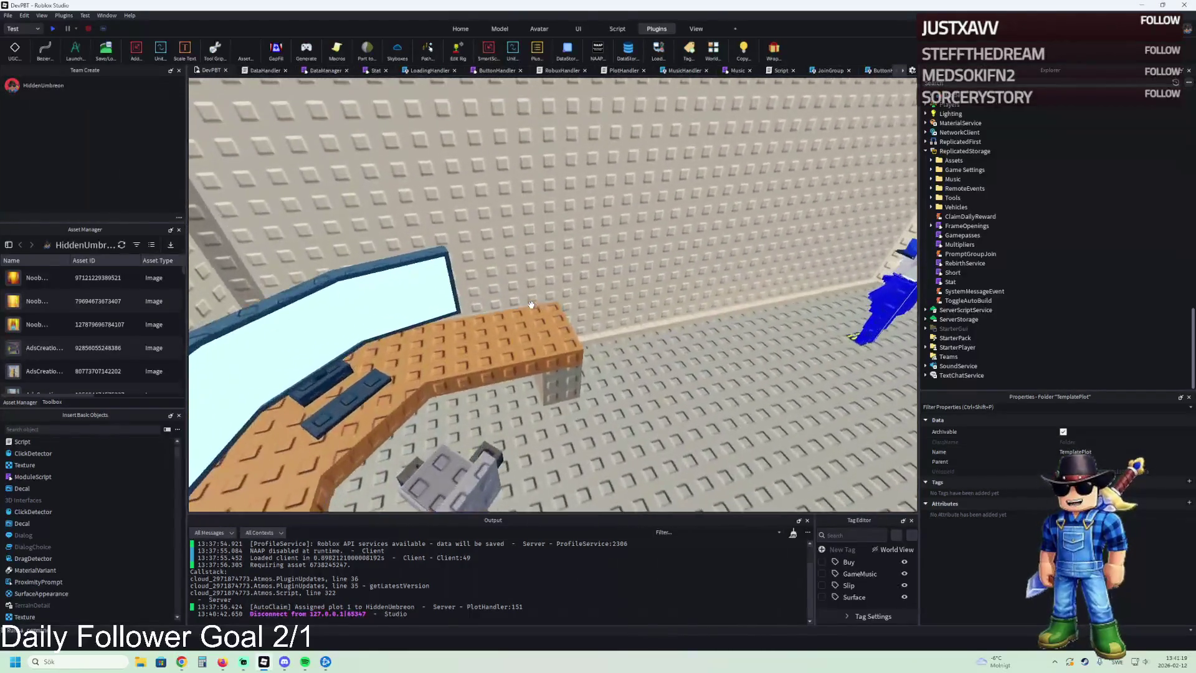
# Step: Select the desk's WFront top piece and duplicate it with Ctrl+D
pyautogui.click(530, 328)
pyautogui.scroll(3, 529, 328)
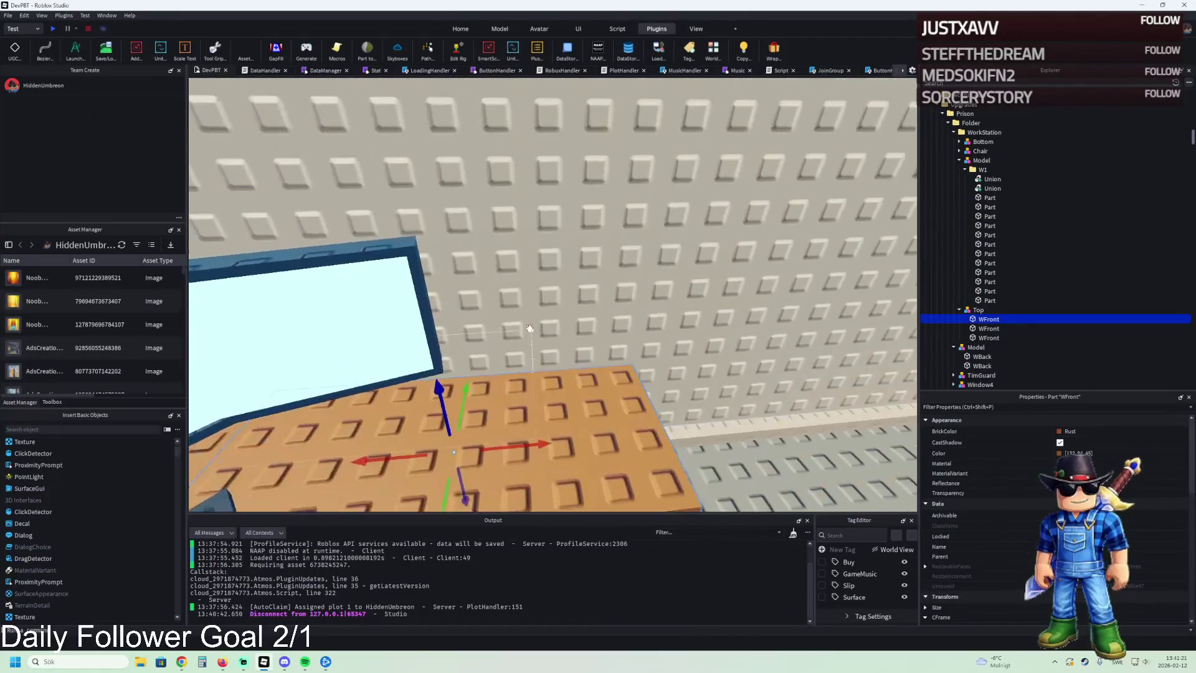
pyautogui.hotkey('ctrl', 'd')
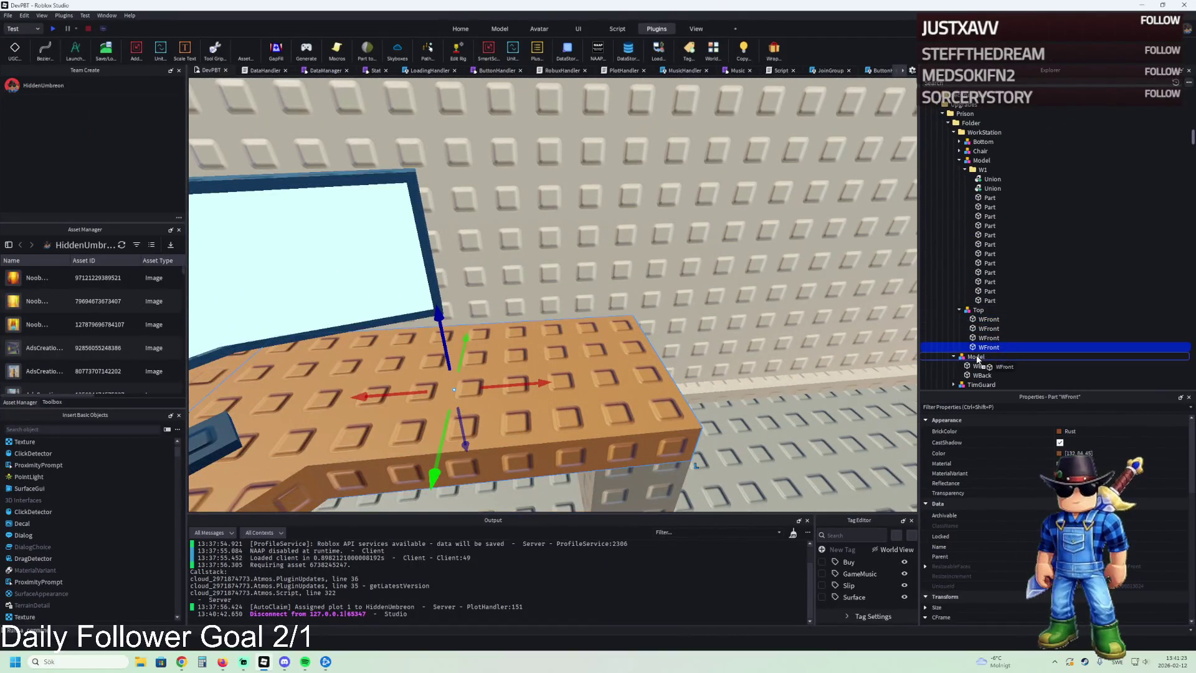
pyautogui.moveTo(991, 218); pyautogui.dragTo(980, 138)
# Step: Move the WFront copy onto the desk end and scale it down to a 0.2-stud slab
pyautogui.hotkey('ctrl', '3')
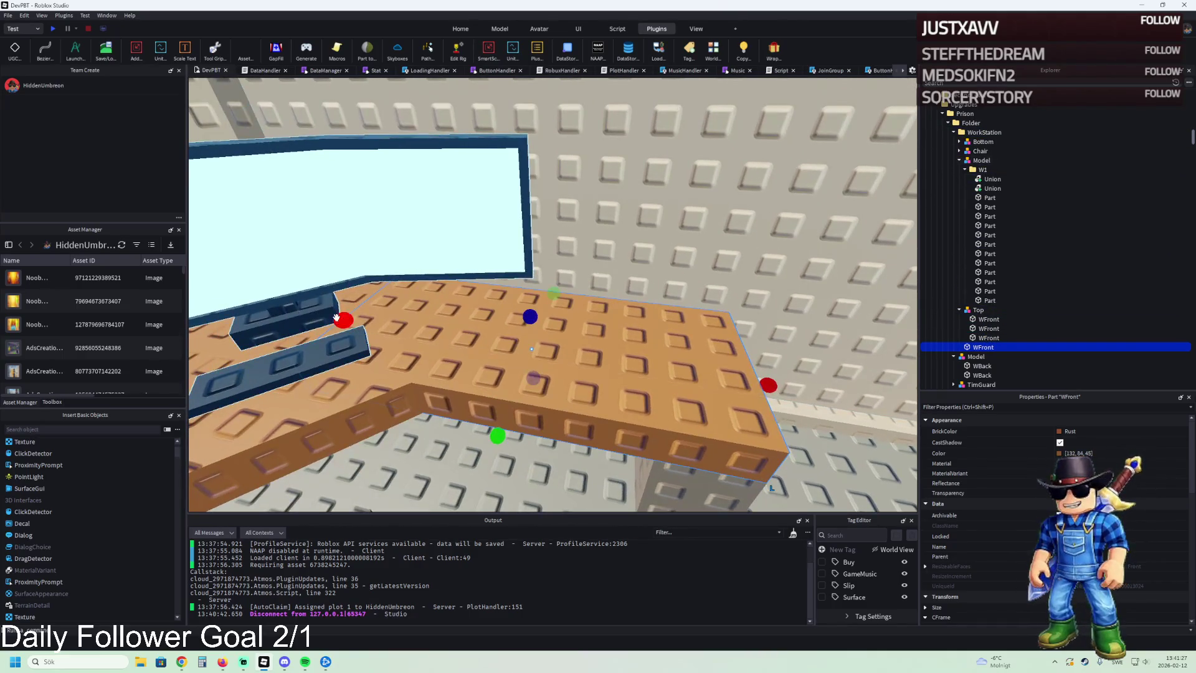
pyautogui.press('f')
pyautogui.hotkey('ctrl', '2')
pyautogui.moveTo(573, 245); pyautogui.dragTo(572, 246)
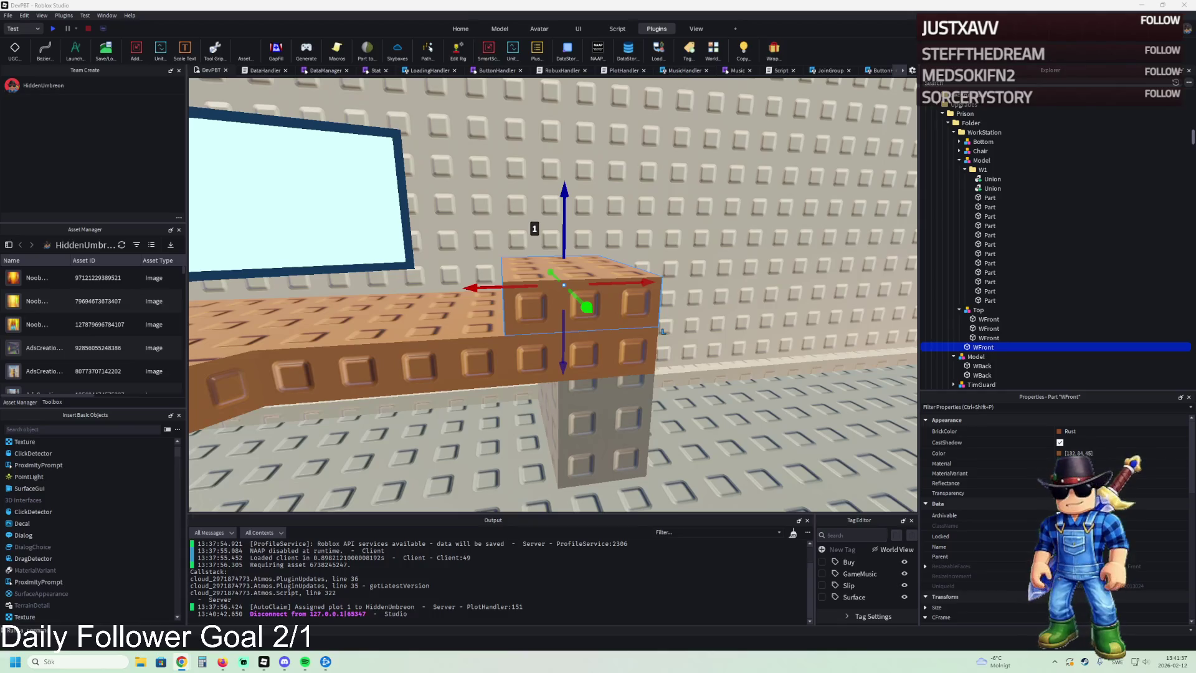
pyautogui.rightClick(566, 323)
pyautogui.press('f')
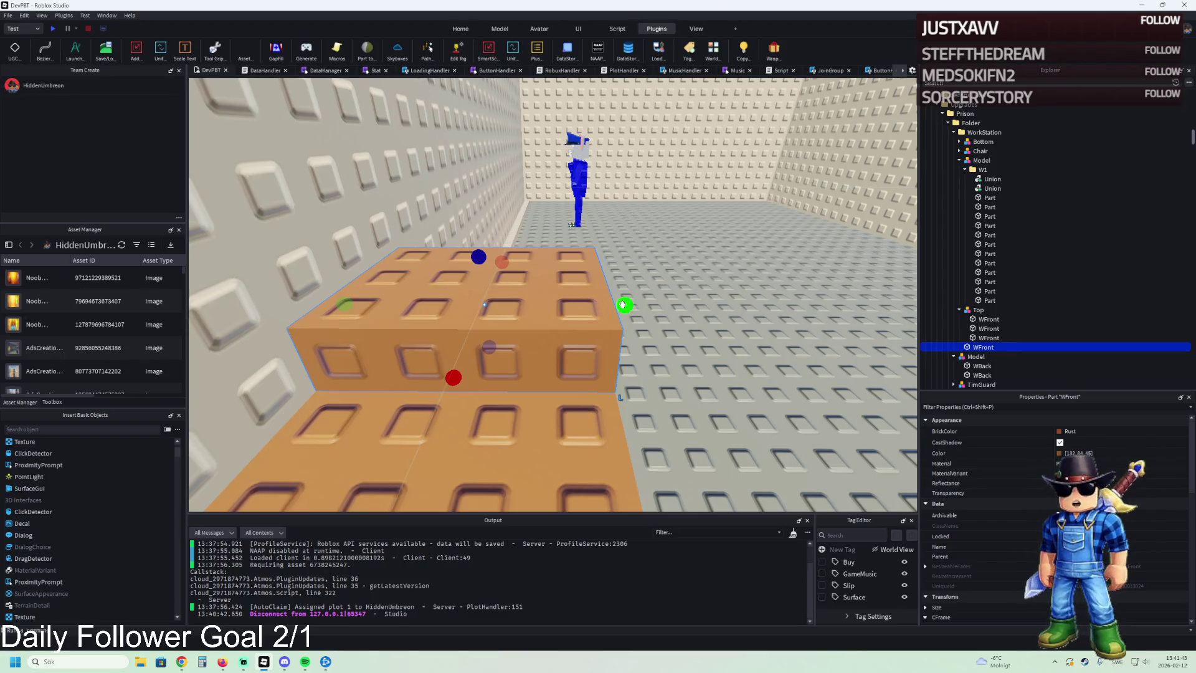
pyautogui.moveTo(623, 304); pyautogui.dragTo(623, 324)
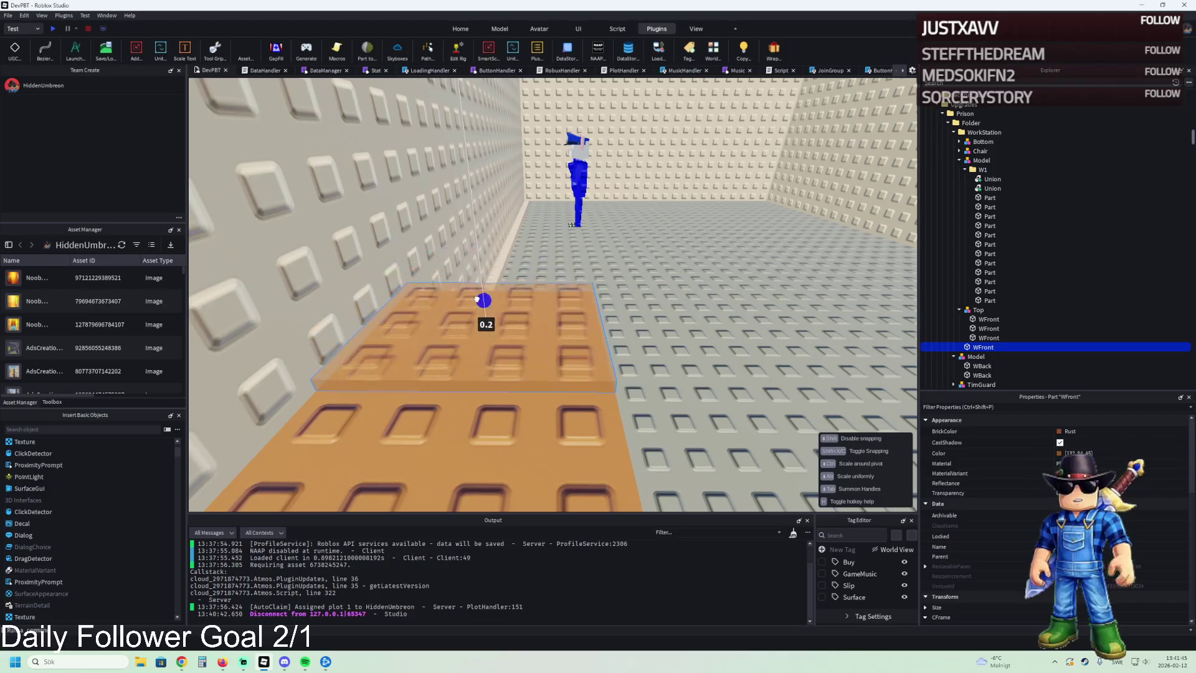
# Step: Darken the thin slab's colour to Reddish brown
pyautogui.click(1059, 453)
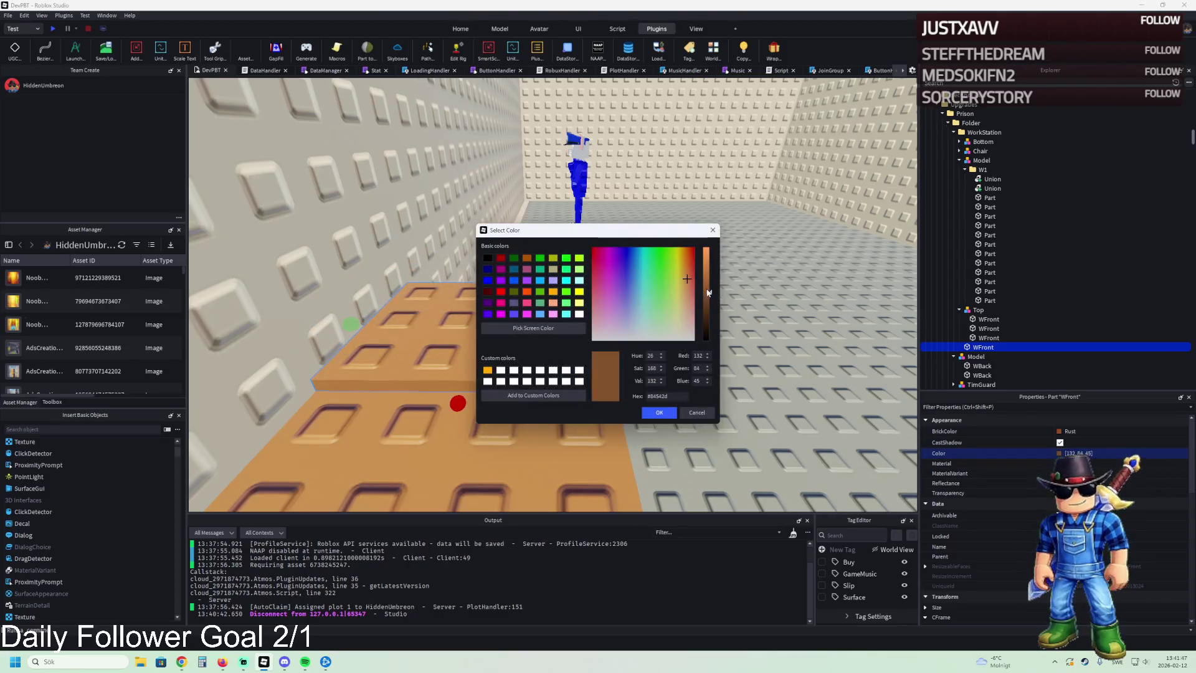
pyautogui.moveTo(708, 292); pyautogui.dragTo(711, 308)
pyautogui.click(660, 412)
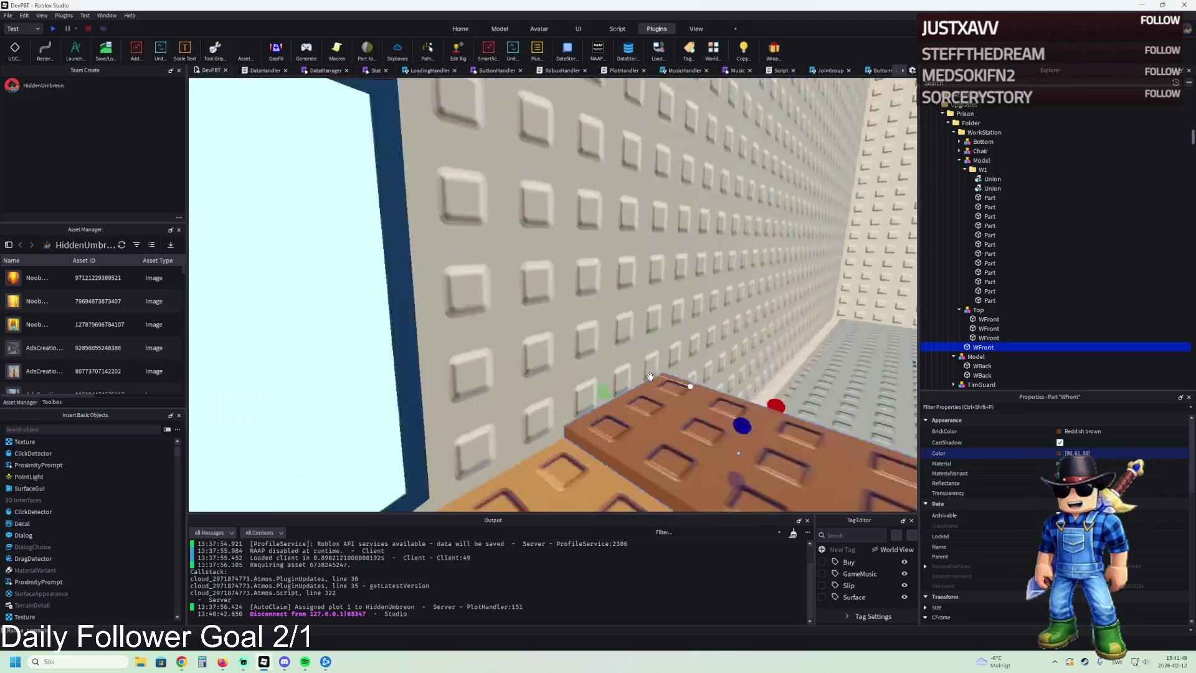
# Step: Duplicate the slab and resize the copy lengthwise to 0.3
pyautogui.hotkey('ctrl', 'd')
pyautogui.moveTo(647, 319); pyautogui.dragTo(605, 324)
pyautogui.scroll(-4, 1106, 431)
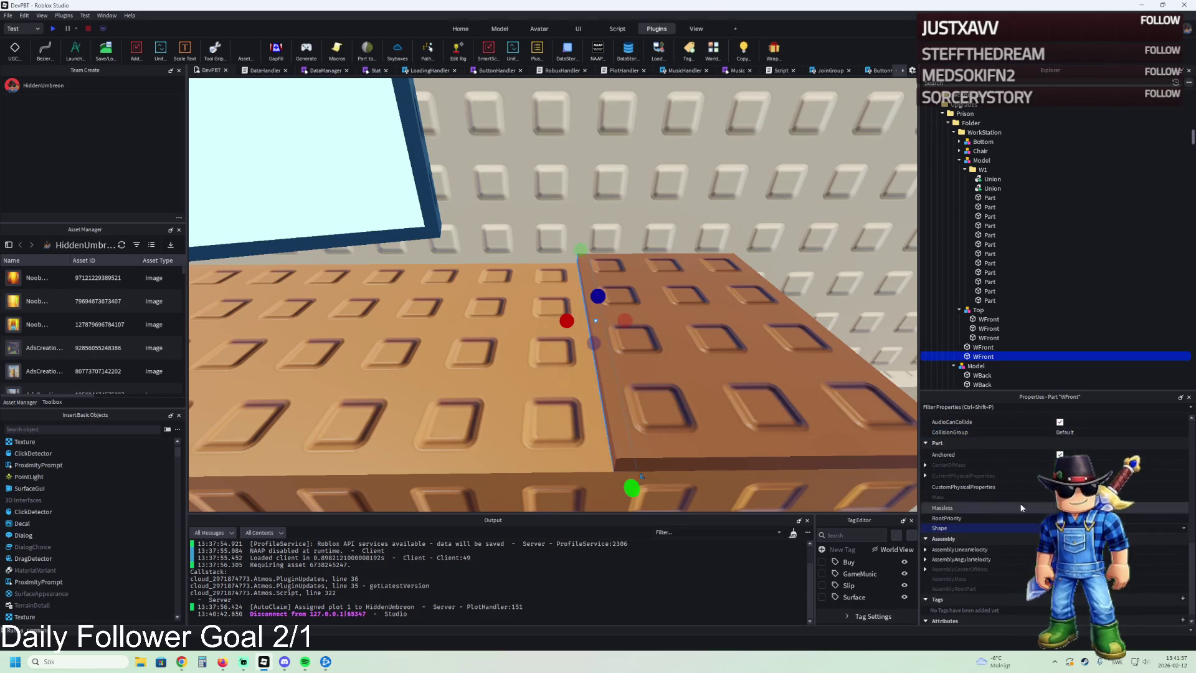
# Step: Stand the thin slab upright and shorten the upright wedge piece
pyautogui.hotkey('ctrl', '2')
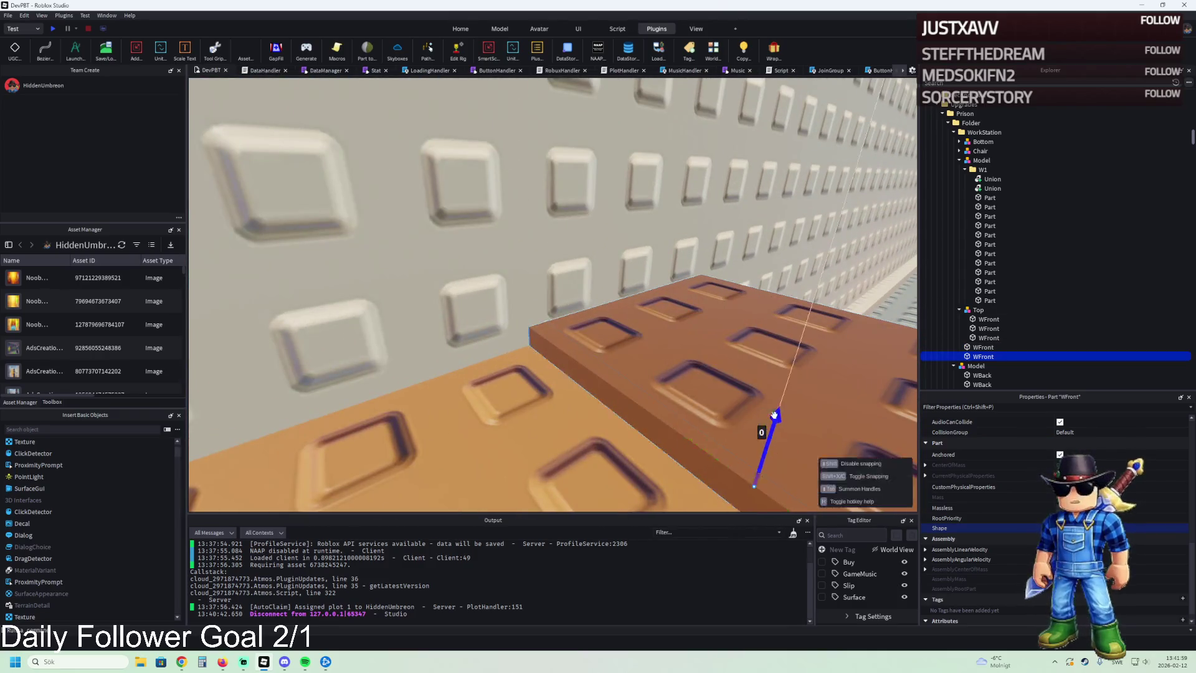
pyautogui.press('f')
pyautogui.moveTo(631, 317)
pyautogui.mouseDown()
pyautogui.moveTo(598, 312)
pyautogui.moveTo(626, 162)
pyautogui.mouseUp()
pyautogui.scroll(-5, 626, 162)
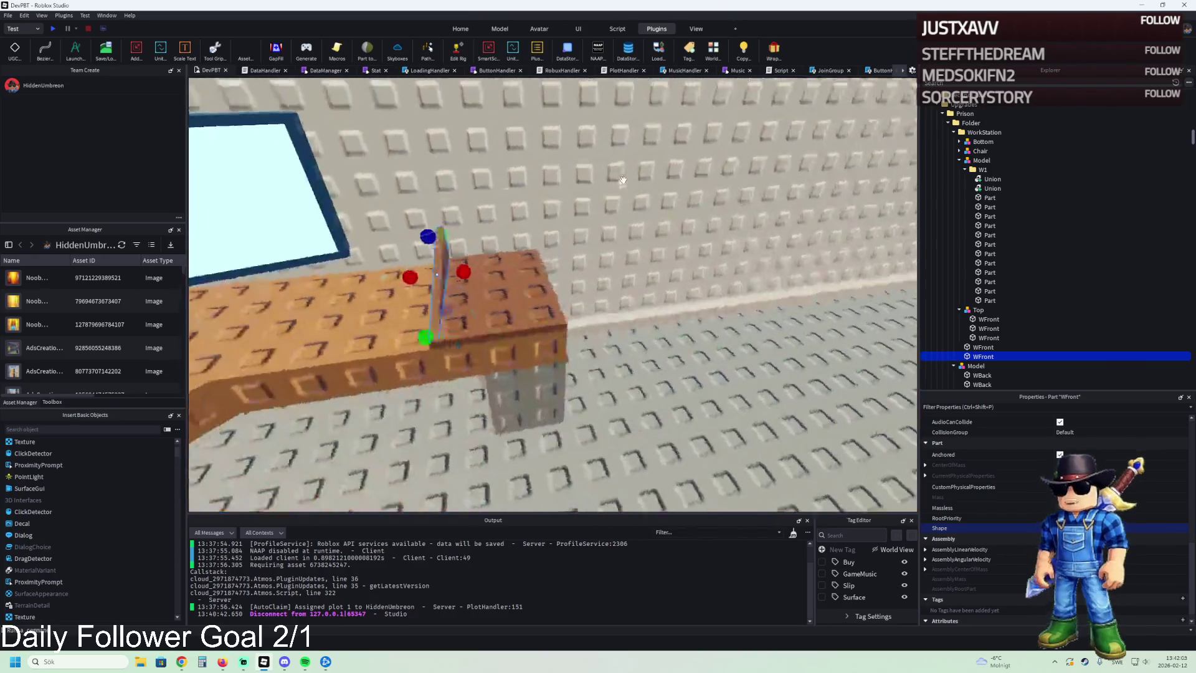
pyautogui.scroll(-3, 623, 179)
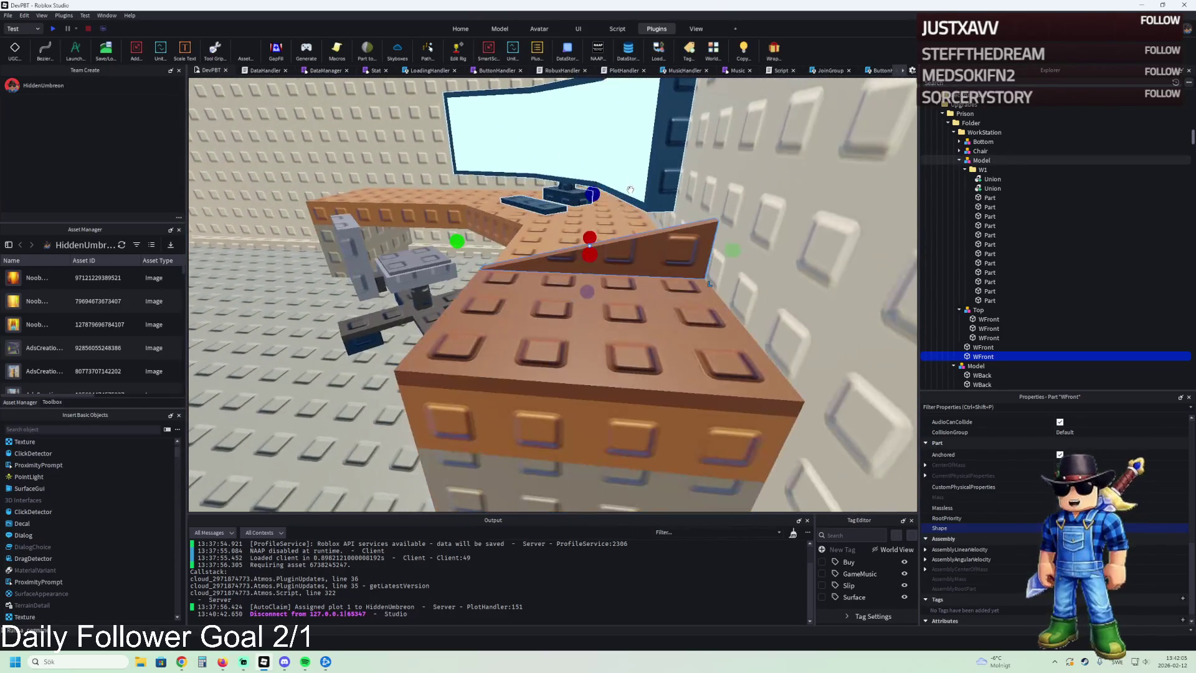
pyautogui.scroll(5, 627, 246)
pyautogui.scroll(-3, 628, 246)
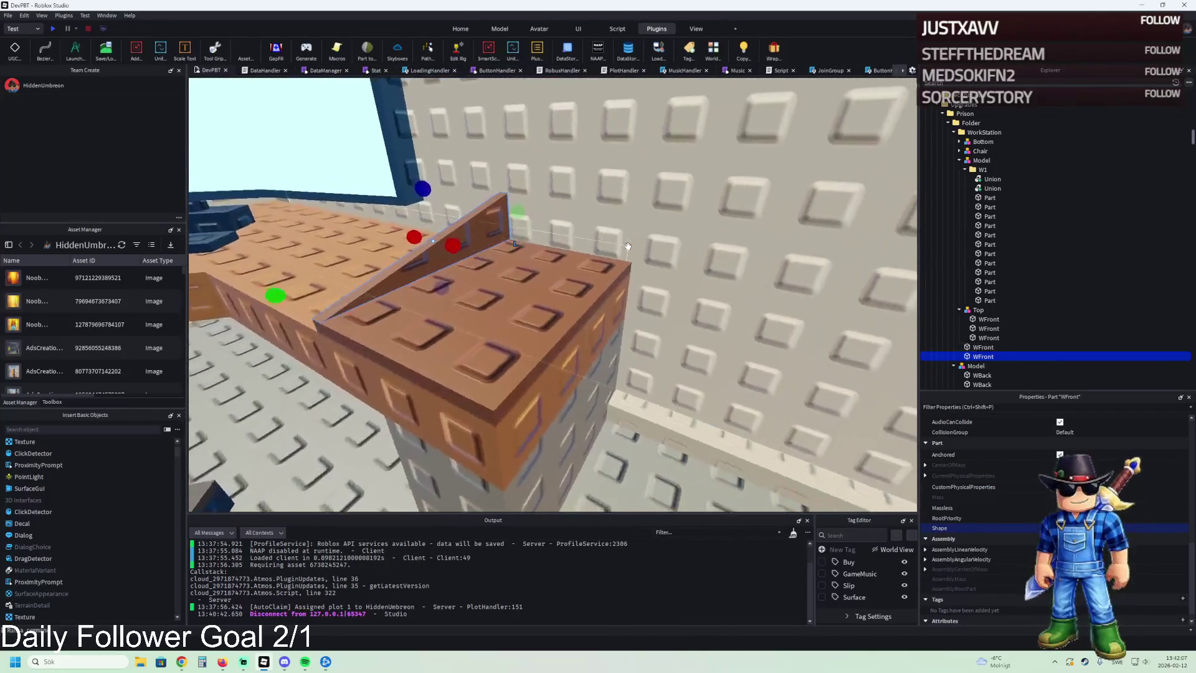
pyautogui.scroll(4, 636, 250)
pyautogui.moveTo(642, 256); pyautogui.dragTo(548, 269)
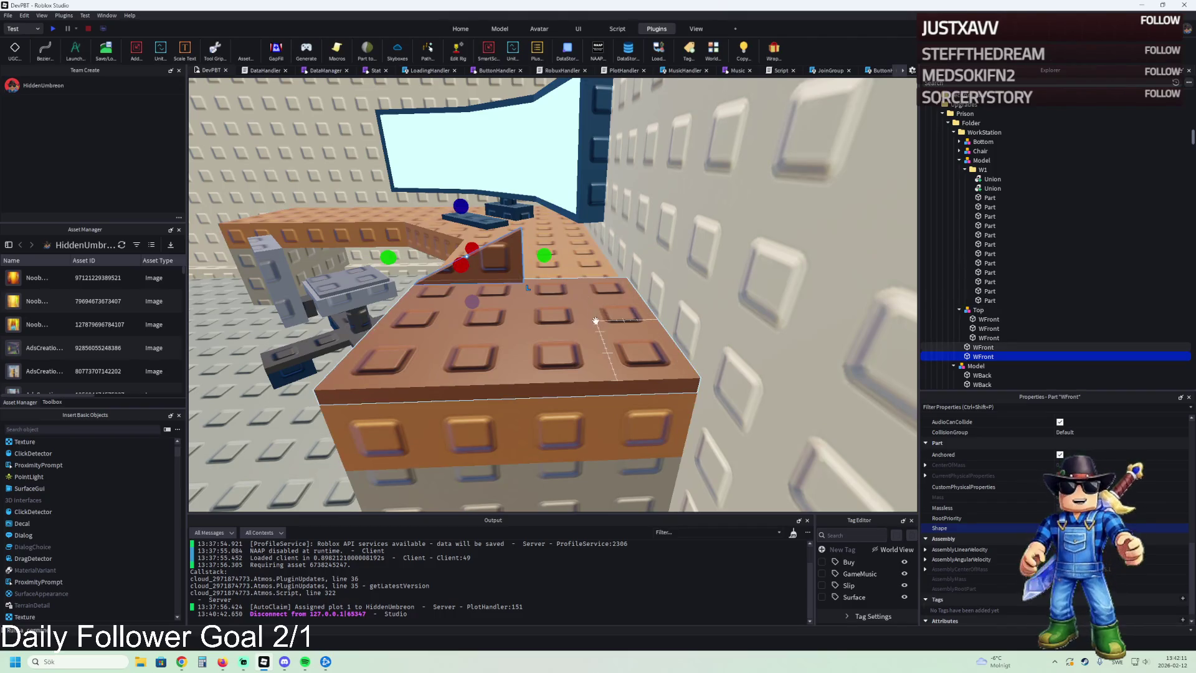
# Step: Shrink the large tan top slab's width and raise its height
pyautogui.click(473, 299)
pyautogui.moveTo(363, 319); pyautogui.dragTo(481, 323)
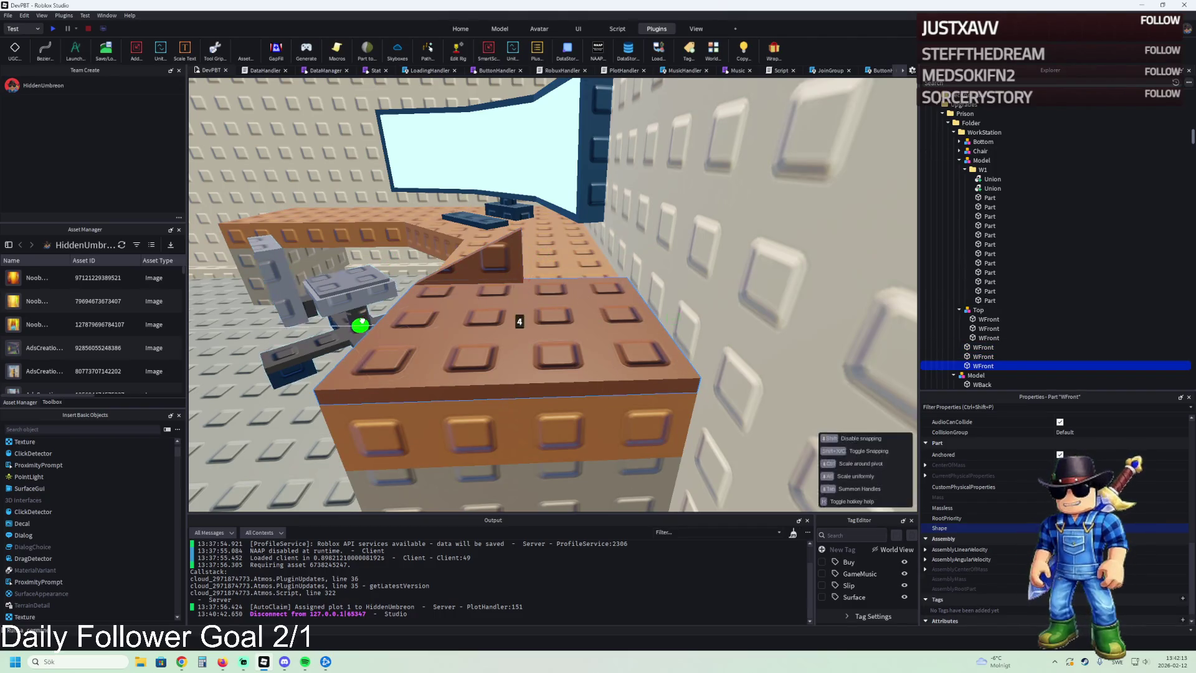
pyautogui.scroll(5, 497, 322)
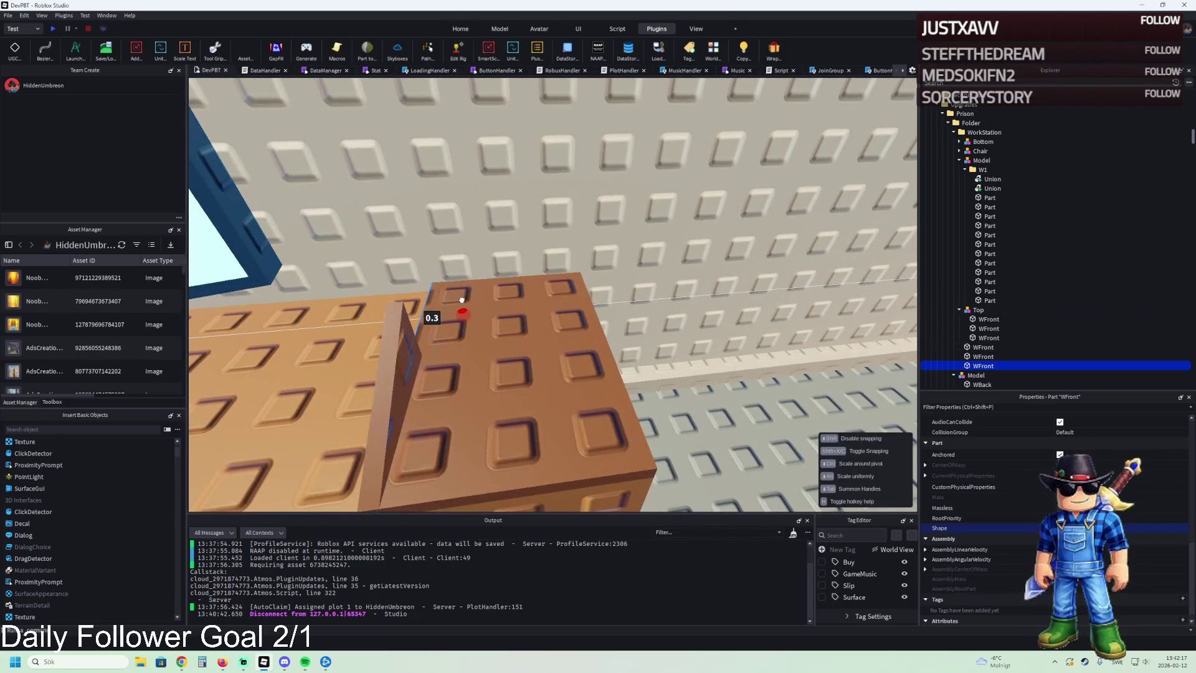
pyautogui.hotkey('ctrl', '2')
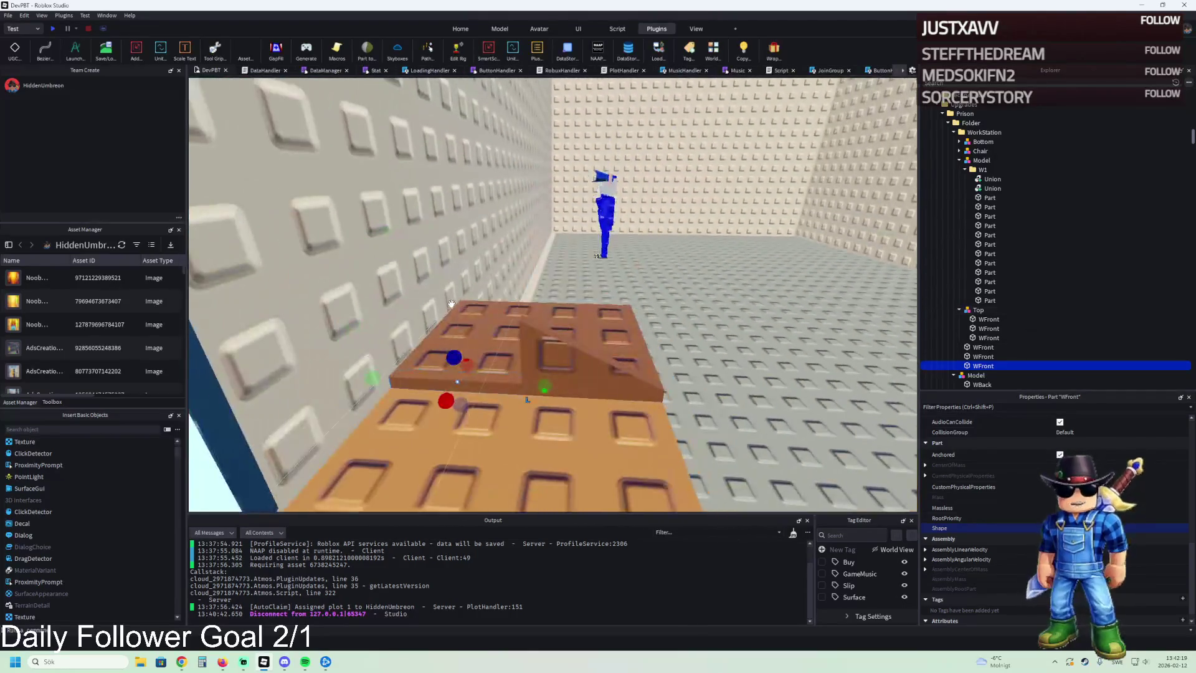
pyautogui.moveTo(459, 333)
pyautogui.mouseDown()
pyautogui.moveTo(473, 324)
pyautogui.moveTo(456, 289)
pyautogui.mouseUp()
pyautogui.hotkey('ctrl', '3')
pyautogui.hotkey('ctrl', '2')
# Step: Make two wedge copies, sliding them 2.9 and 1.2 studs sideways
pyautogui.hotkey('ctrl', 'd')
pyautogui.moveTo(527, 340); pyautogui.dragTo(597, 345)
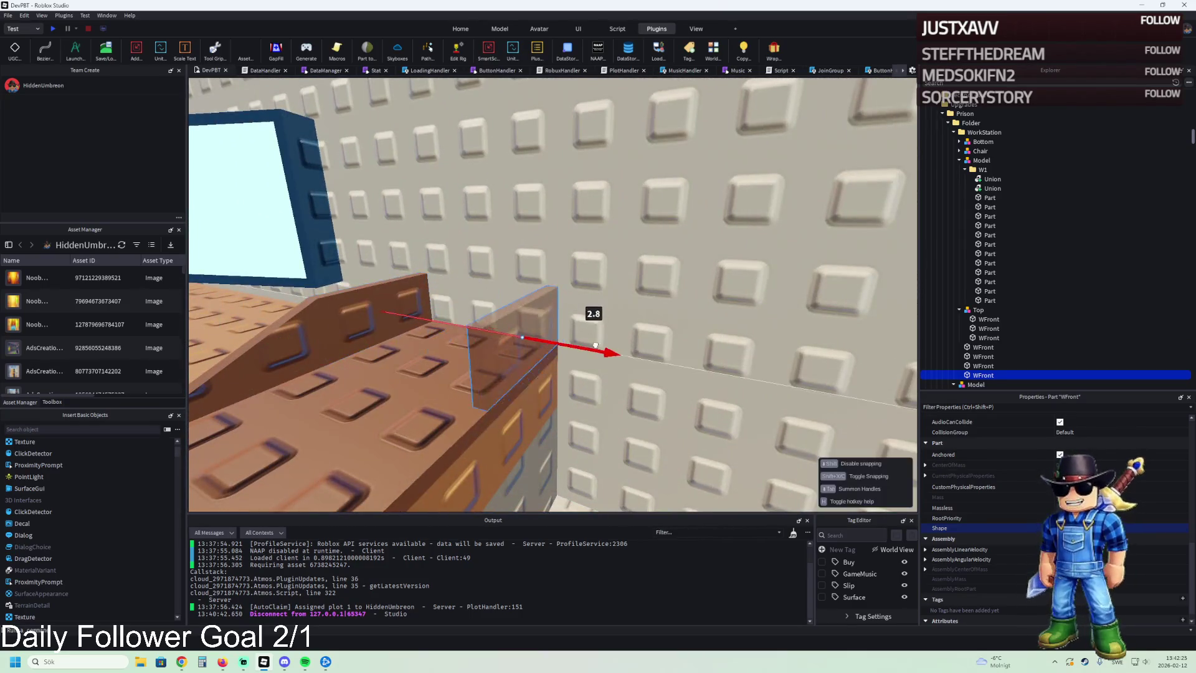
pyautogui.hotkey('ctrl', 'd')
pyautogui.moveTo(399, 340)
pyautogui.mouseDown()
pyautogui.moveTo(461, 342)
pyautogui.moveTo(548, 374)
pyautogui.mouseUp()
# Step: Select four wedge pieces and set their colour to Cocoa
pyautogui.keyDown('ctrl'); pyautogui.click(592, 299); pyautogui.keyUp('ctrl')
pyautogui.keyDown('ctrl'); pyautogui.click(376, 303); pyautogui.keyUp('ctrl')
pyautogui.keyDown('ctrl'); pyautogui.click(377, 304); pyautogui.keyUp('ctrl')
pyautogui.scroll(5, 953, 473)
pyautogui.click(1058, 453)
pyautogui.moveTo(704, 303); pyautogui.dragTo(709, 314)
pyautogui.click(659, 413)
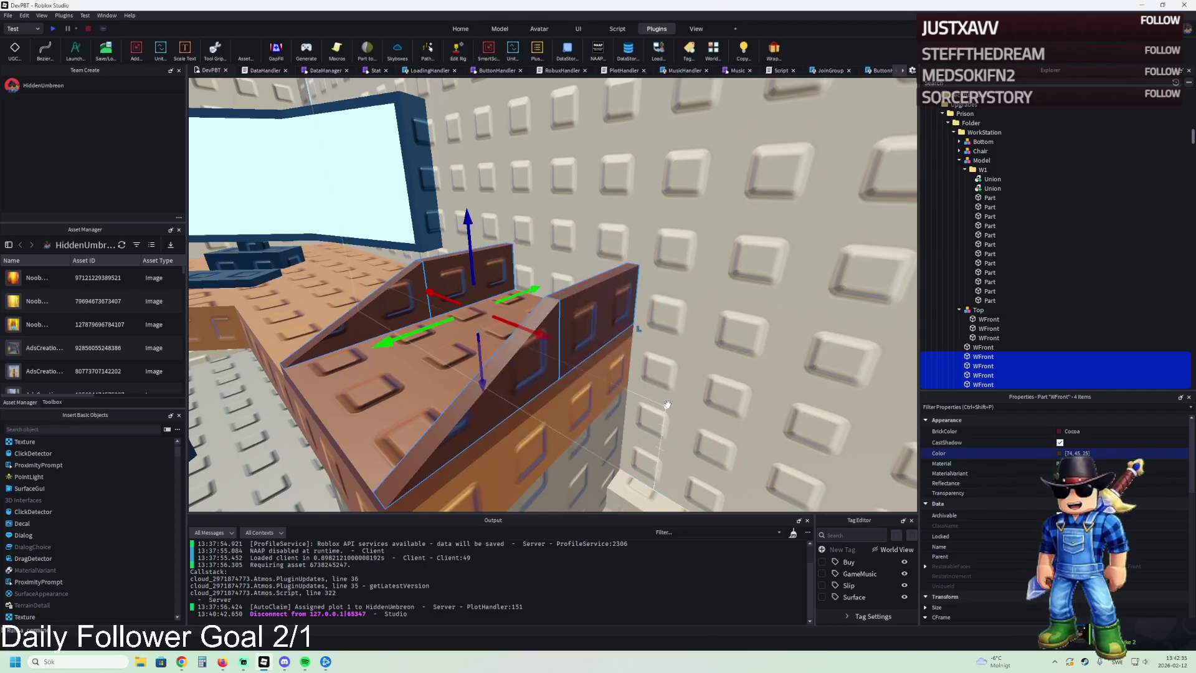
# Step: Group the five wedges into a Model, then duplicate the tray and raise it about 1.3 studs
pyautogui.keyDown('ctrl'); pyautogui.click(685, 399); pyautogui.keyUp('ctrl')
pyautogui.hotkey('ctrl', 'g')
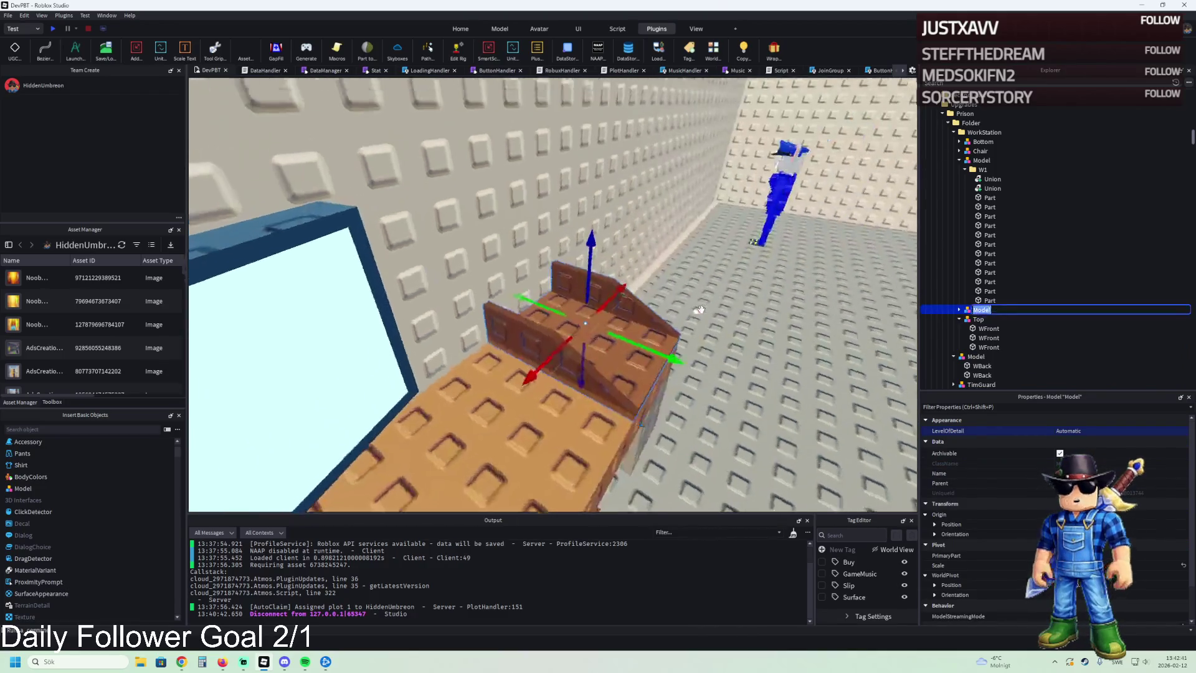
pyautogui.hotkey('ctrl', 'd')
pyautogui.moveTo(592, 274)
pyautogui.mouseDown()
pyautogui.moveTo(616, 238)
pyautogui.moveTo(598, 265)
pyautogui.mouseUp()
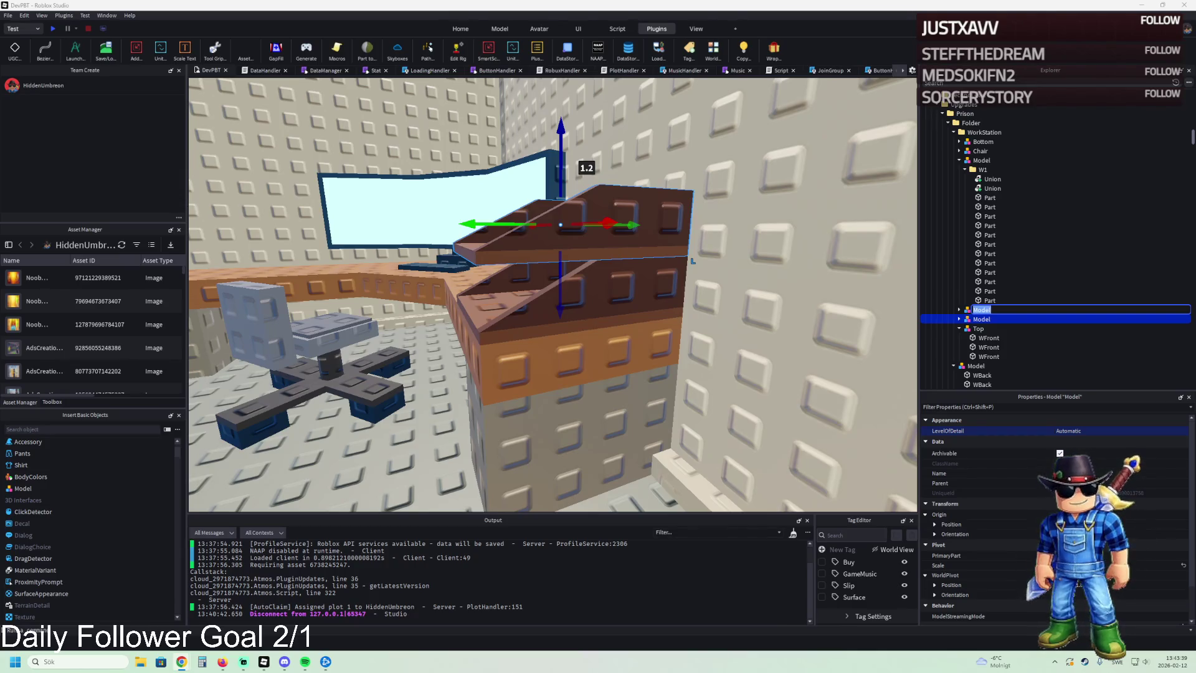
# Step: Cancel the model rename and delete the stacked copy of the tray
pyautogui.press('d')
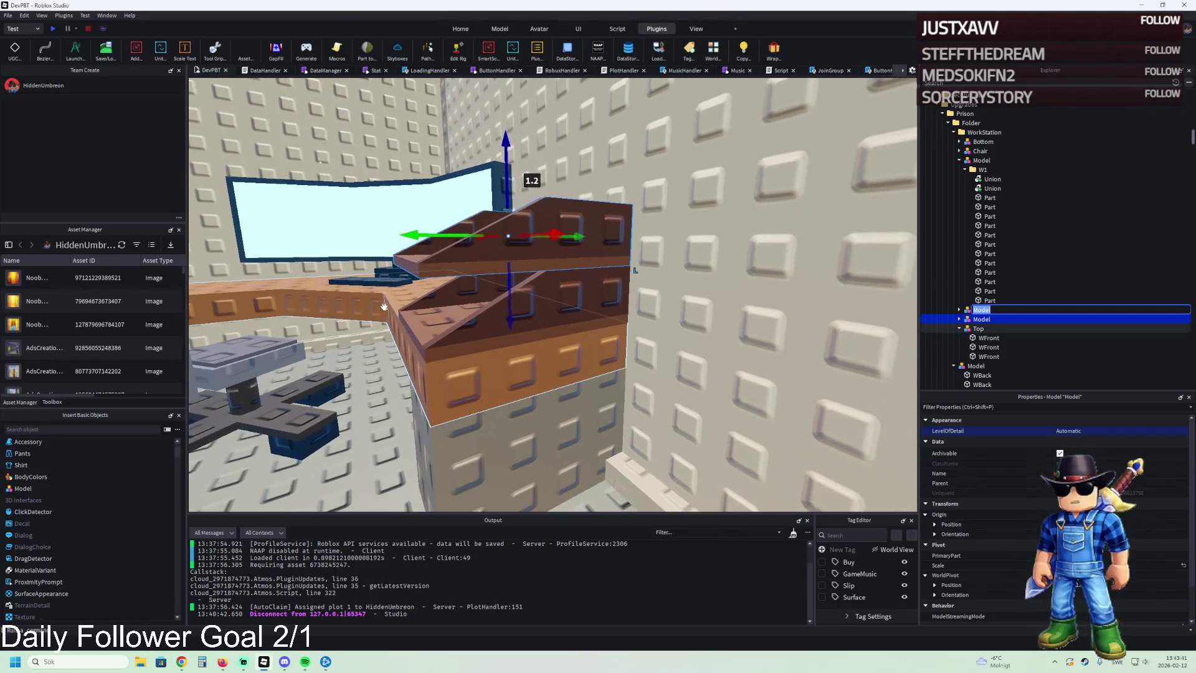
pyautogui.press('s')
pyautogui.press('a')
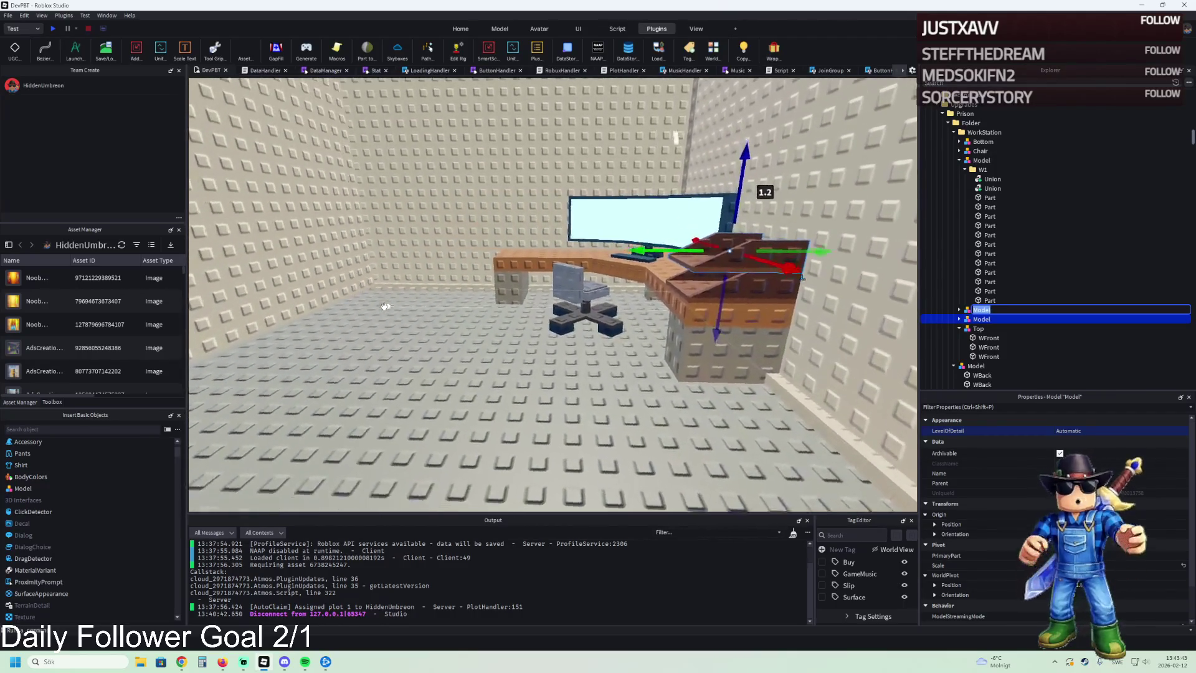
pyautogui.press('d')
pyautogui.press('w')
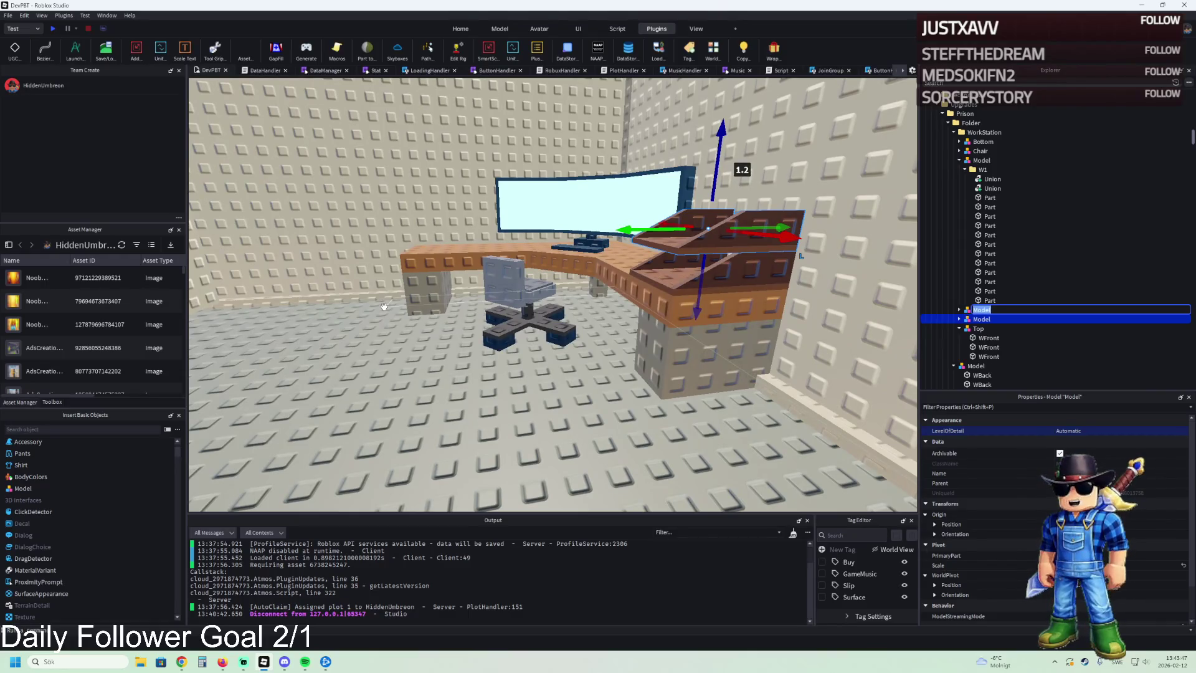
pyautogui.press('w')
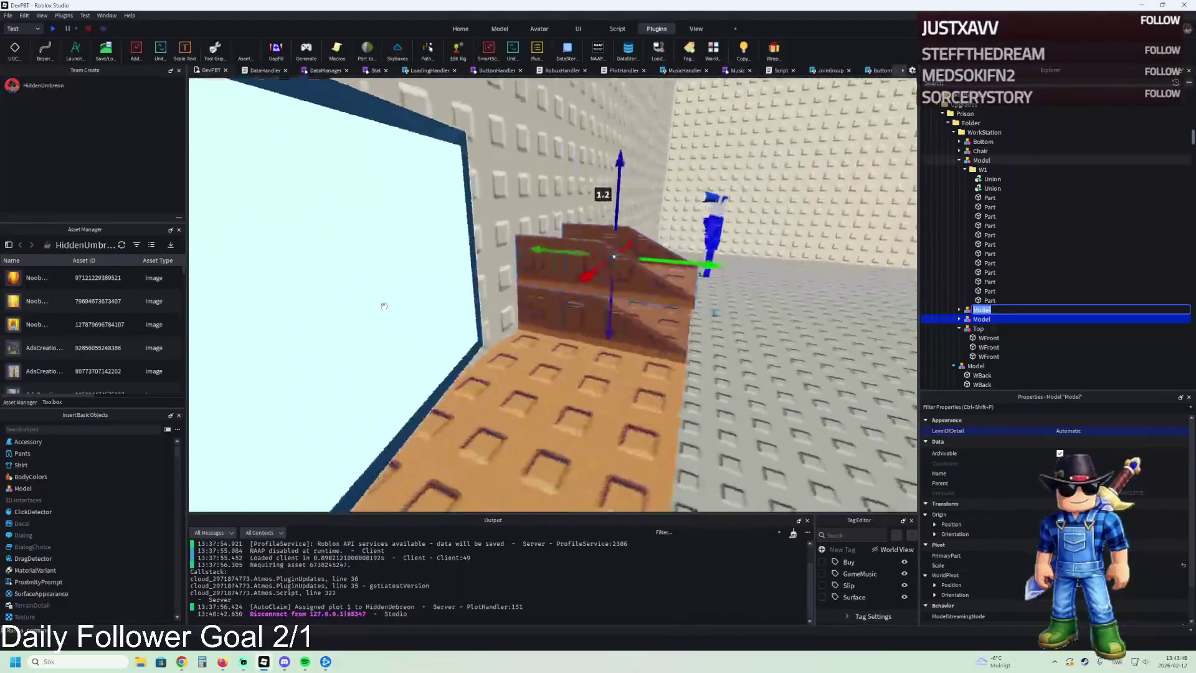
pyautogui.press('d')
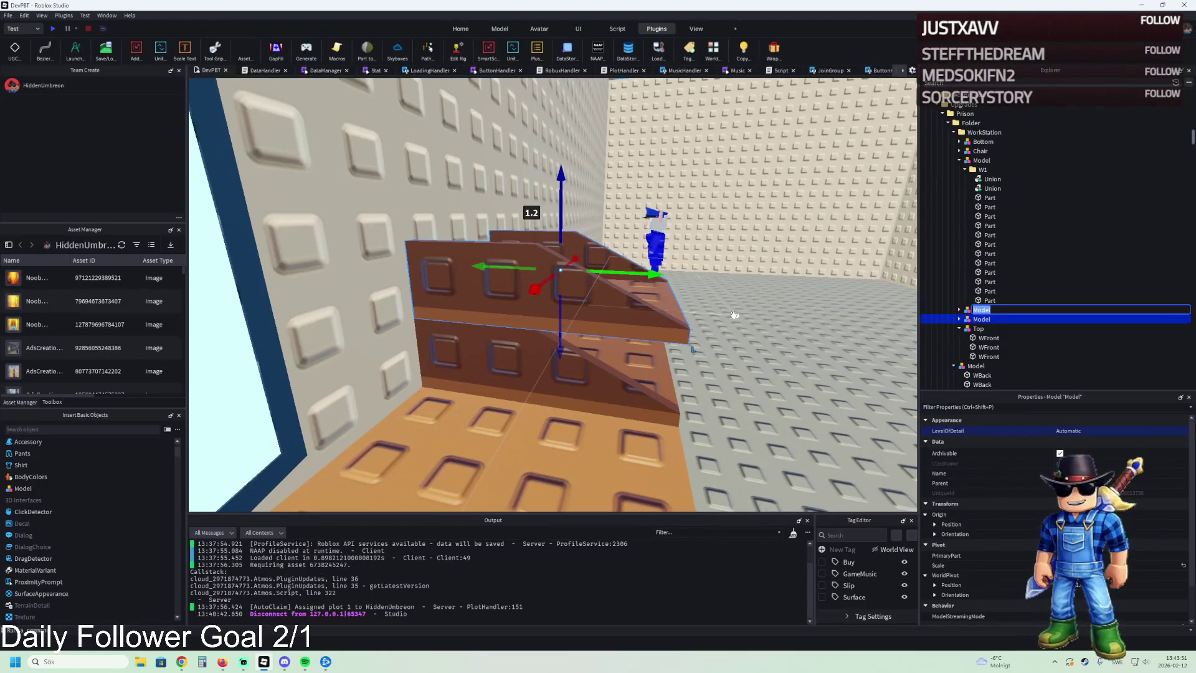
pyautogui.click(981, 310)
pyautogui.click(981, 319)
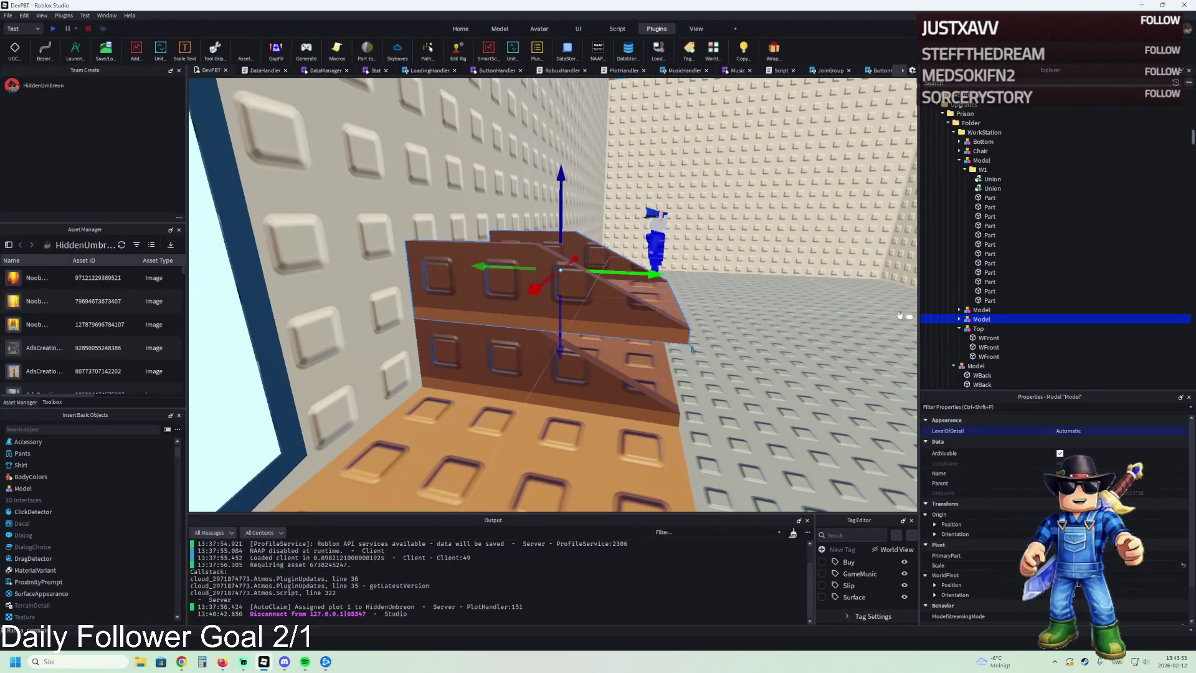
pyautogui.press('Delete')
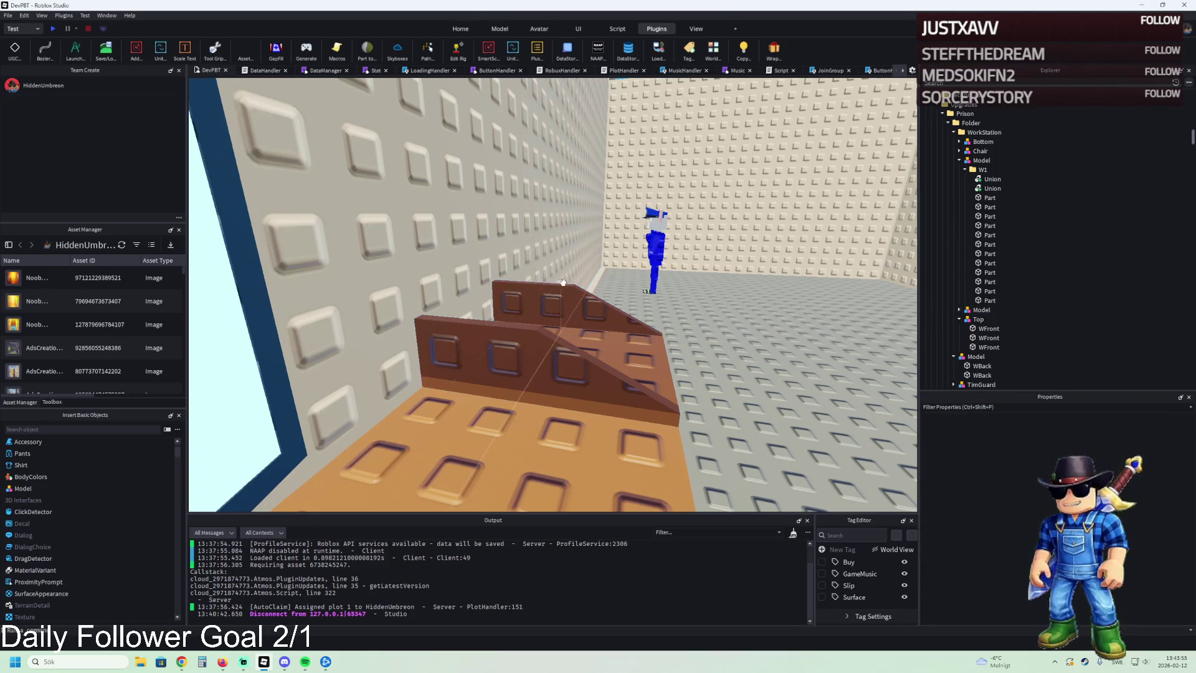
# Step: Raise the tray's top slab 1.2 studs and resize it to 2.8 studs with the Scale tool
pyautogui.press('d')
pyautogui.press('d')
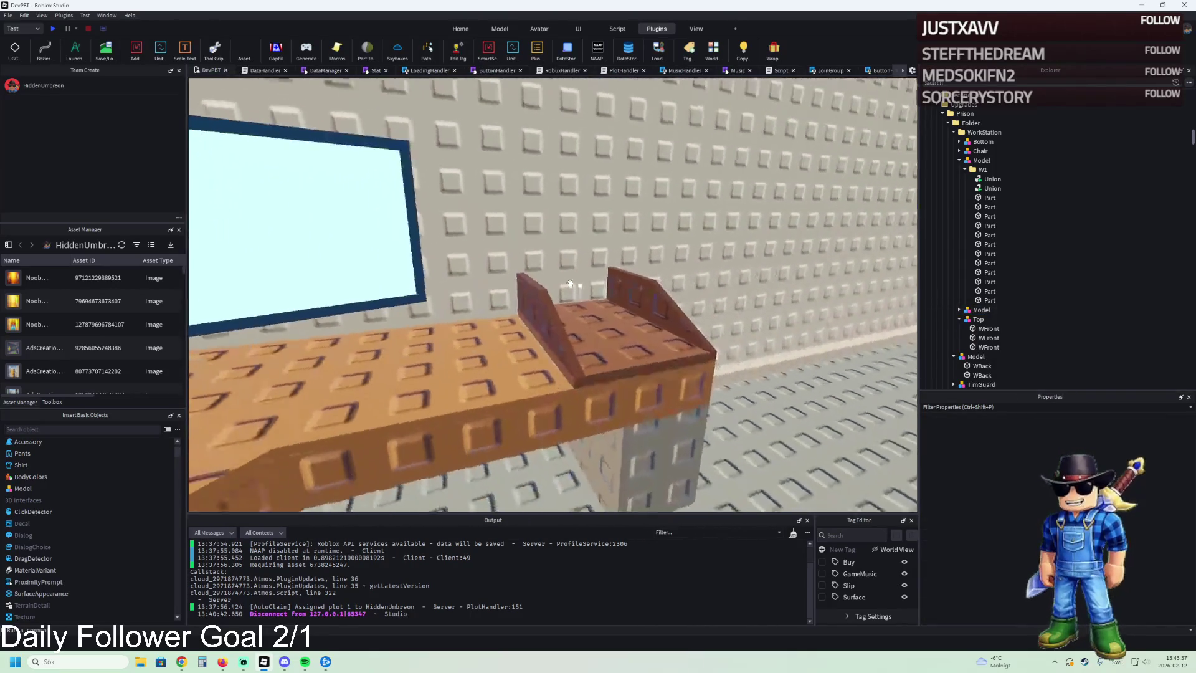
pyautogui.click(538, 290)
pyautogui.press('f')
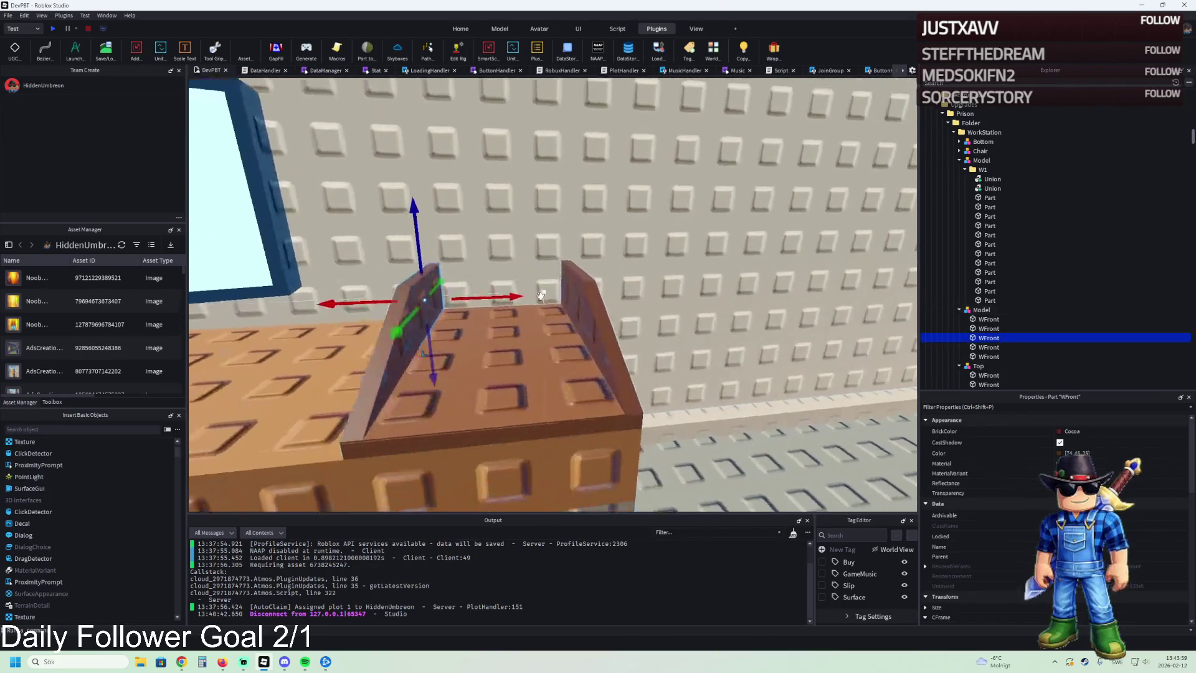
pyautogui.click(494, 339)
pyautogui.moveTo(492, 285); pyautogui.dragTo(530, 262)
pyautogui.hotkey('ctrl', '3')
pyautogui.moveTo(619, 331); pyautogui.dragTo(515, 316)
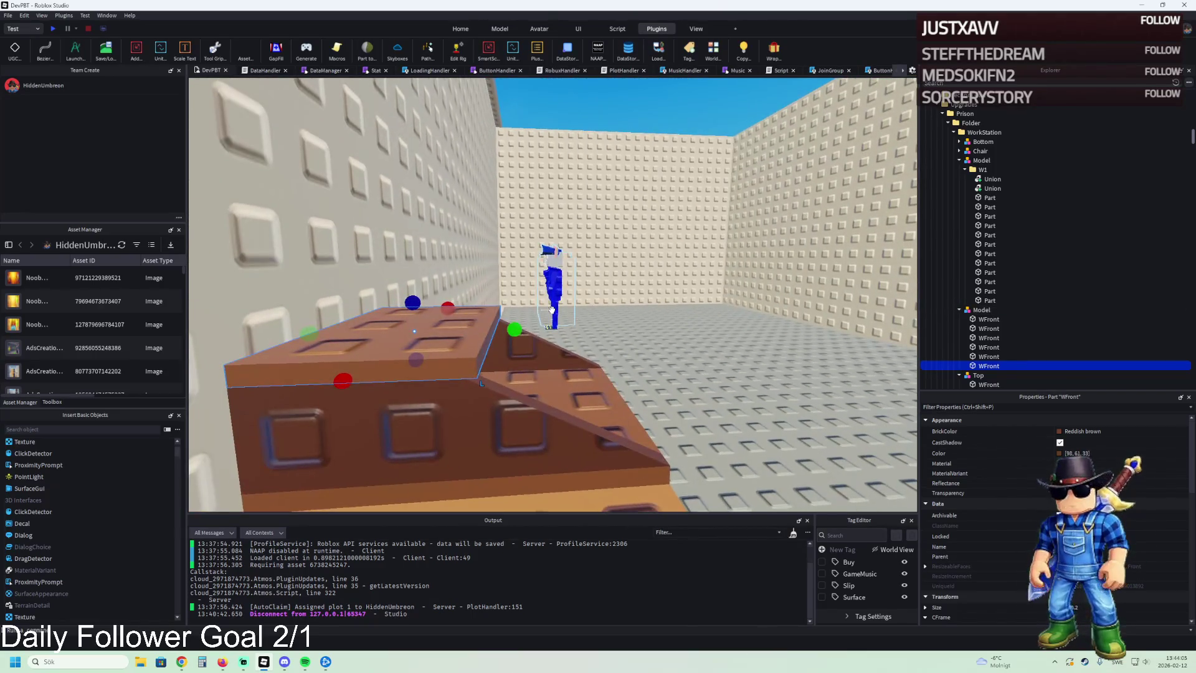
# Step: Delete the selected slab and resize another tray slab by 0.3 studs
pyautogui.press('f')
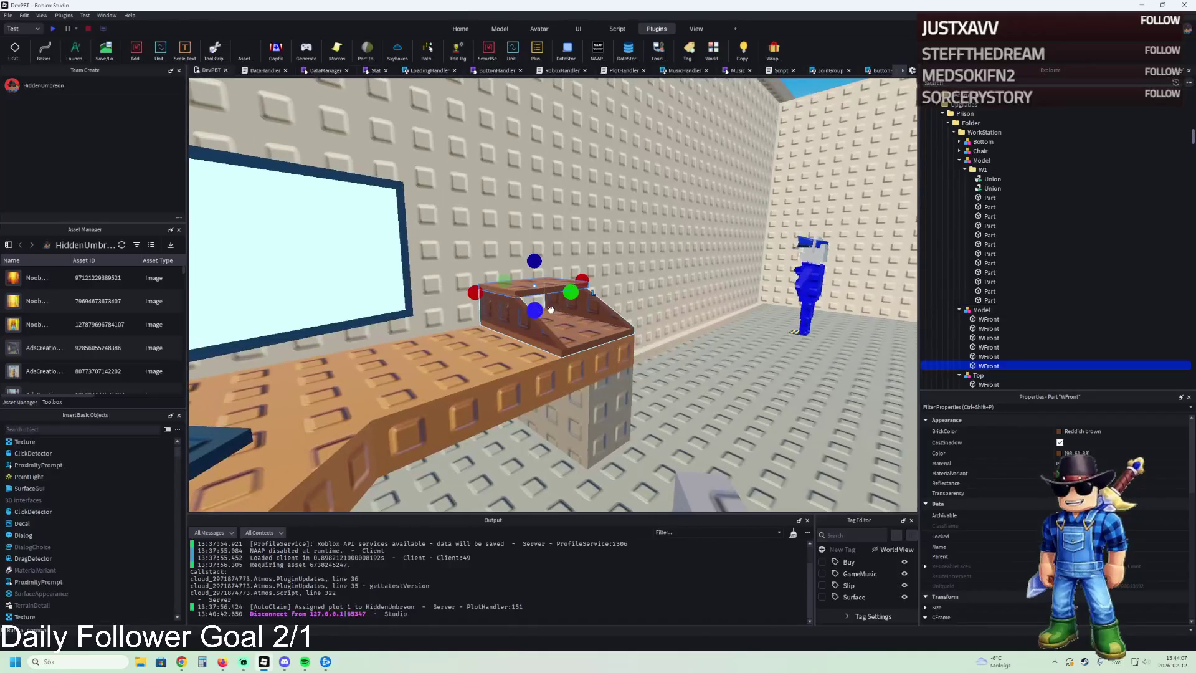
pyautogui.press('Delete')
pyautogui.click(575, 327)
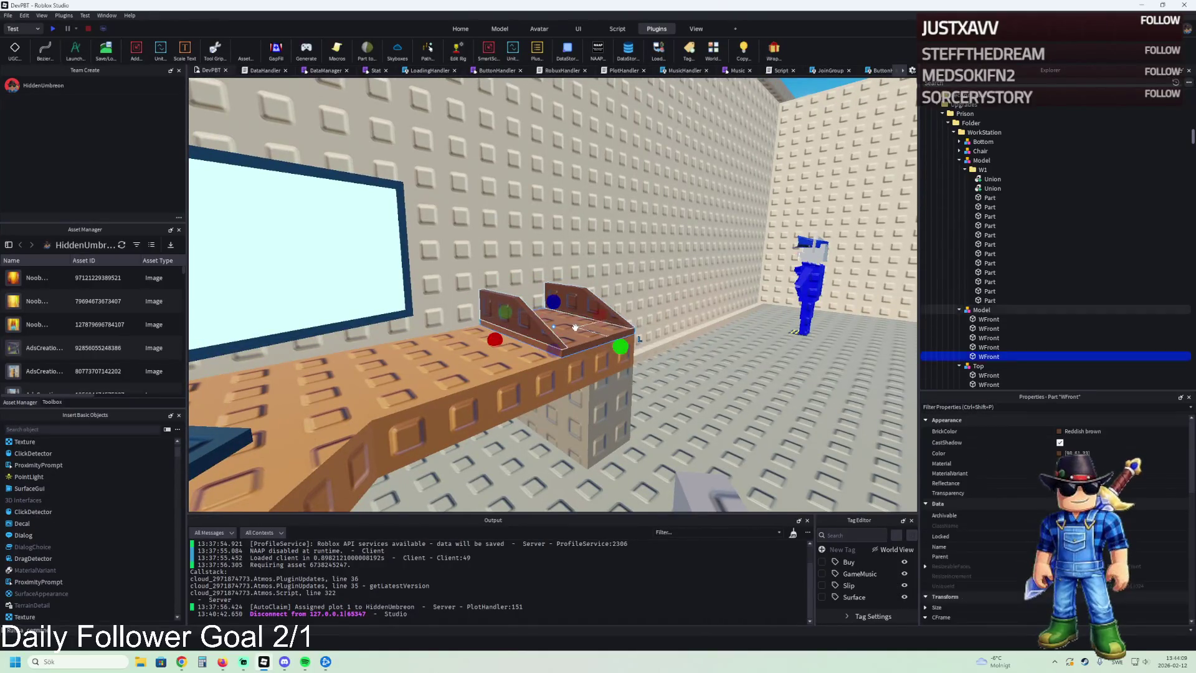
pyautogui.moveTo(554, 334); pyautogui.dragTo(553, 346)
# Step: Select the whole tray Model and shift it 0.3 studs between the side walls
pyautogui.click(981, 309)
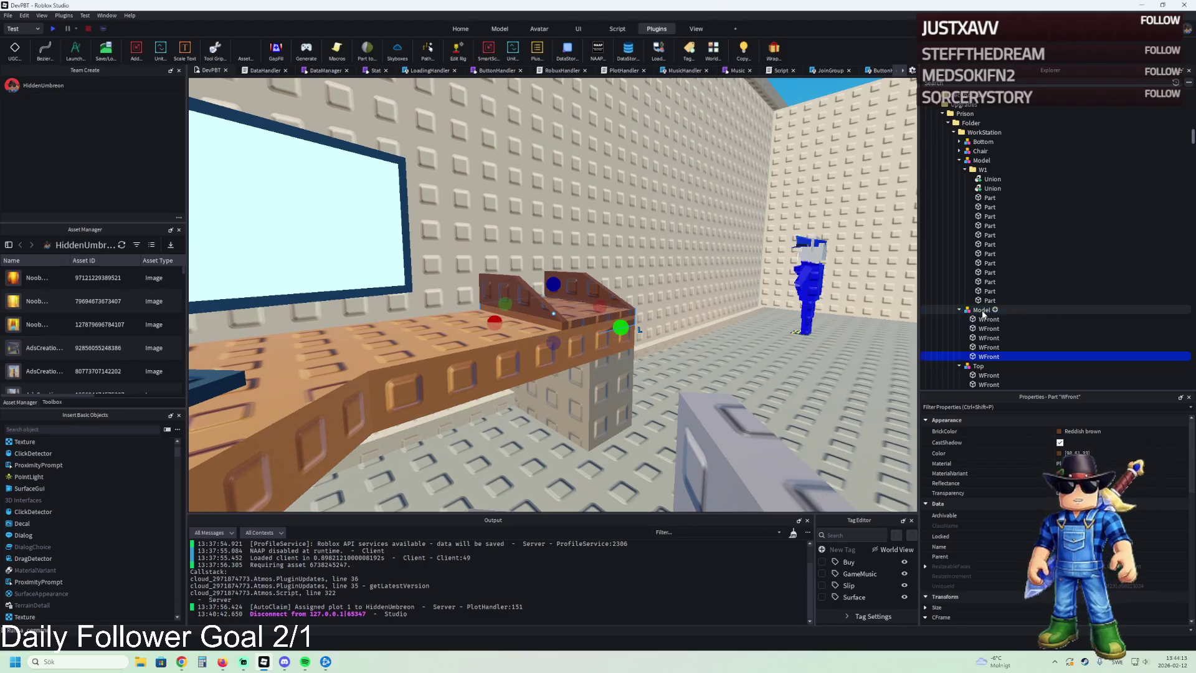
pyautogui.press('f')
pyautogui.moveTo(679, 338)
pyautogui.mouseDown()
pyautogui.moveTo(630, 350)
pyautogui.moveTo(633, 337)
pyautogui.mouseUp()
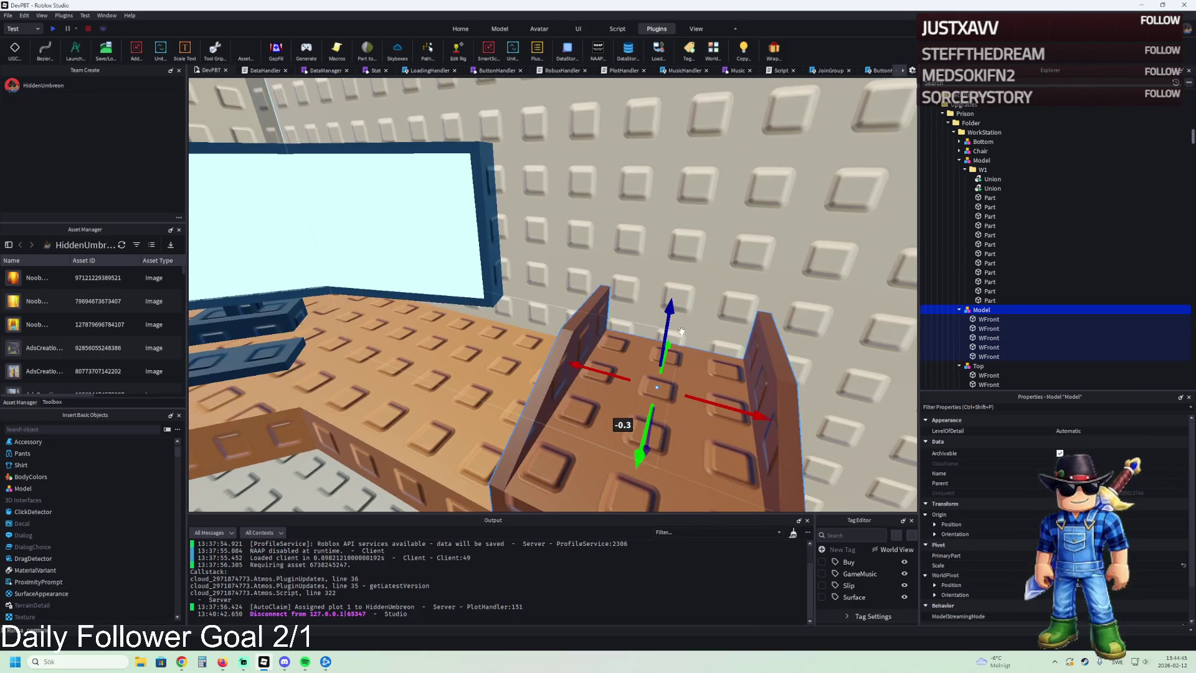
# Step: Move a tray model about 10 studs along the desk
pyautogui.press('f')
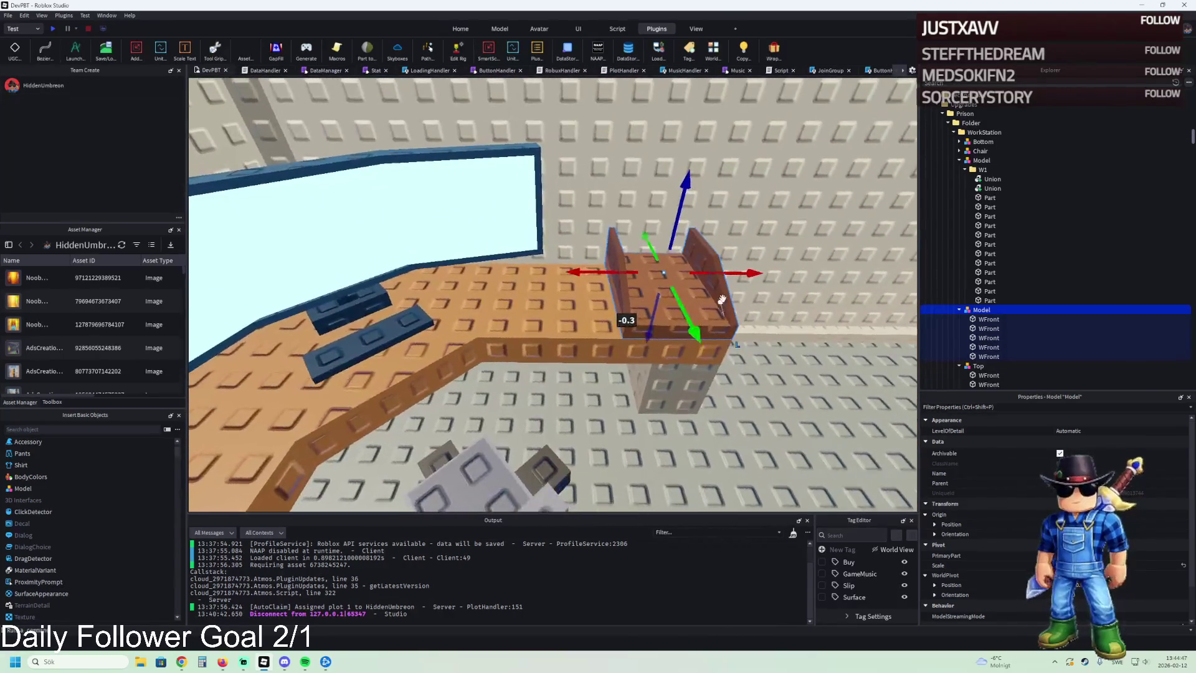
pyautogui.moveTo(735, 284)
pyautogui.mouseDown()
pyautogui.moveTo(617, 277)
pyautogui.moveTo(563, 290)
pyautogui.moveTo(769, 250)
pyautogui.moveTo(676, 295)
pyautogui.moveTo(482, 318)
pyautogui.mouseUp()
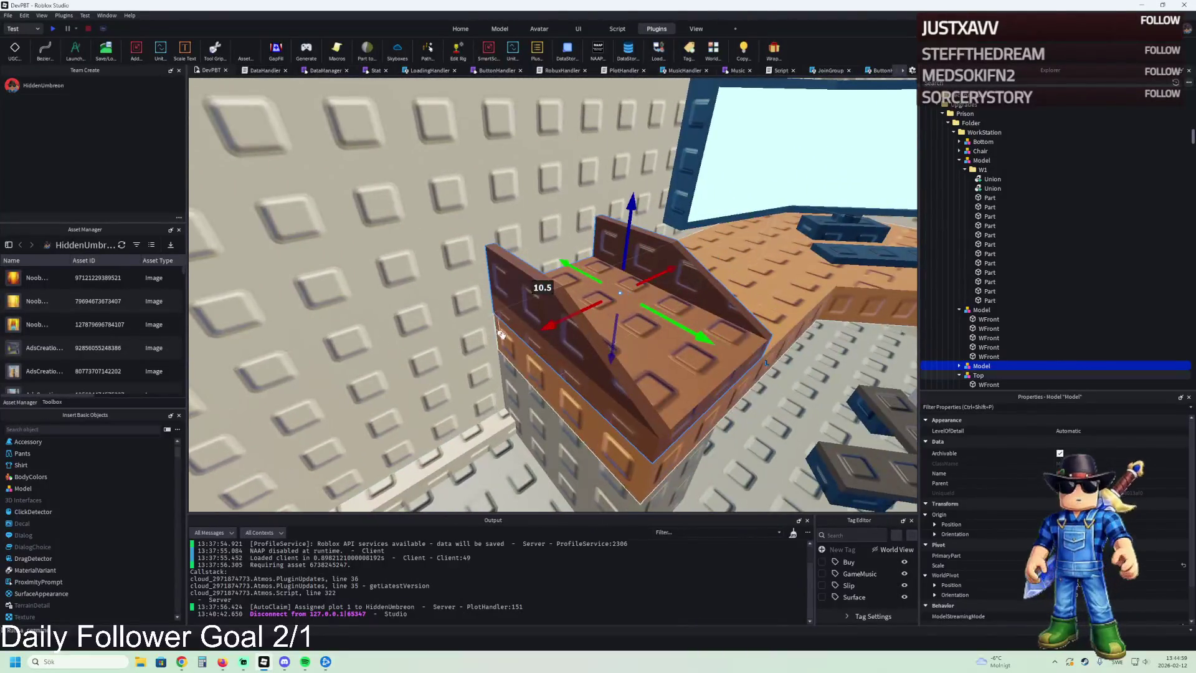
pyautogui.moveTo(554, 327); pyautogui.dragTo(557, 324)
# Step: Nudge another tray 0.1 studs sideways, then go to the Snow Moose Games page in Chrome
pyautogui.click(556, 324)
pyautogui.press('f')
pyautogui.moveTo(622, 286); pyautogui.dragTo(620, 285)
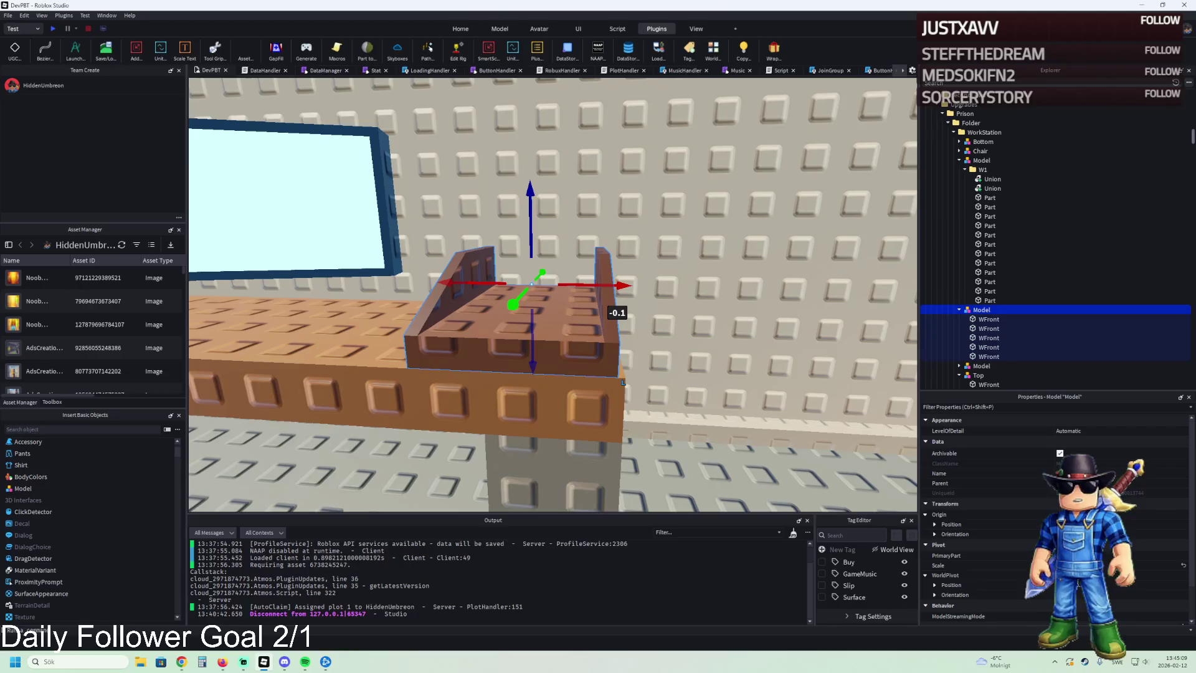
pyautogui.hotkey('alt', 'Tab')
pyautogui.click(180, 9)
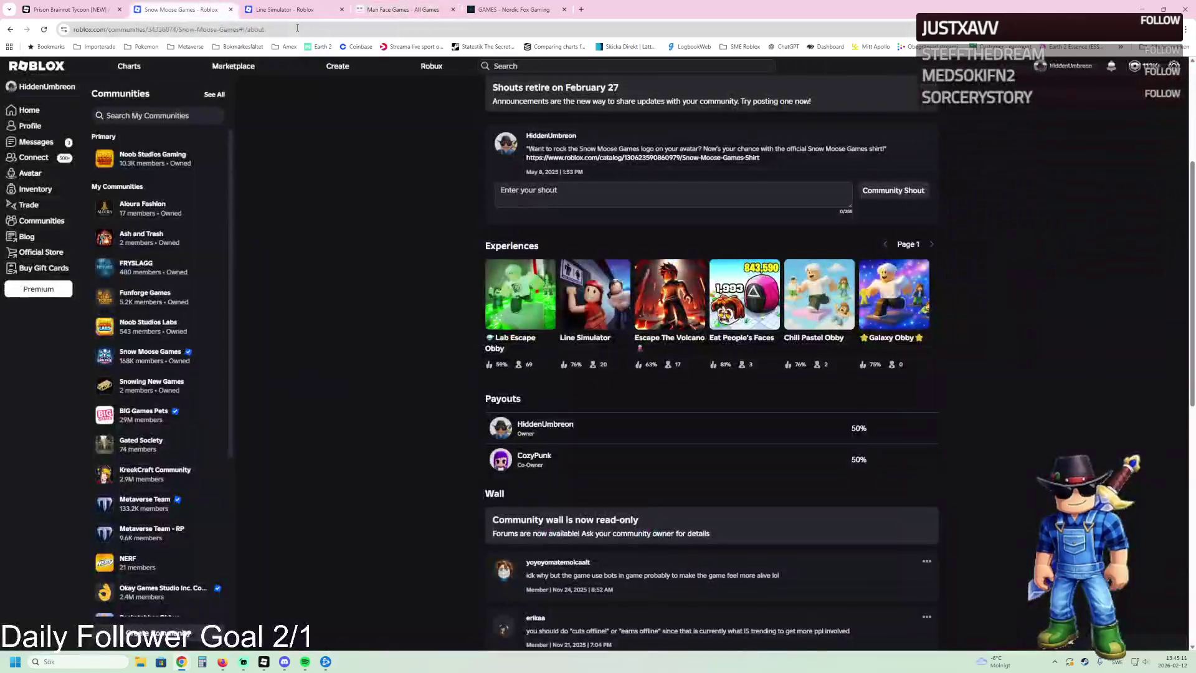
# Step: Browse the Noob Studios Gaming and Labs communities and view the Prison Brainrot Tycoon game page
pyautogui.click(173, 167)
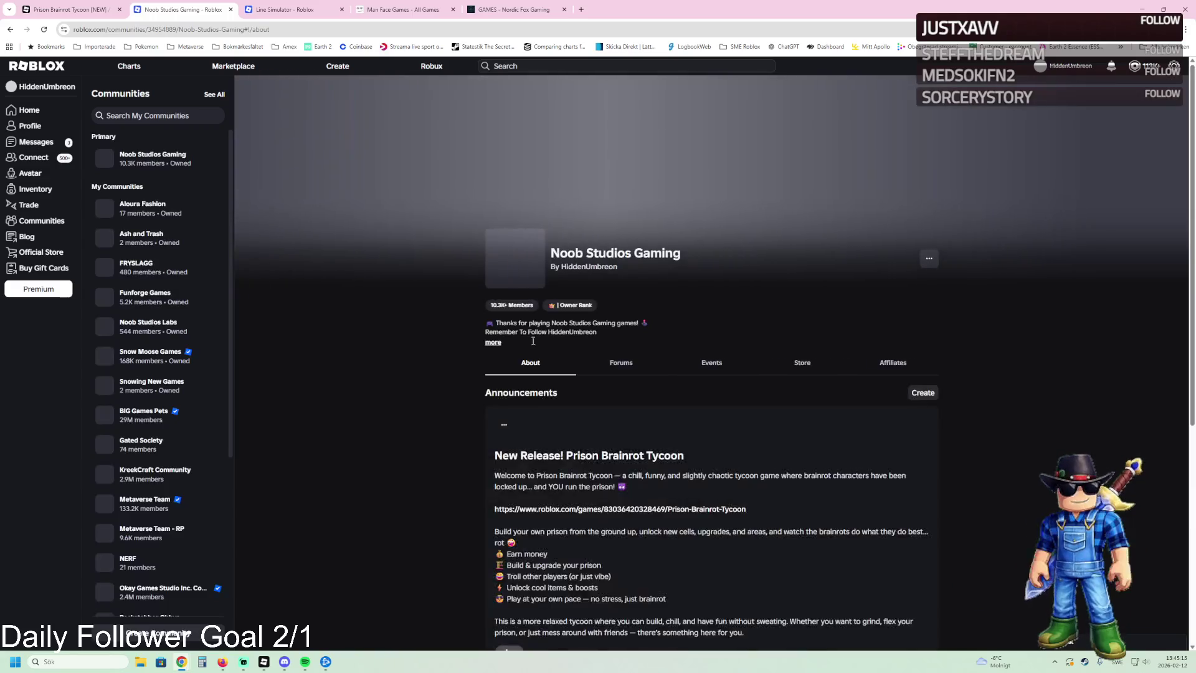
pyautogui.scroll(-7, 568, 391)
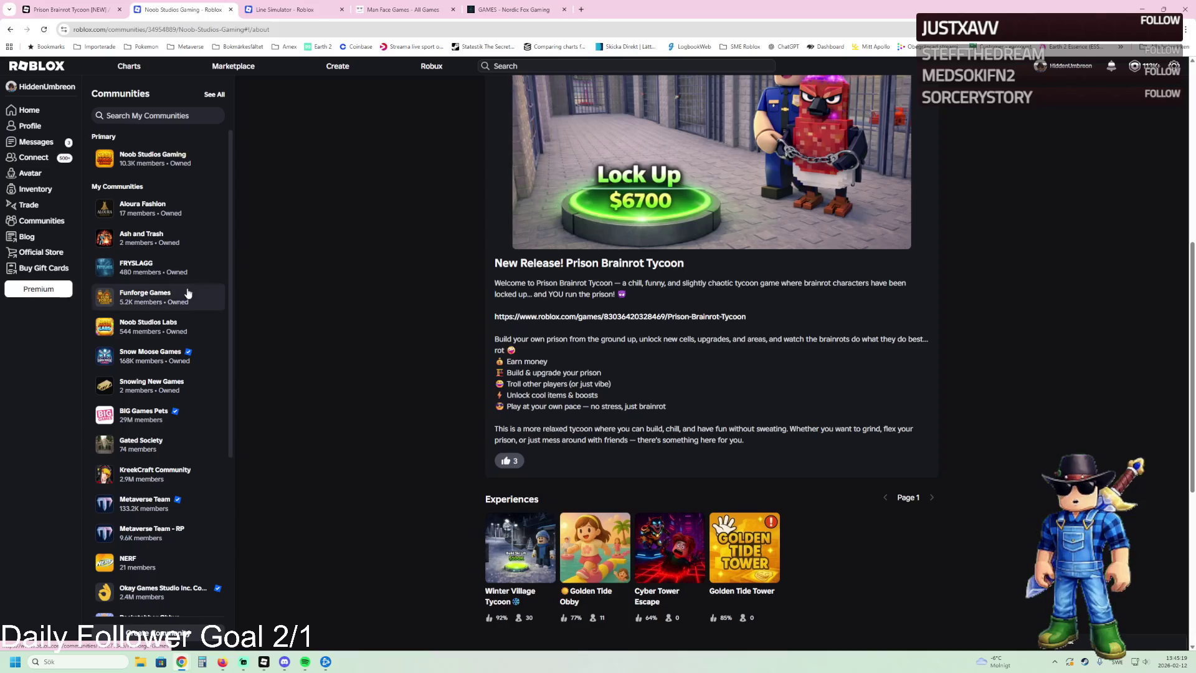
pyautogui.click(160, 330)
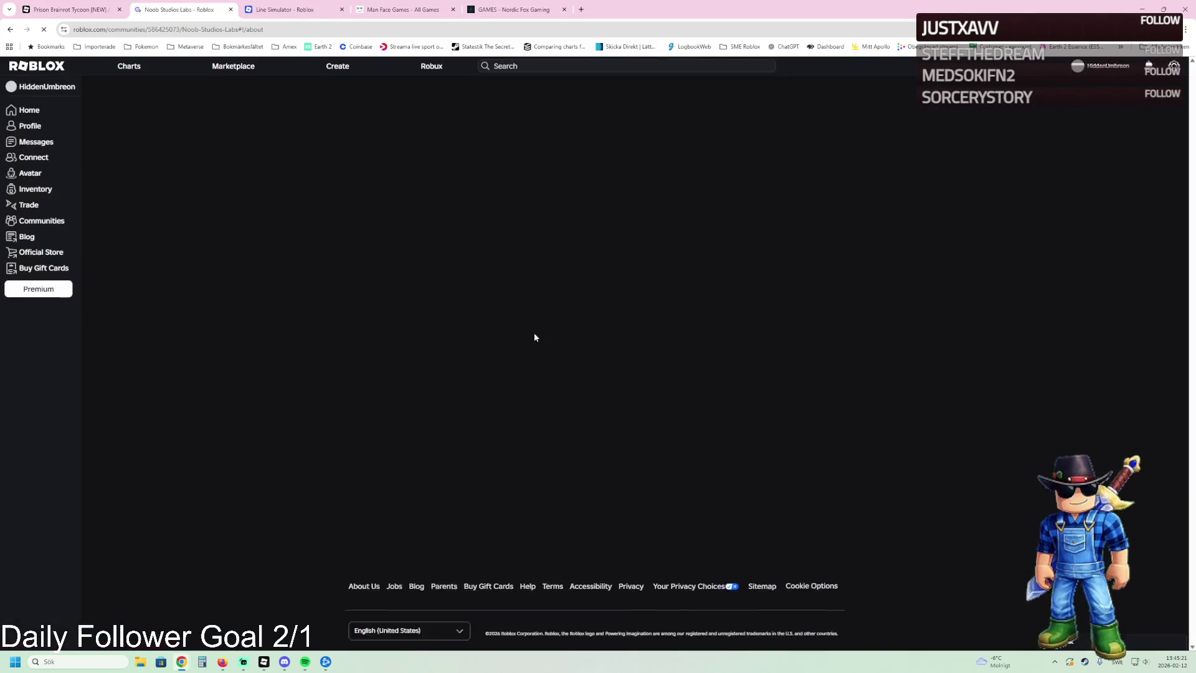
pyautogui.scroll(-3, 671, 425)
pyautogui.scroll(-3, 604, 431)
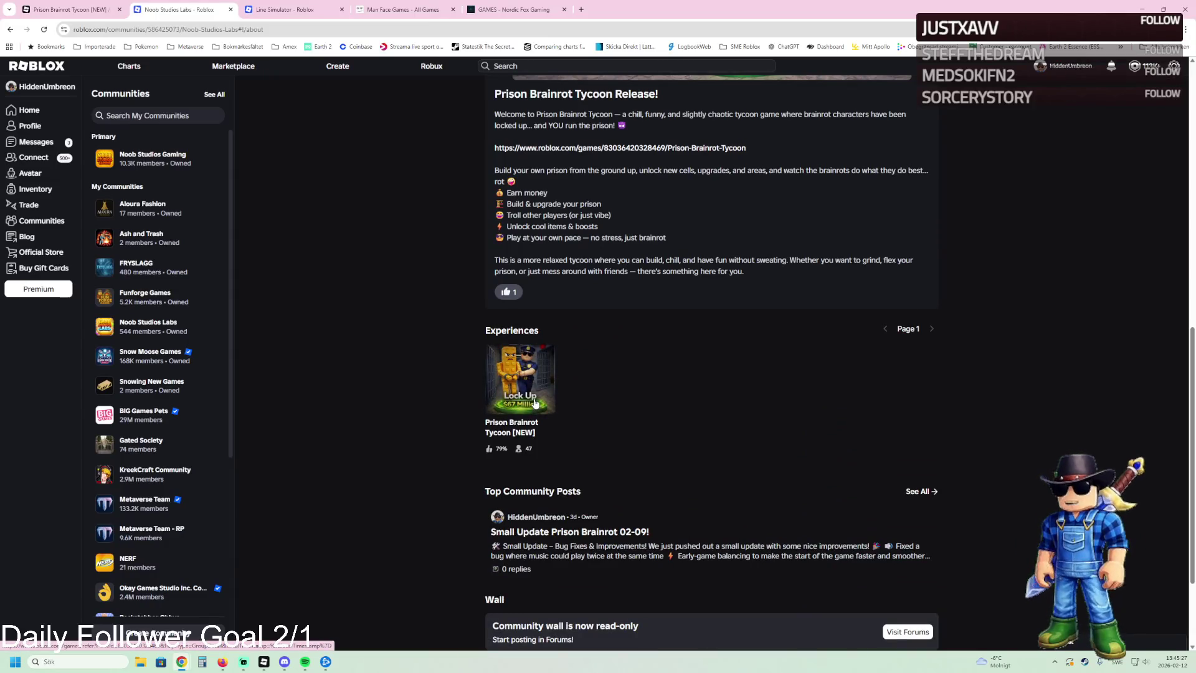
pyautogui.click(534, 403)
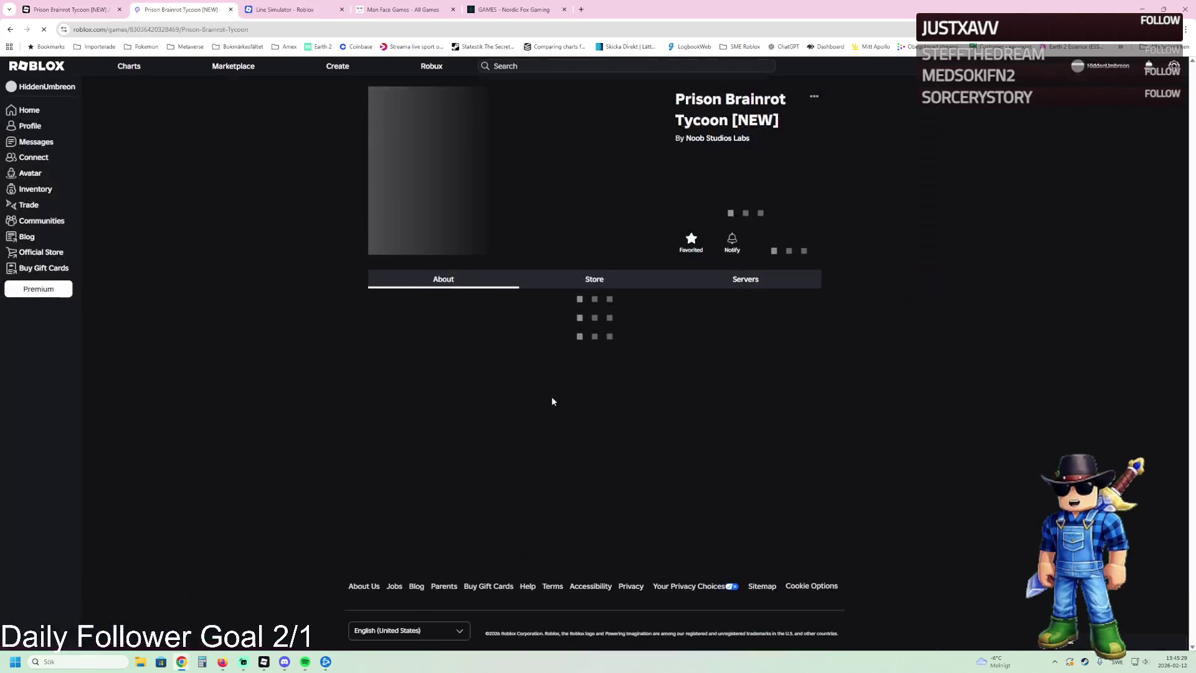
pyautogui.scroll(-3, 627, 401)
pyautogui.scroll(3, 764, 357)
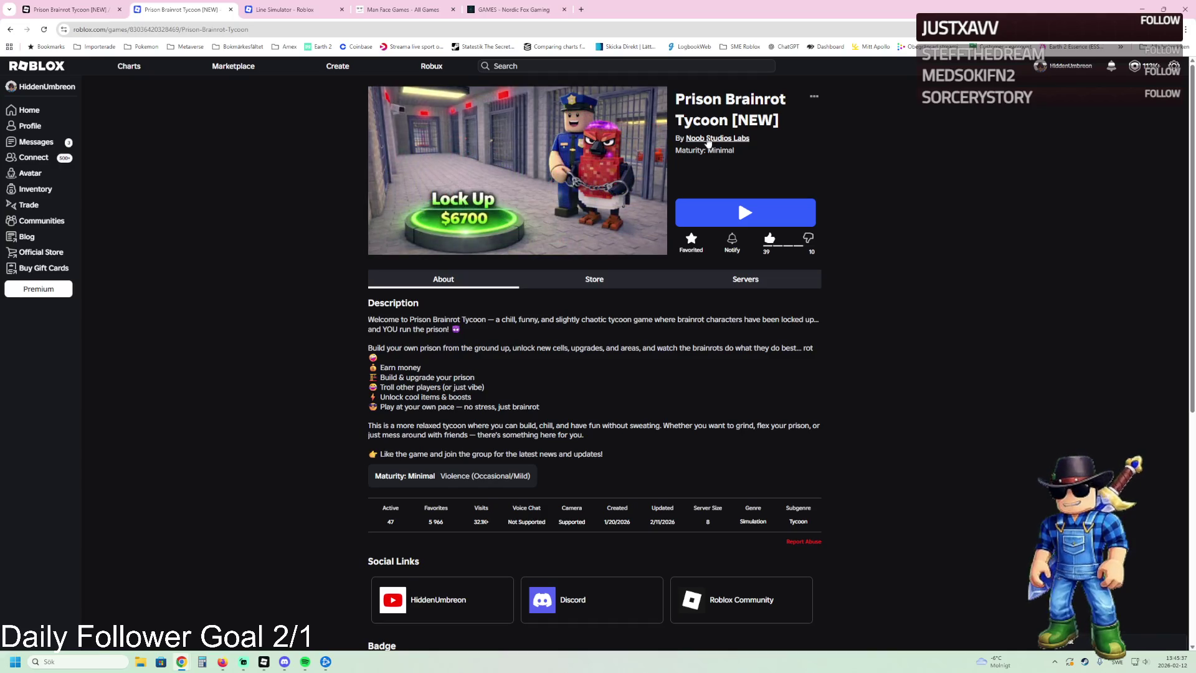
# Step: Return to the Noob Studios Gaming community and launch Winter Village Tycoon
pyautogui.click(707, 139)
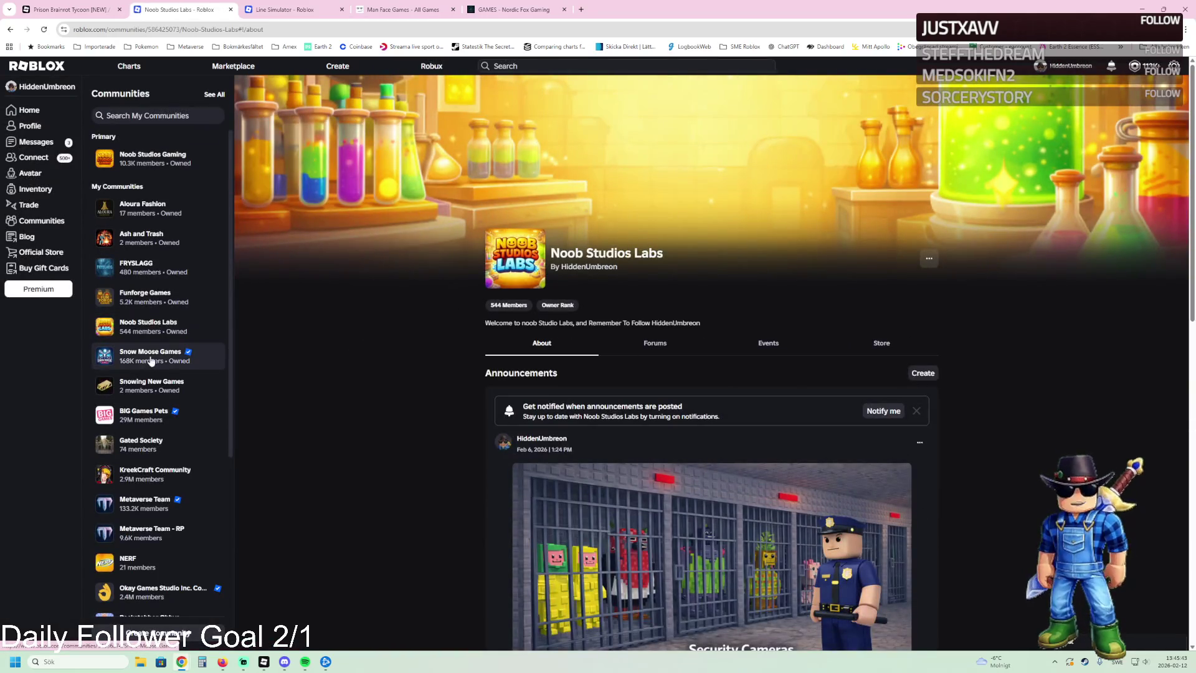
pyautogui.click(148, 167)
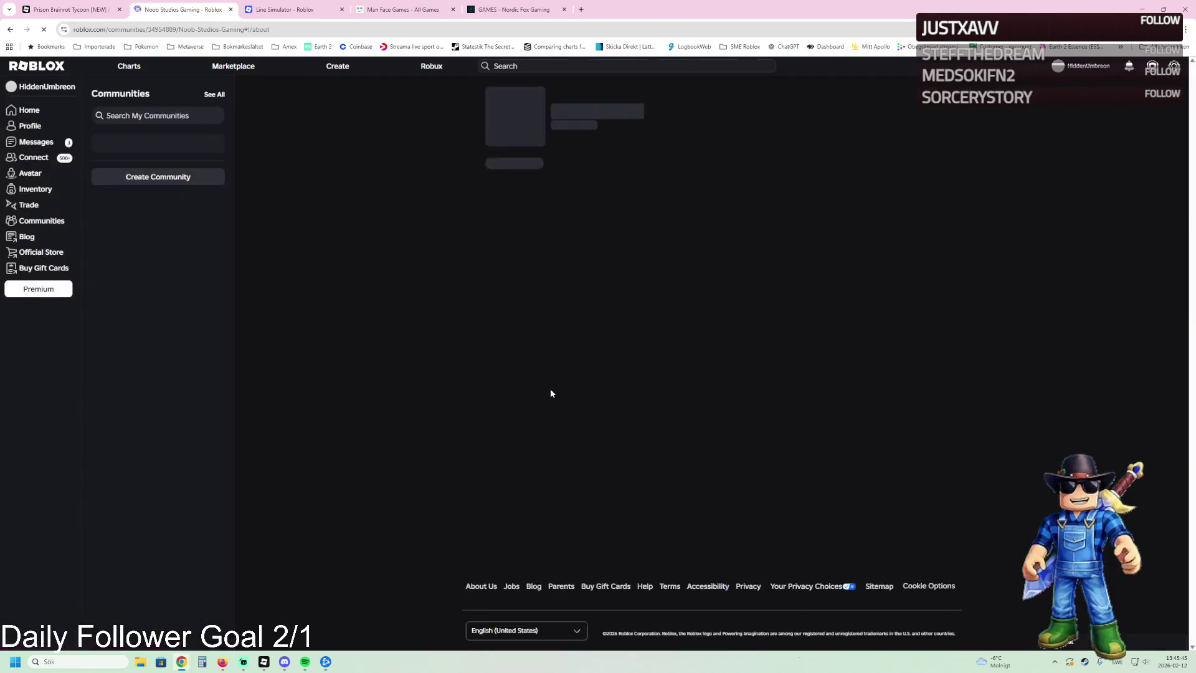
pyautogui.scroll(-3, 575, 436)
pyautogui.scroll(-2, 521, 489)
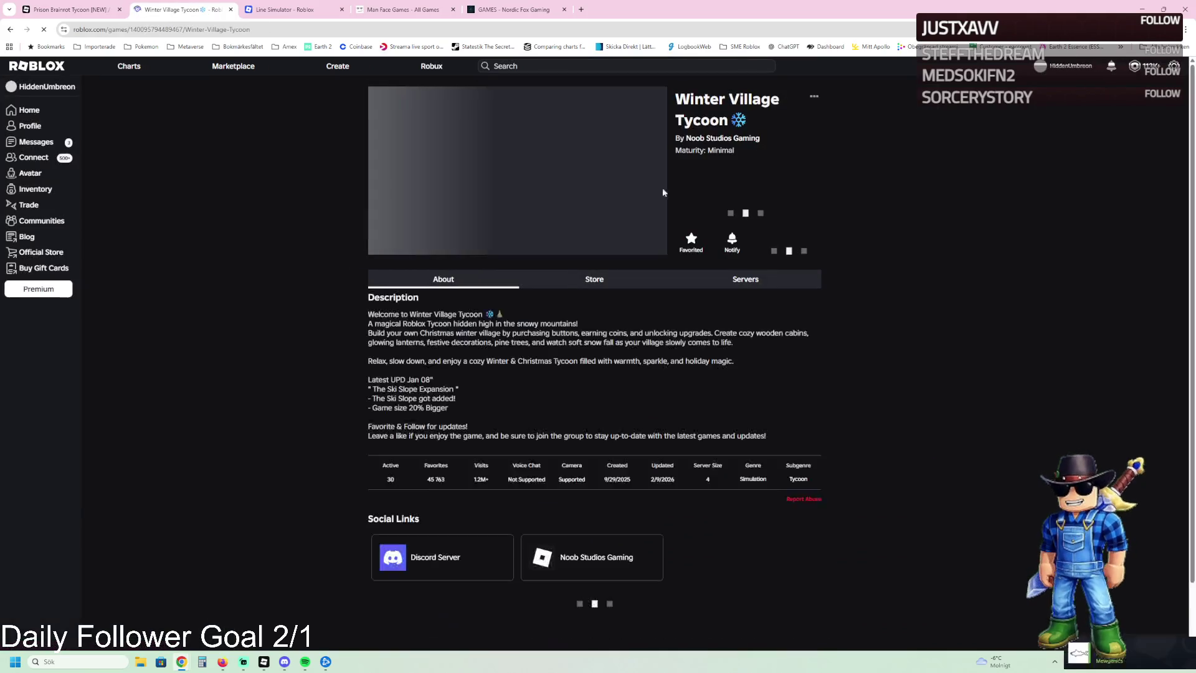
pyautogui.click(709, 208)
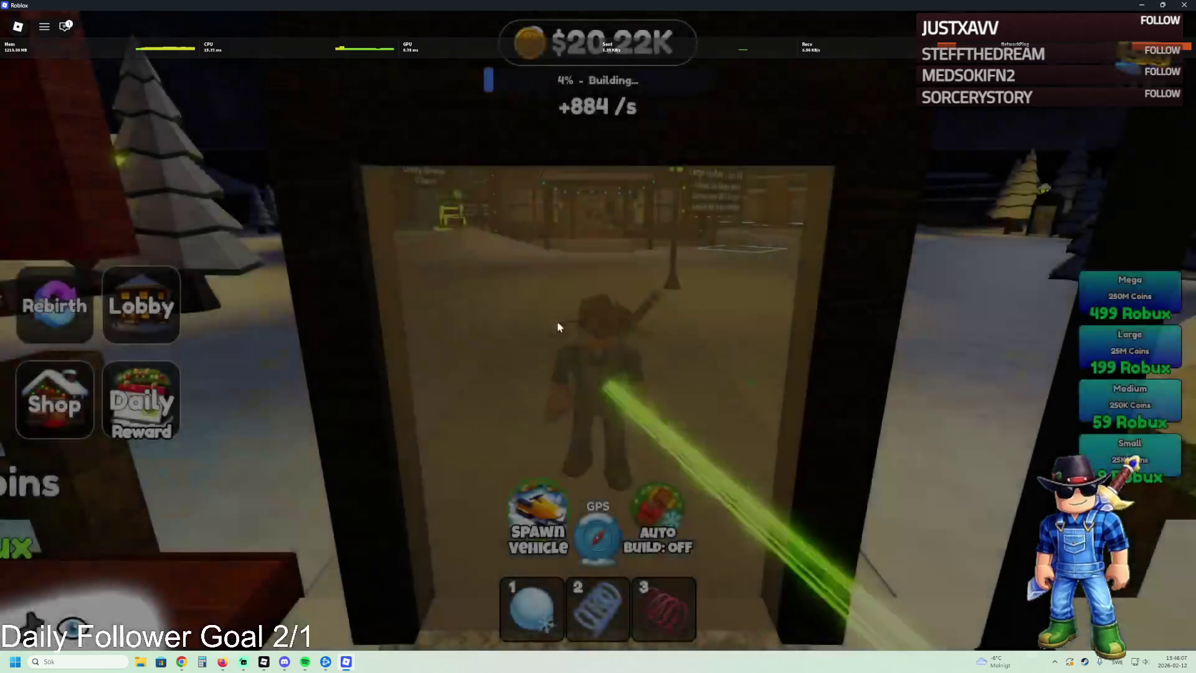
# Step: Run out of the plot through the snowy village, across the cabin pad to the street
pyautogui.press('s')
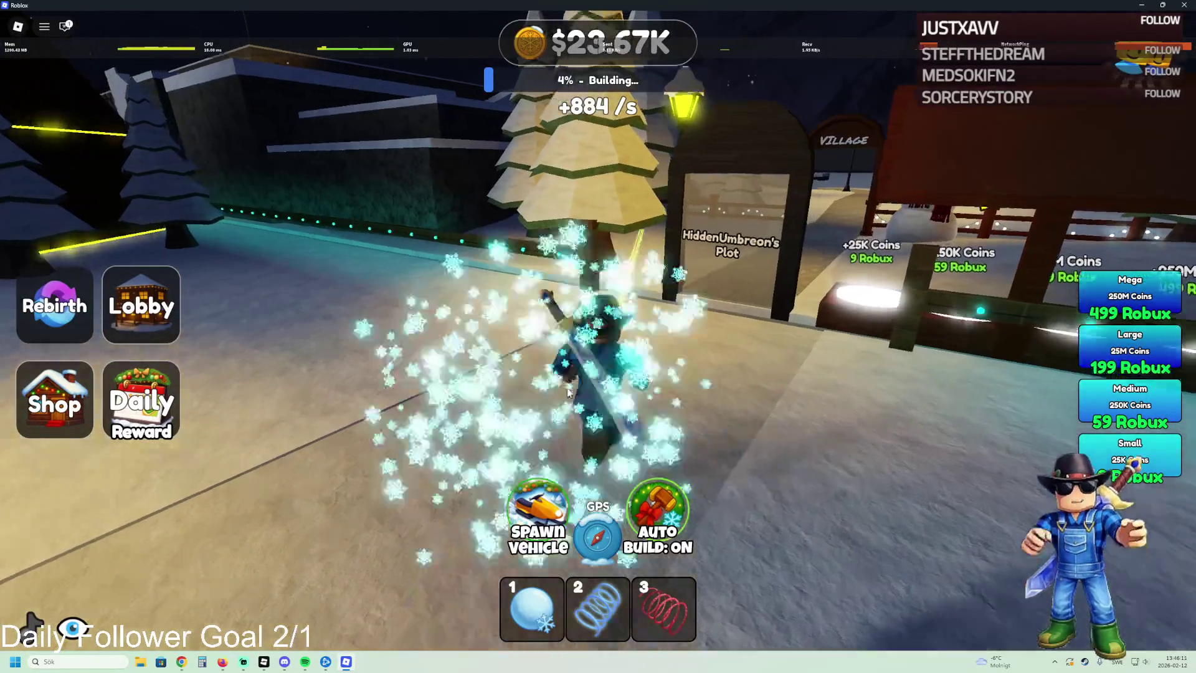
pyautogui.press('w')
pyautogui.press('w')
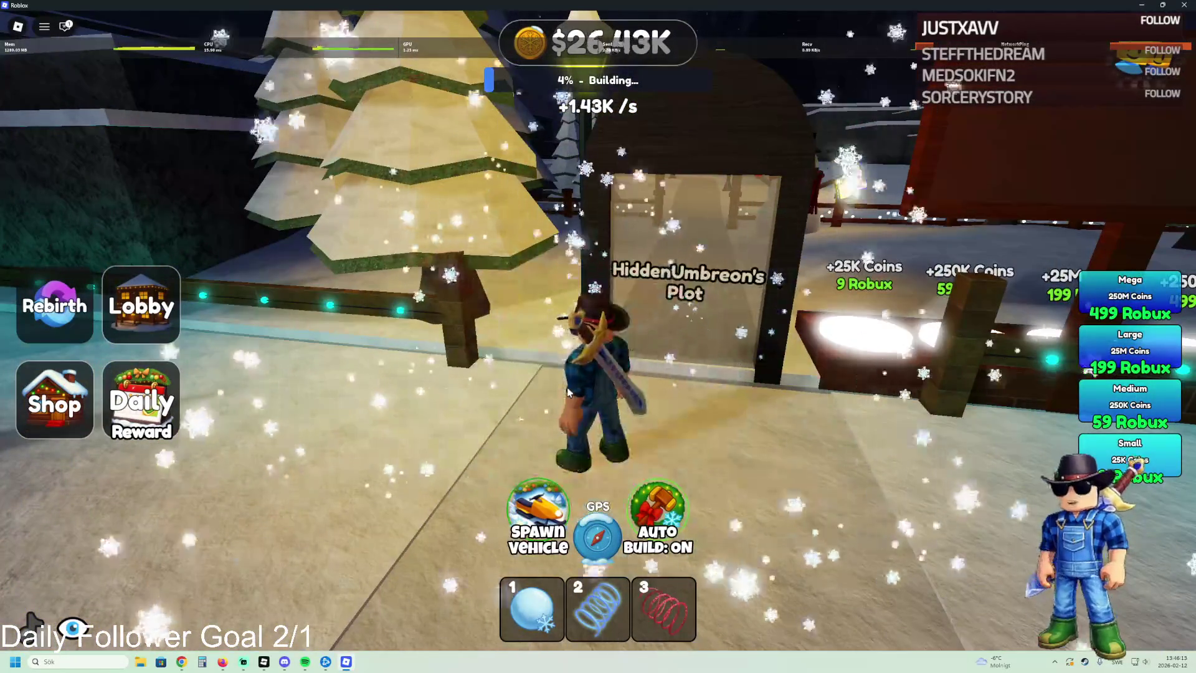
pyautogui.press('w')
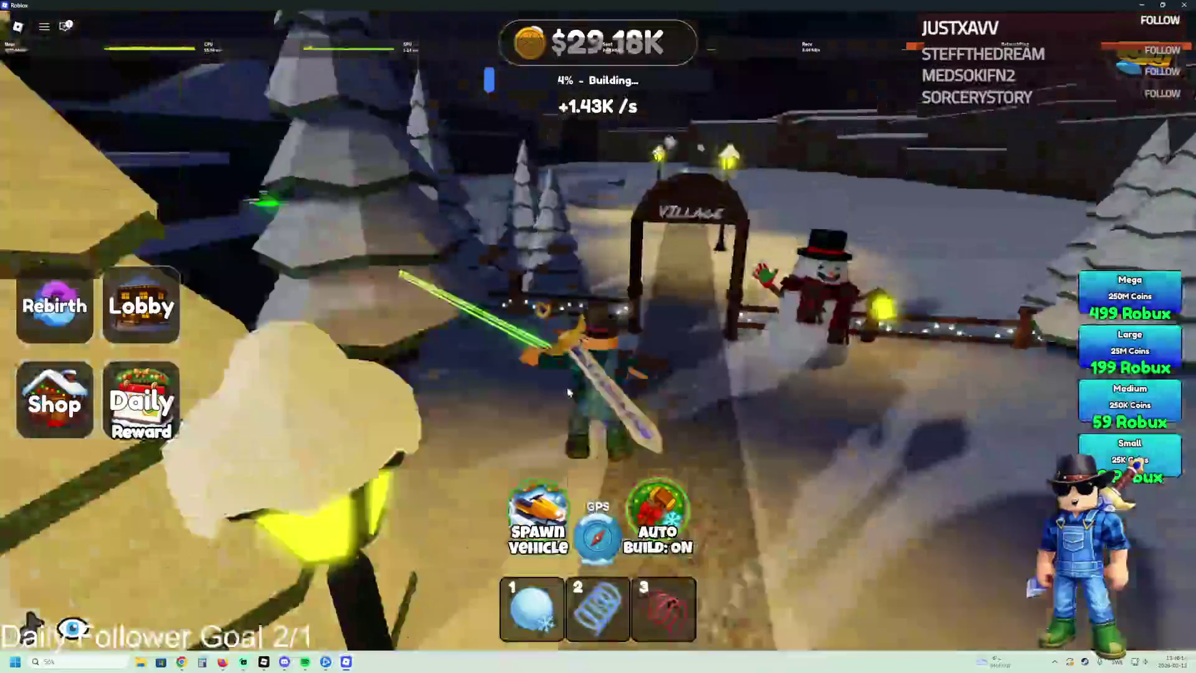
pyautogui.press('w')
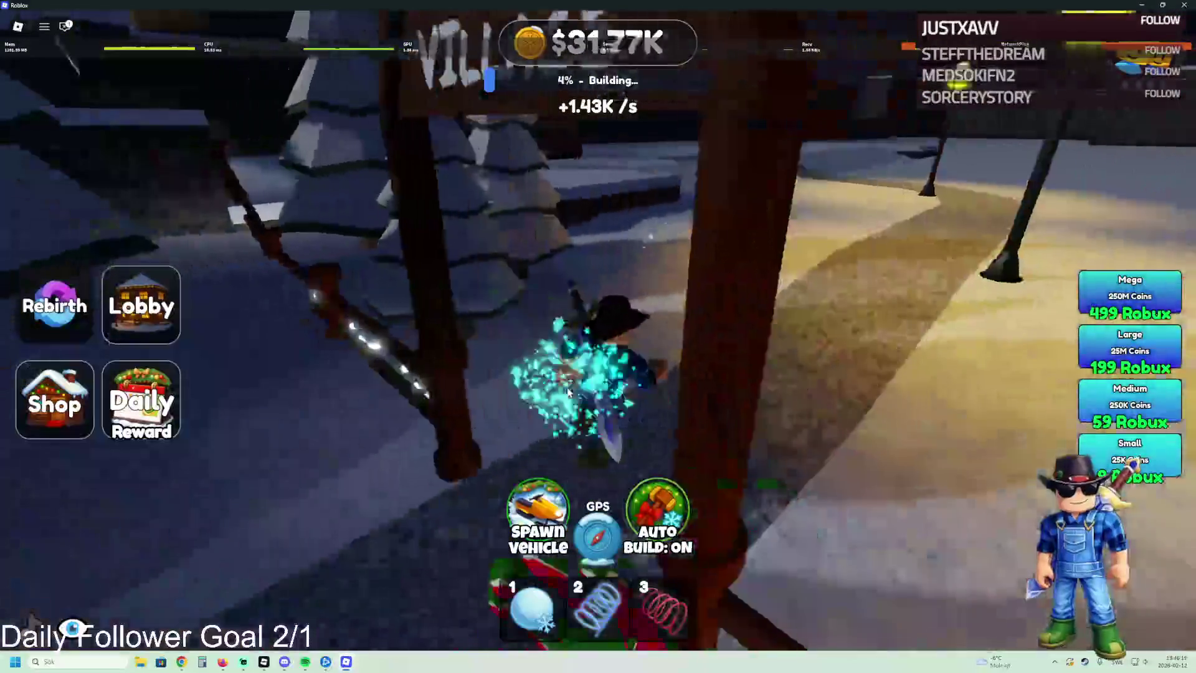
pyautogui.press('w')
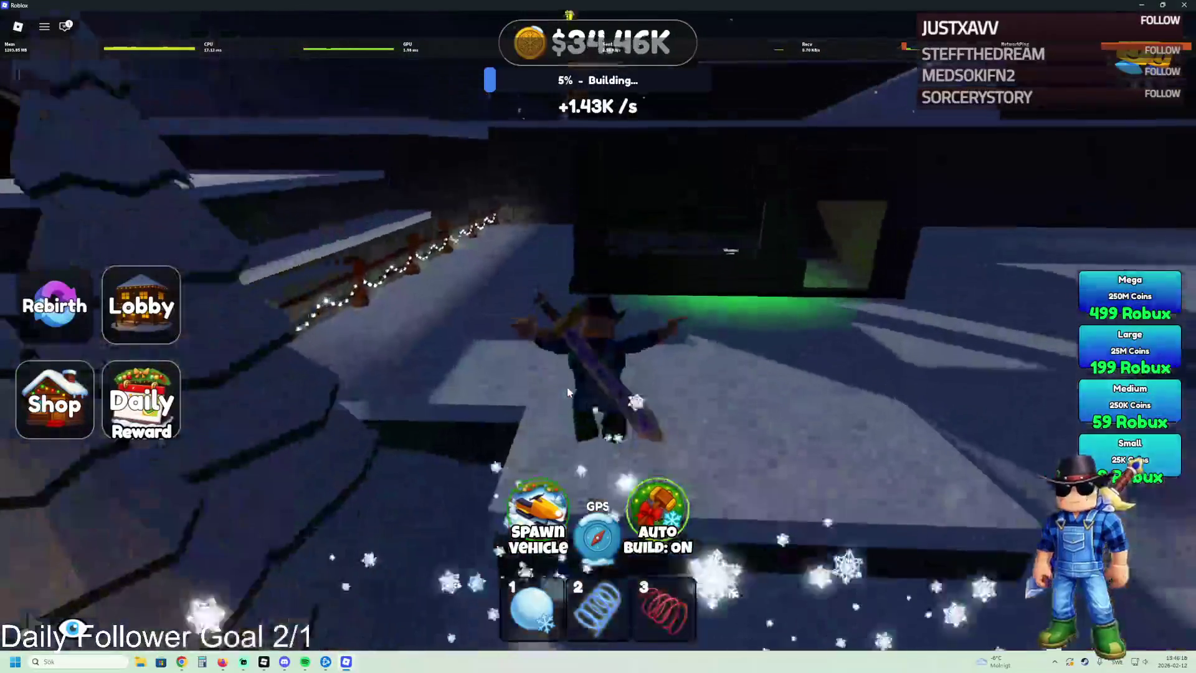
pyautogui.press('w')
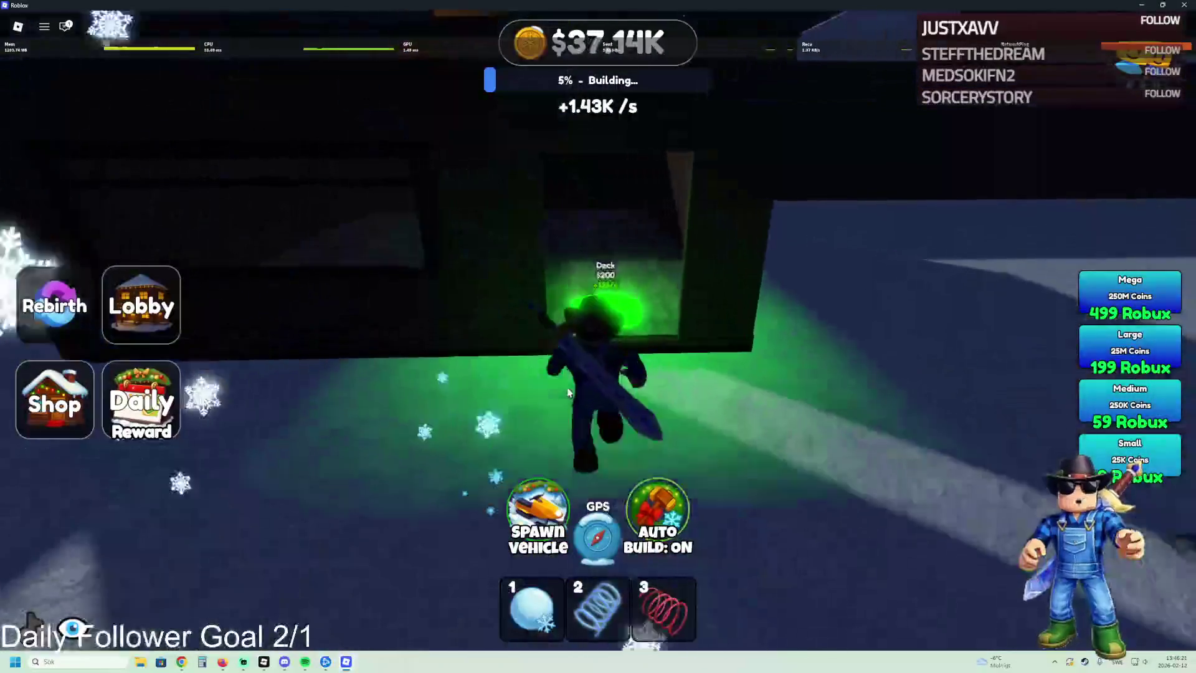
pyautogui.press('w')
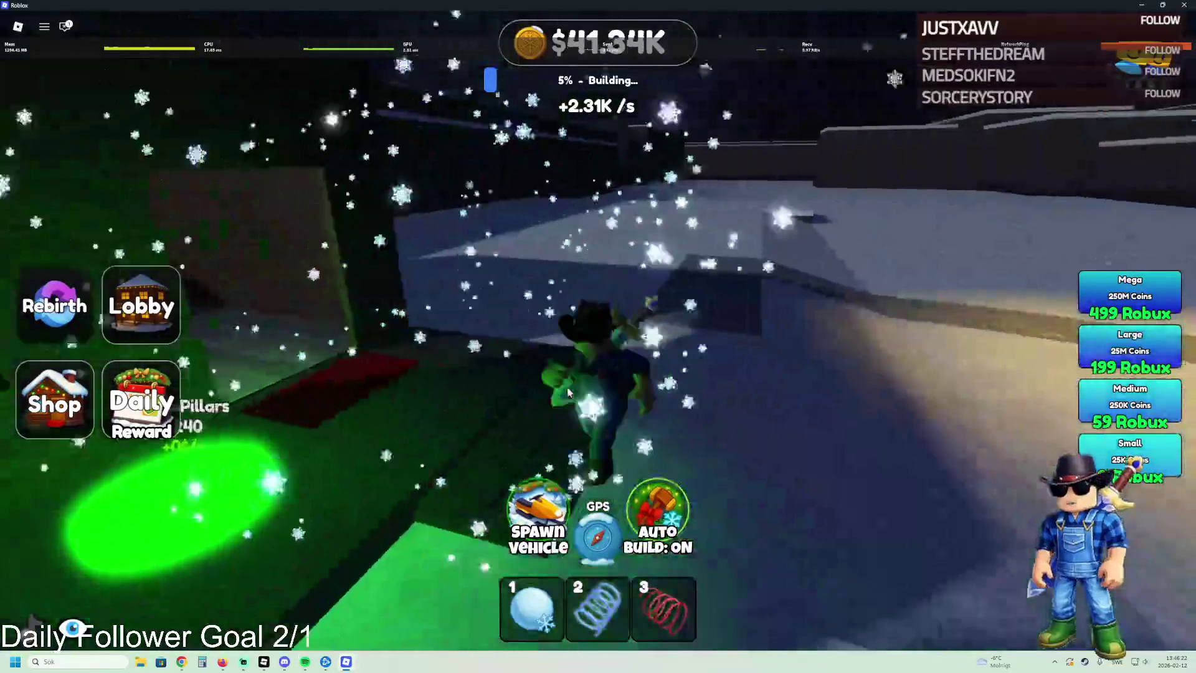
pyautogui.press('w')
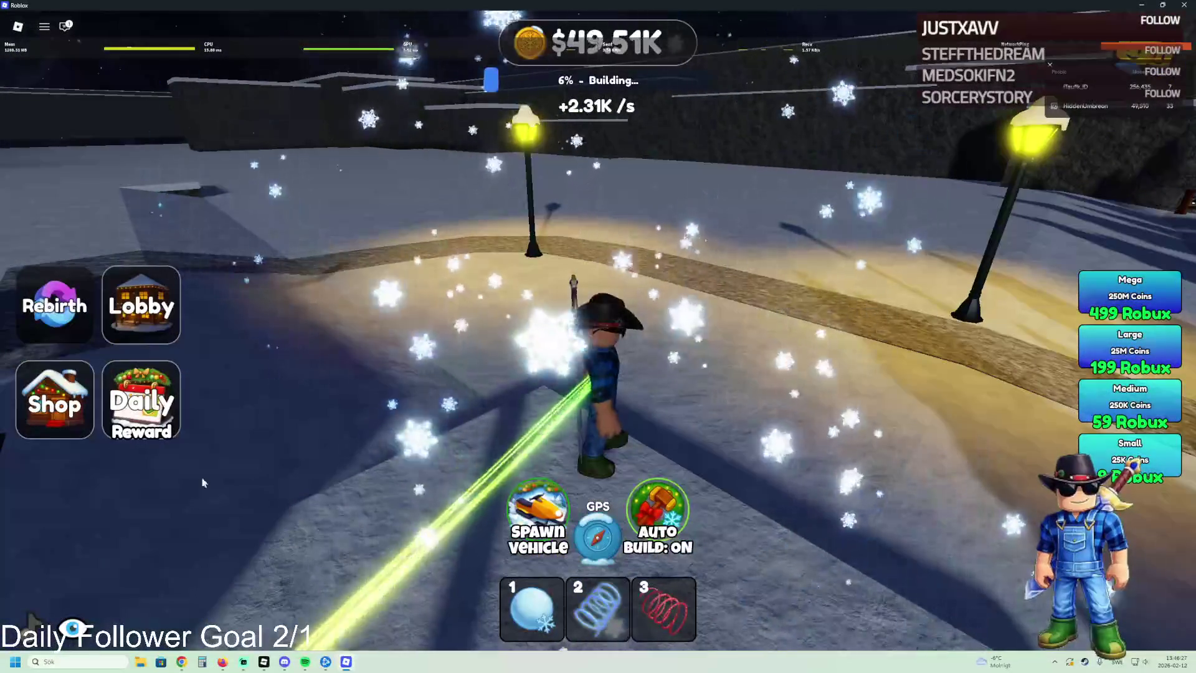
# Step: Sweep the view over the village toward the Play Our Games booths and Claim sign
pyautogui.press('Left')
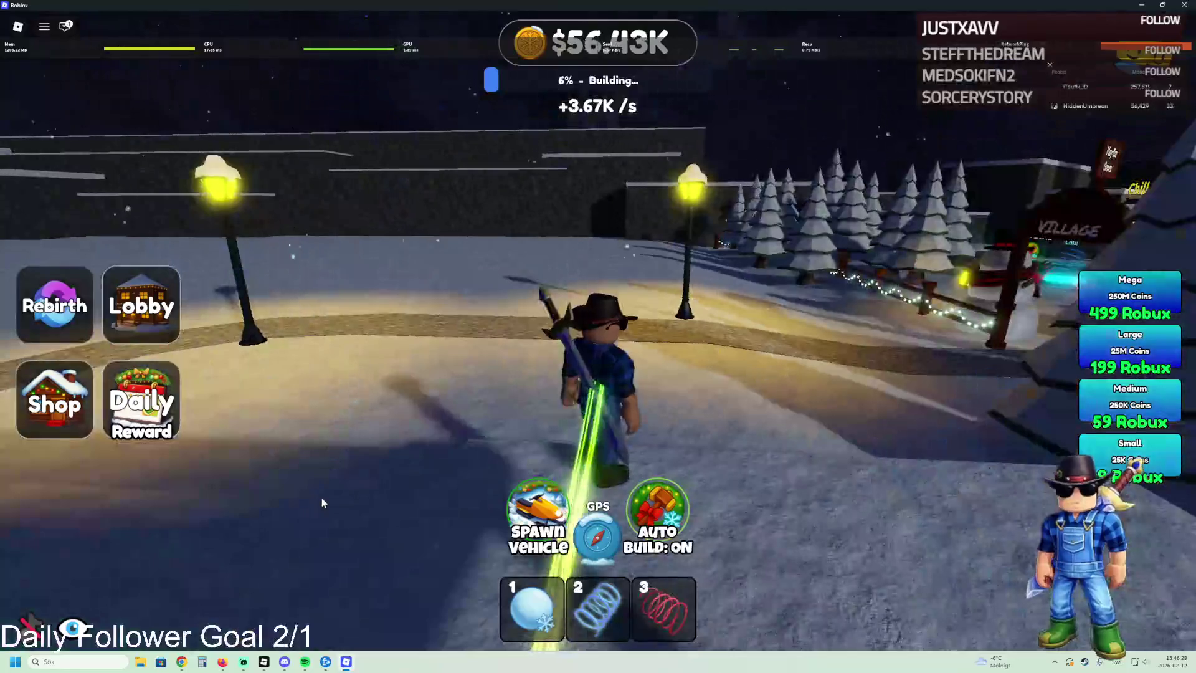
pyautogui.press('w')
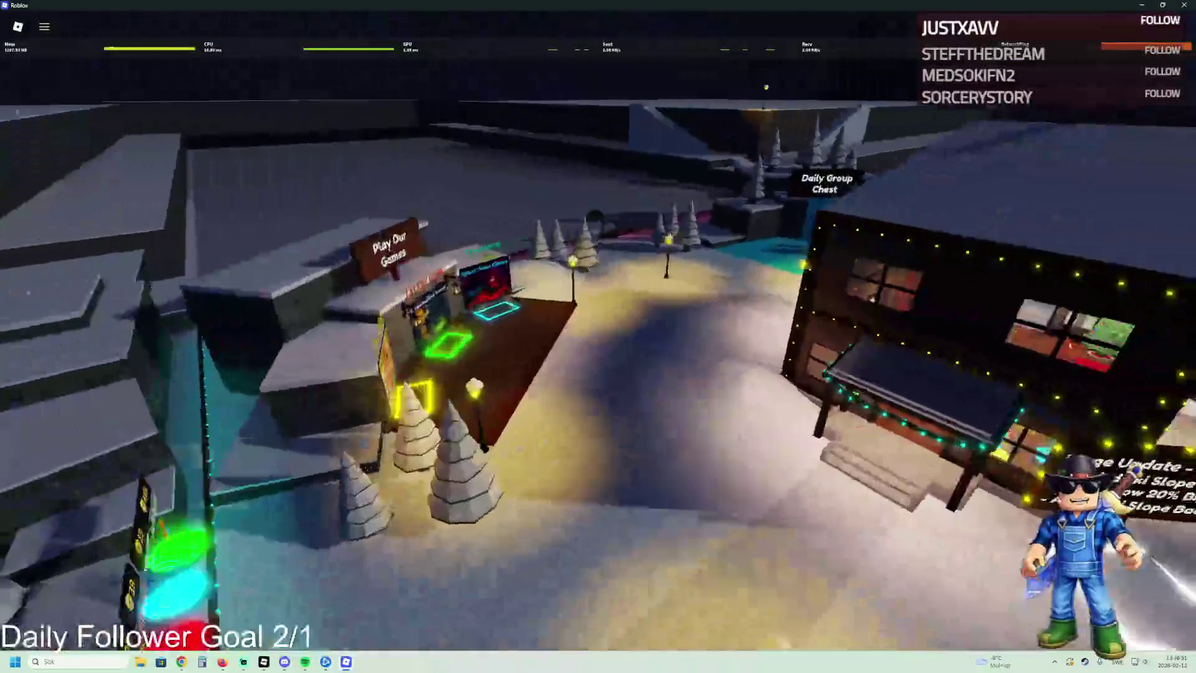
pyautogui.press('w')
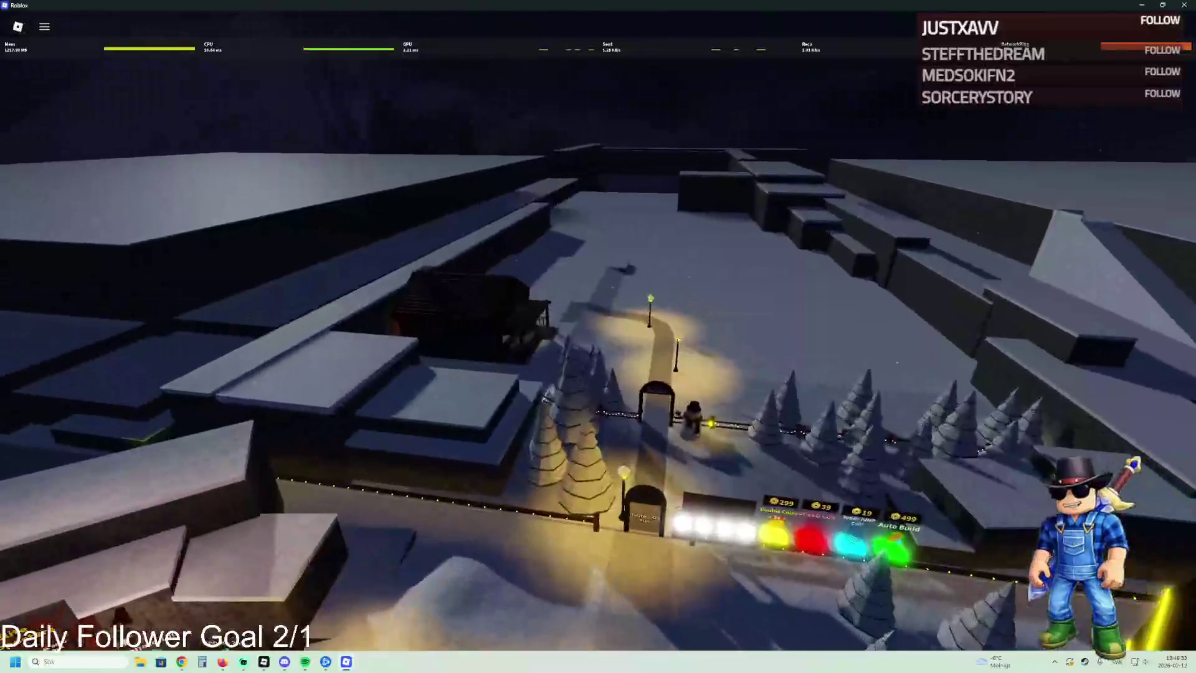
pyautogui.press('w')
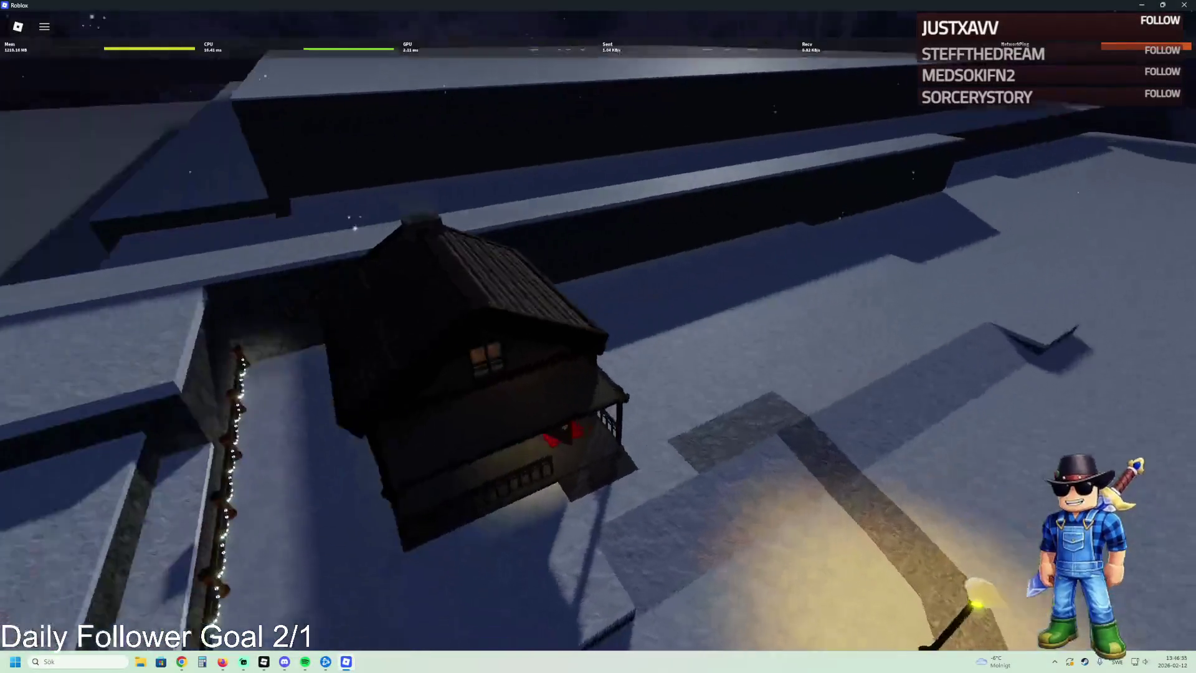
pyautogui.press('w')
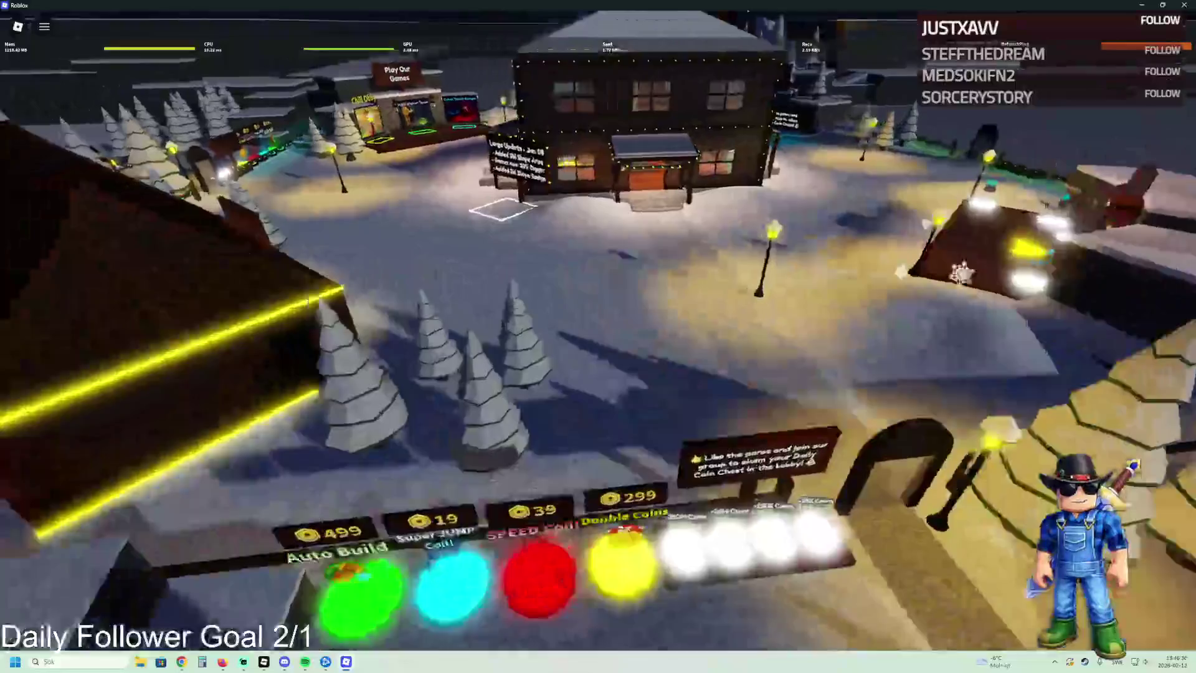
pyautogui.press('w')
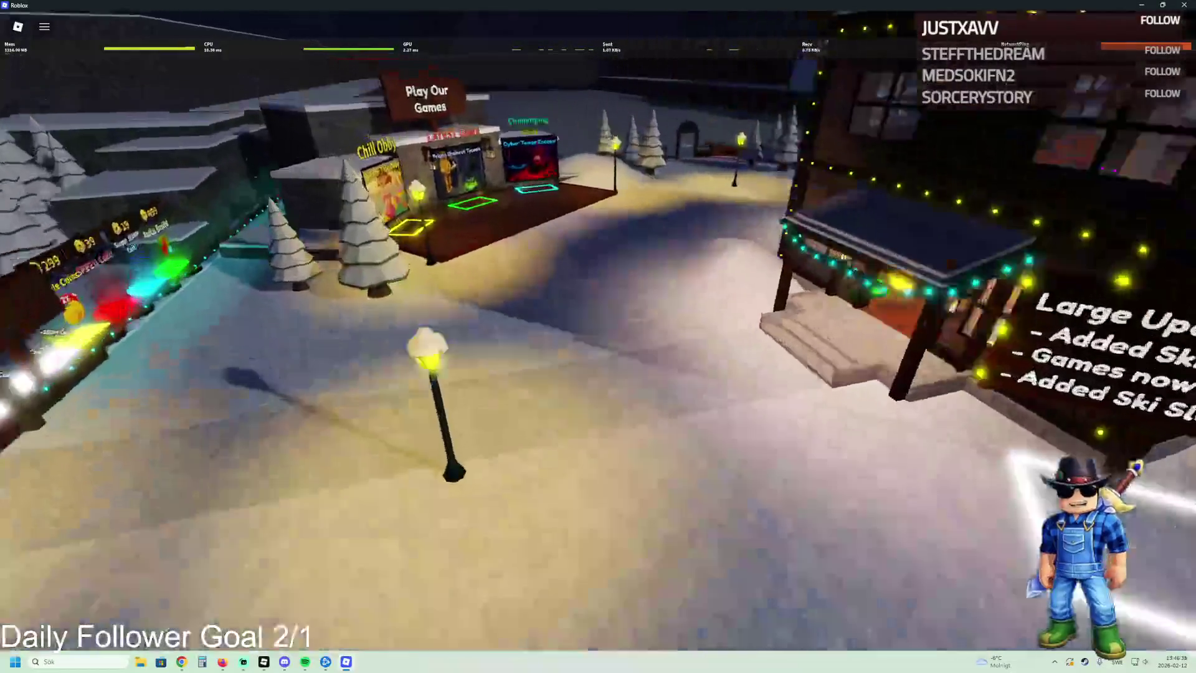
pyautogui.press('w')
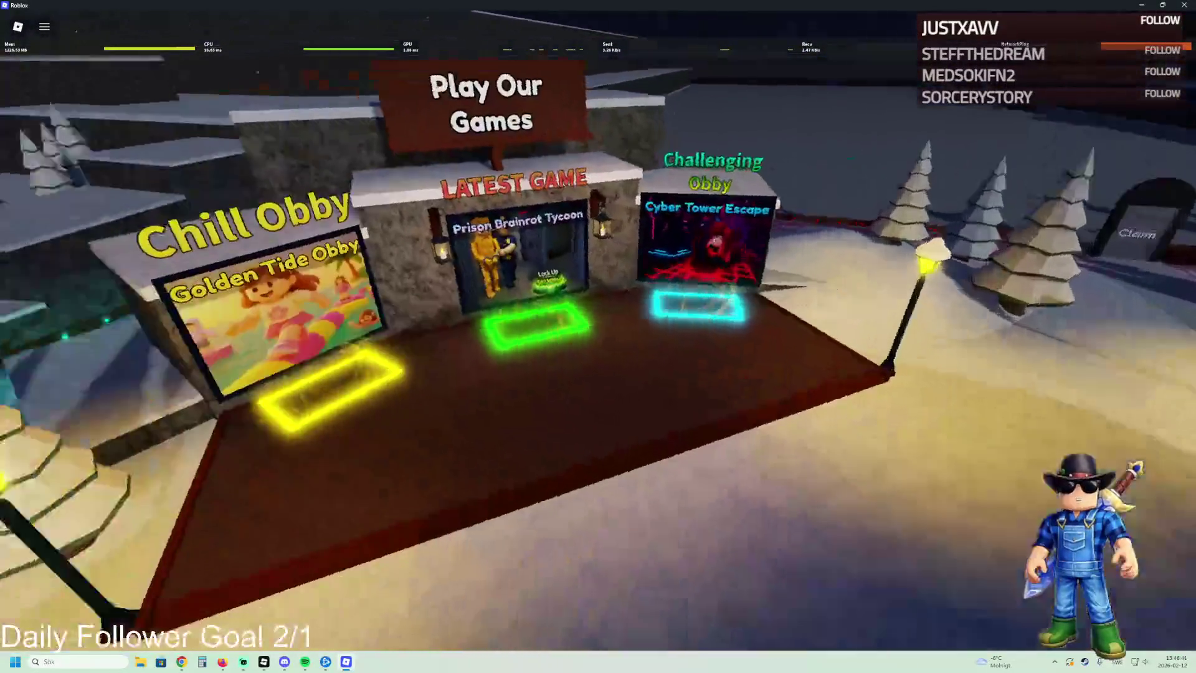
pyautogui.press('d')
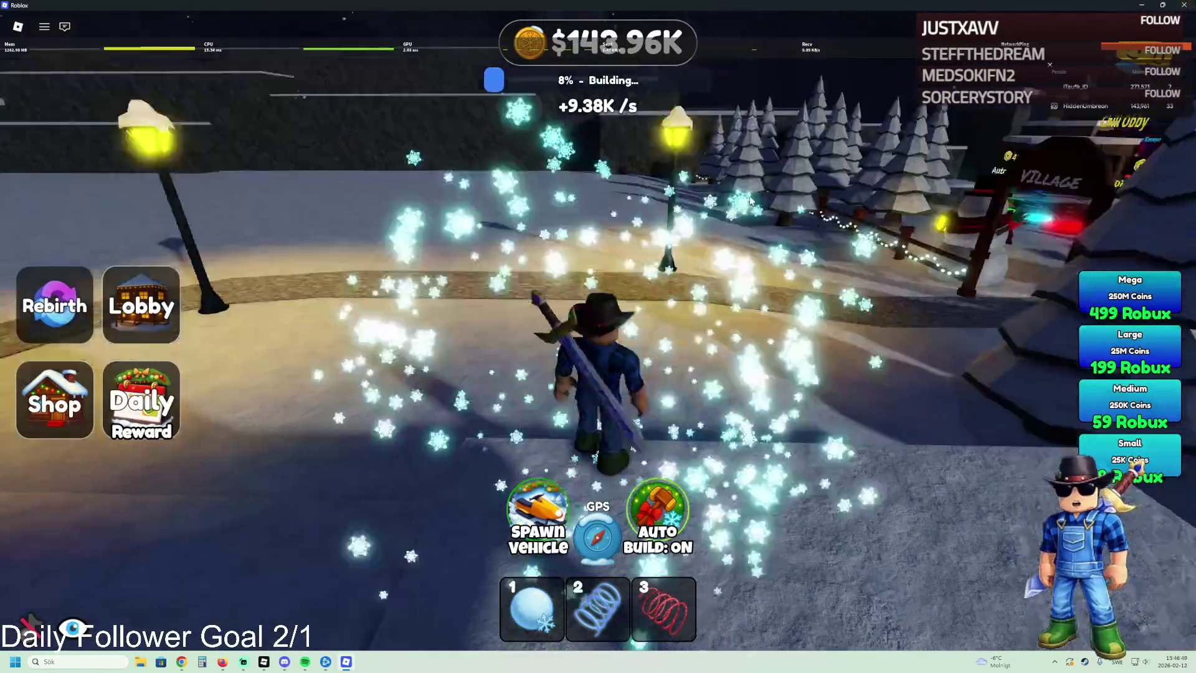
# Step: Walk to the Prison Brainrot Tycoon pad and press E to teleport
pyautogui.press('w')
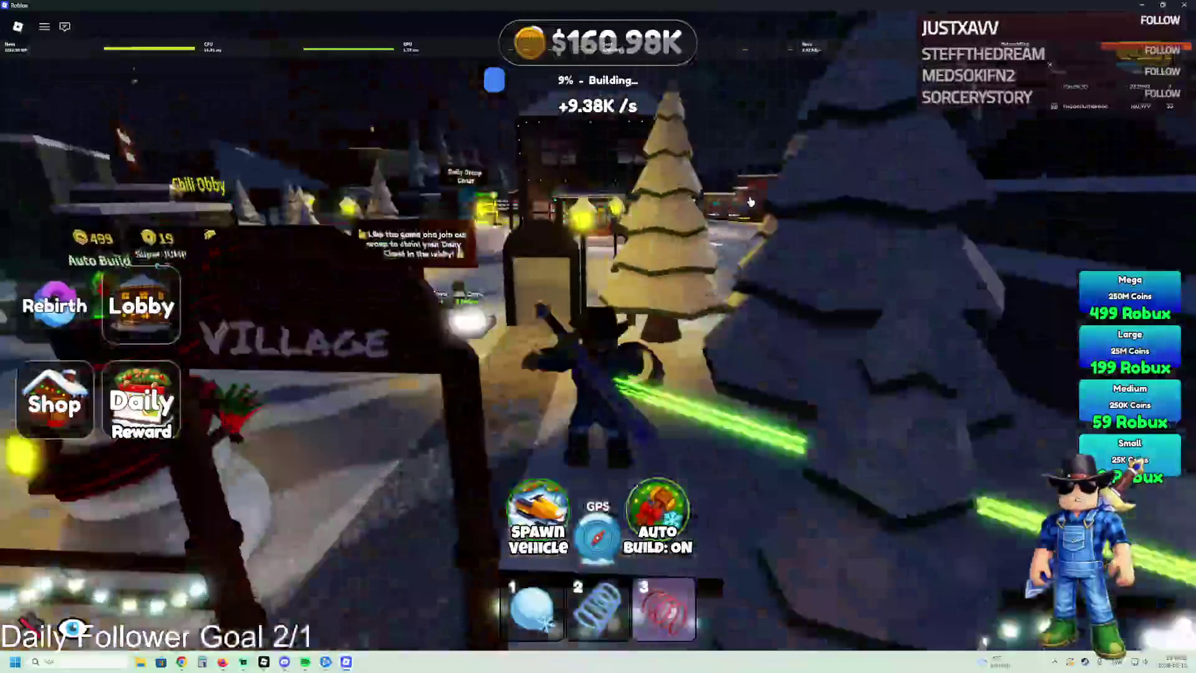
pyautogui.press('w')
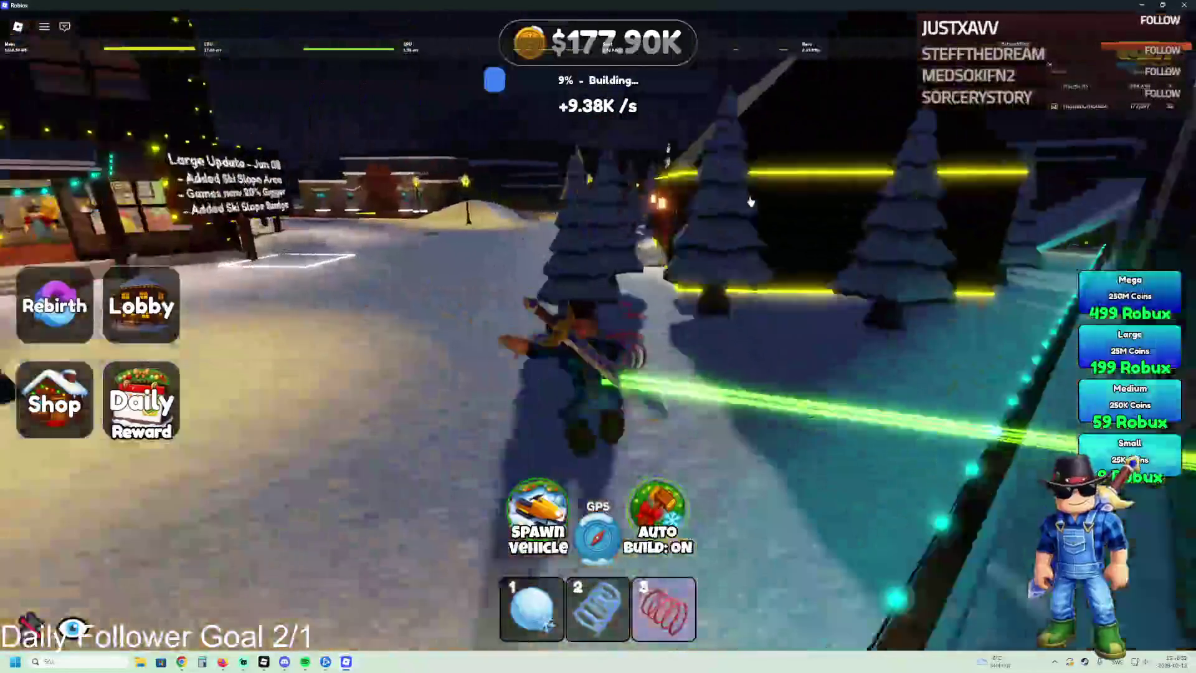
pyautogui.press('w')
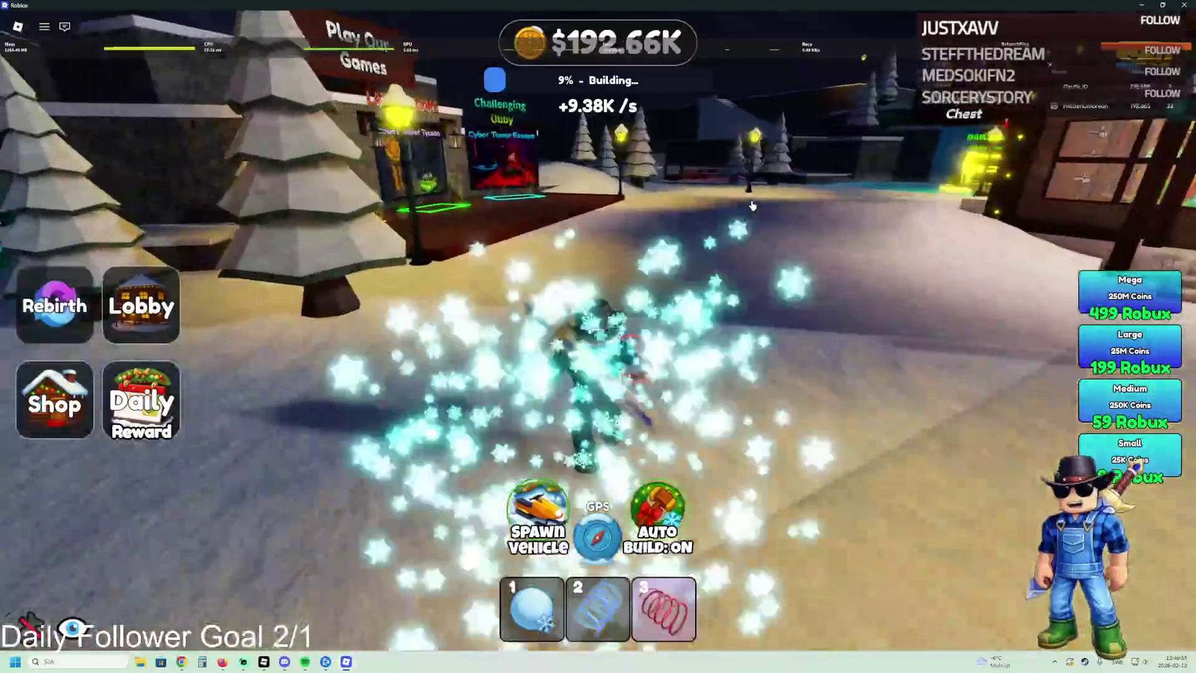
pyautogui.press('w')
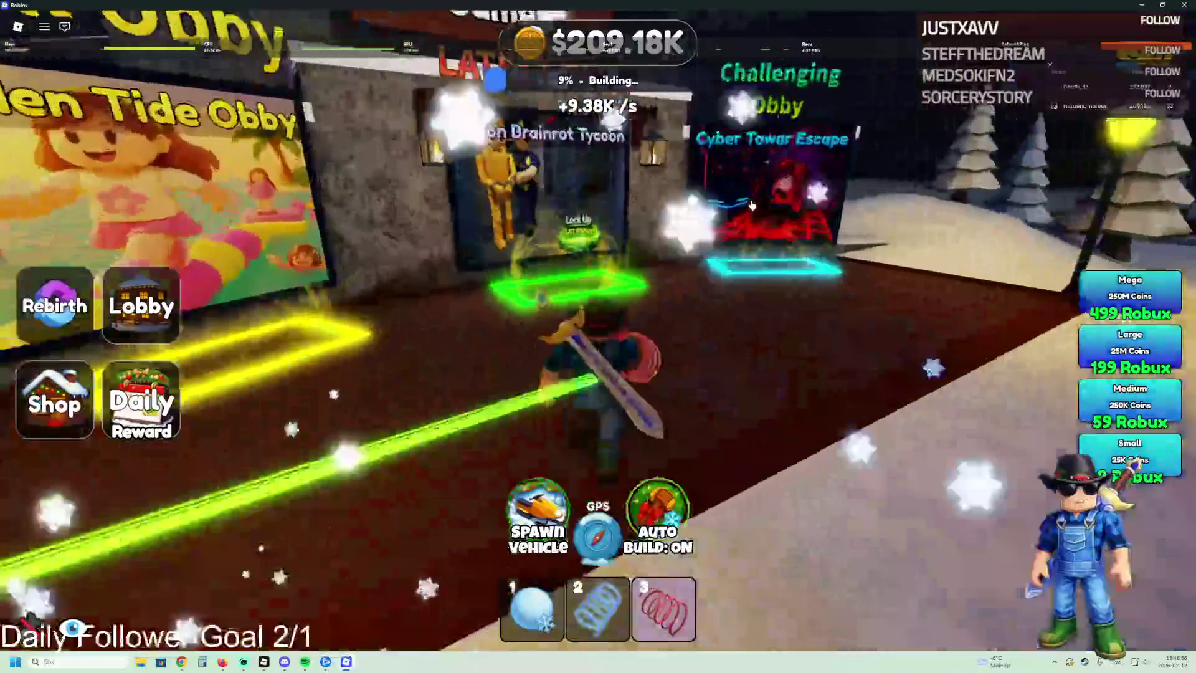
pyautogui.press('w')
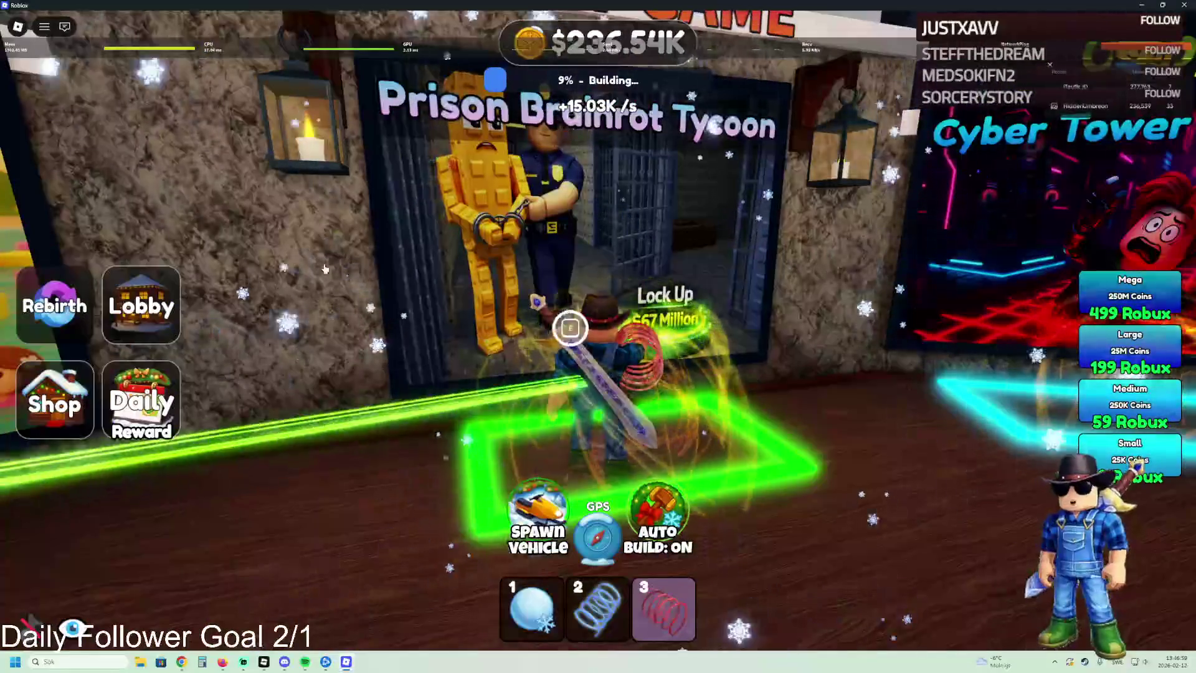
pyautogui.press('e')
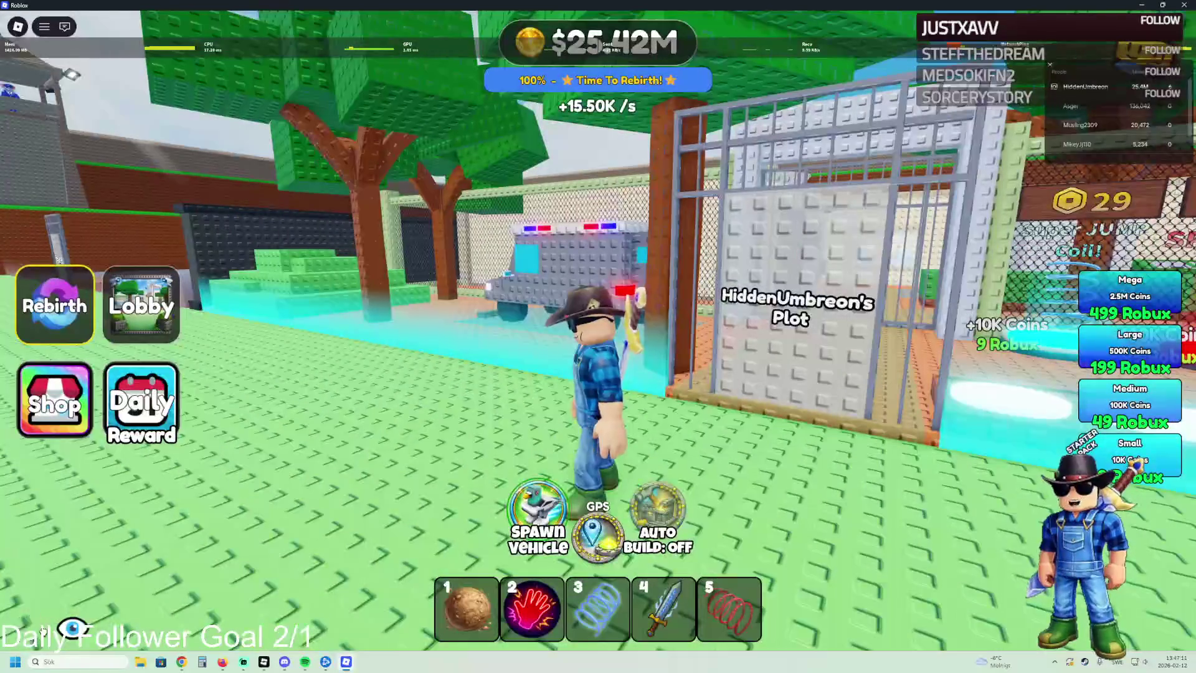
# Step: Run through the plot past the Daily Coin sign to the gate and police vehicle
pyautogui.press('w')
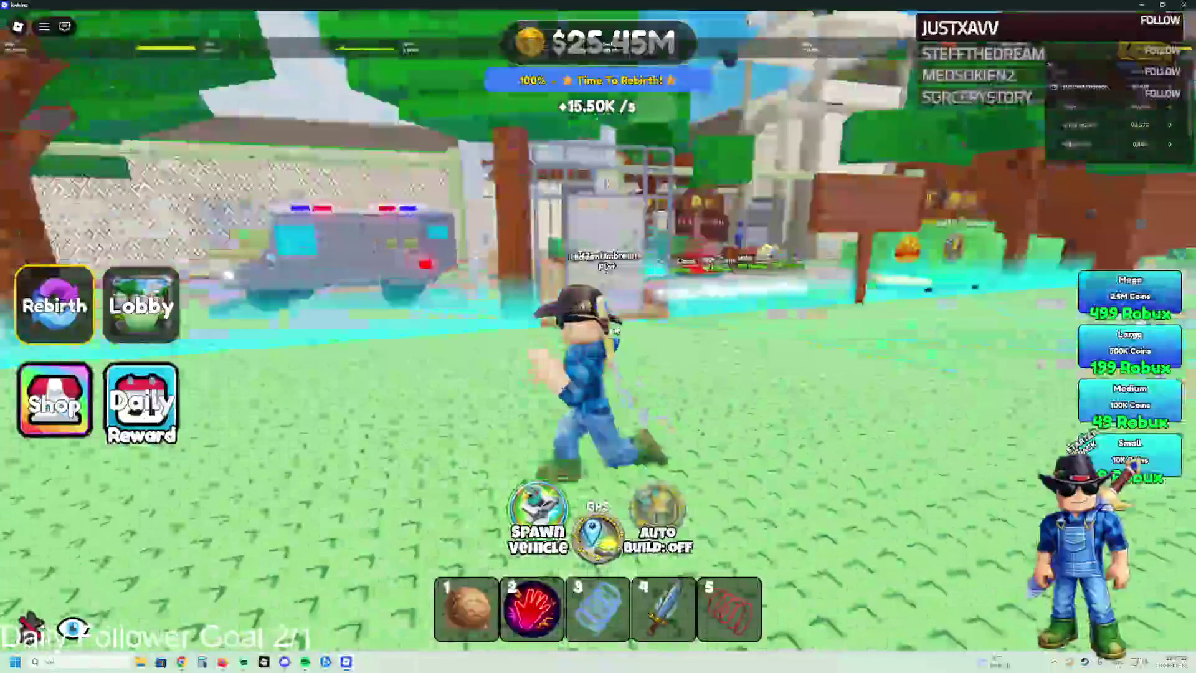
pyautogui.press('w')
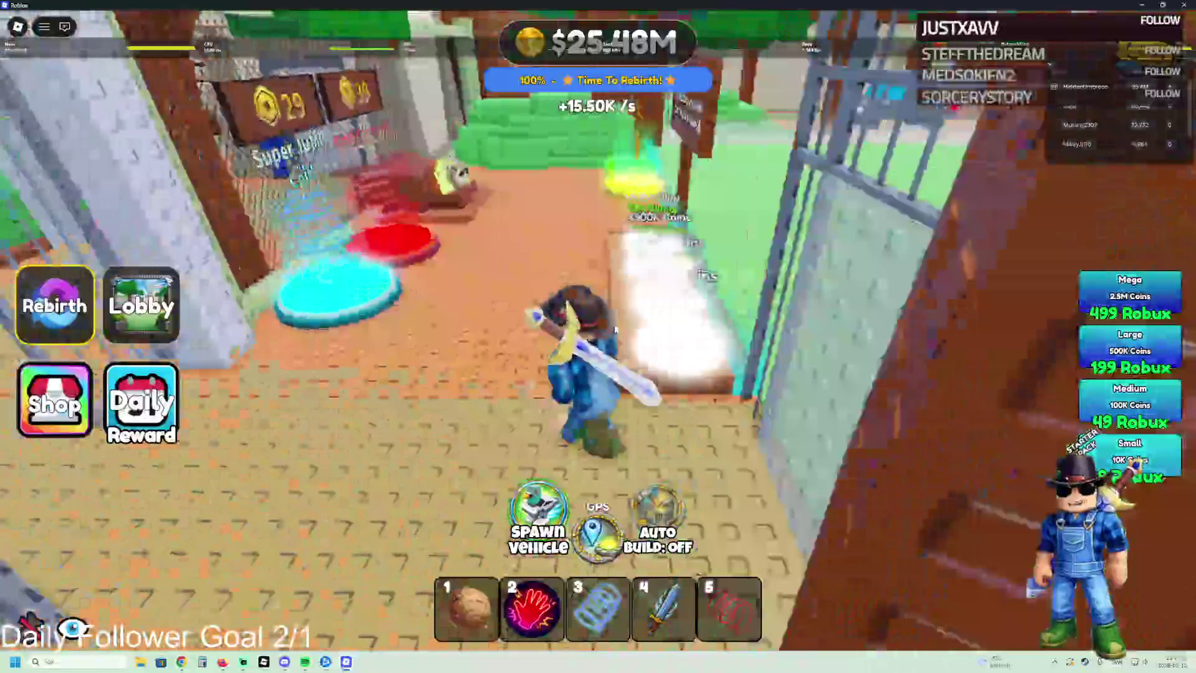
pyautogui.press('w')
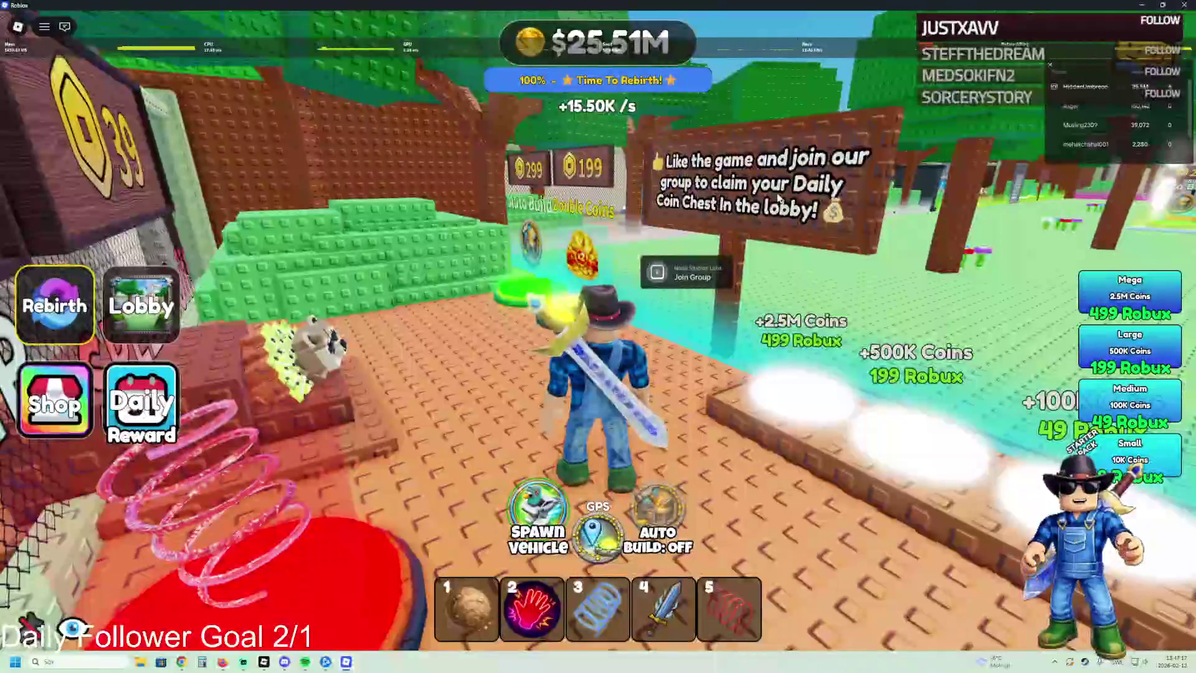
pyautogui.press('Right')
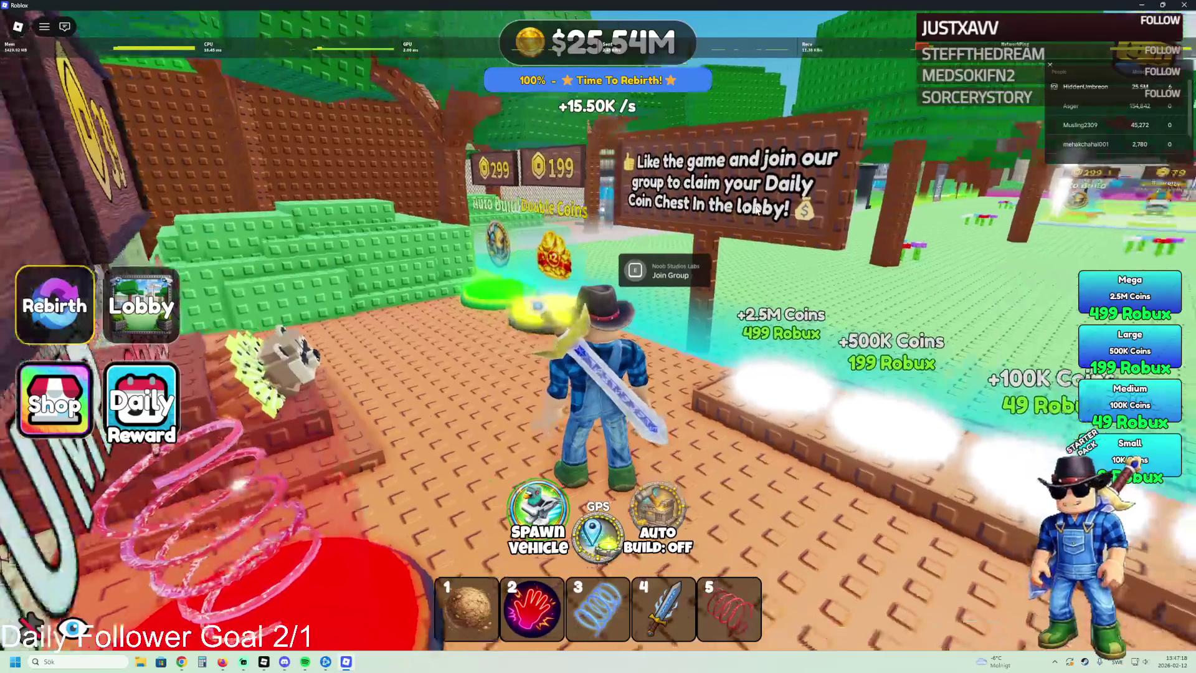
pyautogui.press('Right')
pyautogui.press('w')
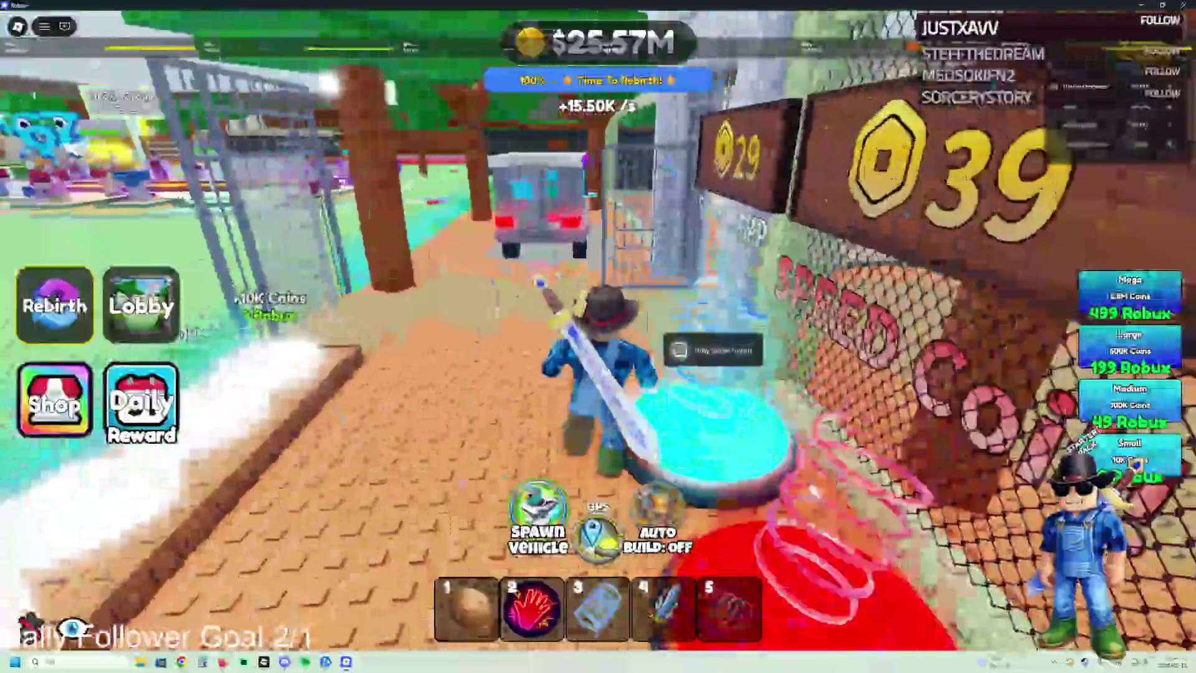
pyautogui.press('w')
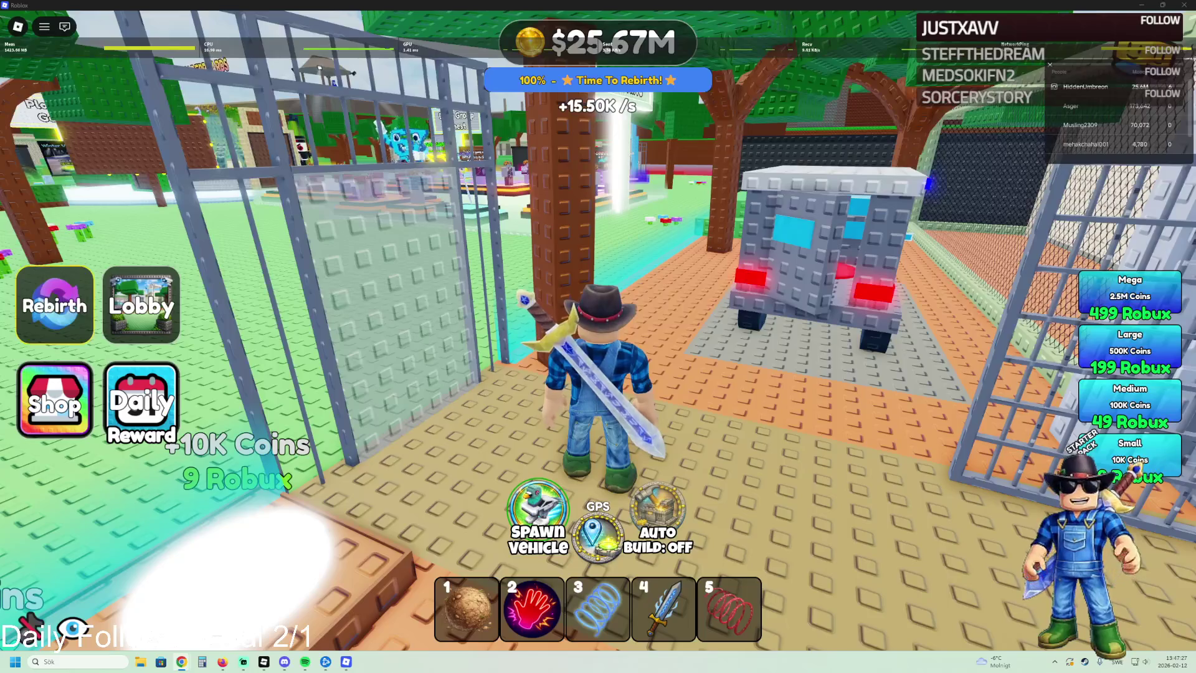
# Step: Run out of the plot past the display stands onto the yellow path to the Daily Group Chest
pyautogui.press('Left')
pyautogui.press('w')
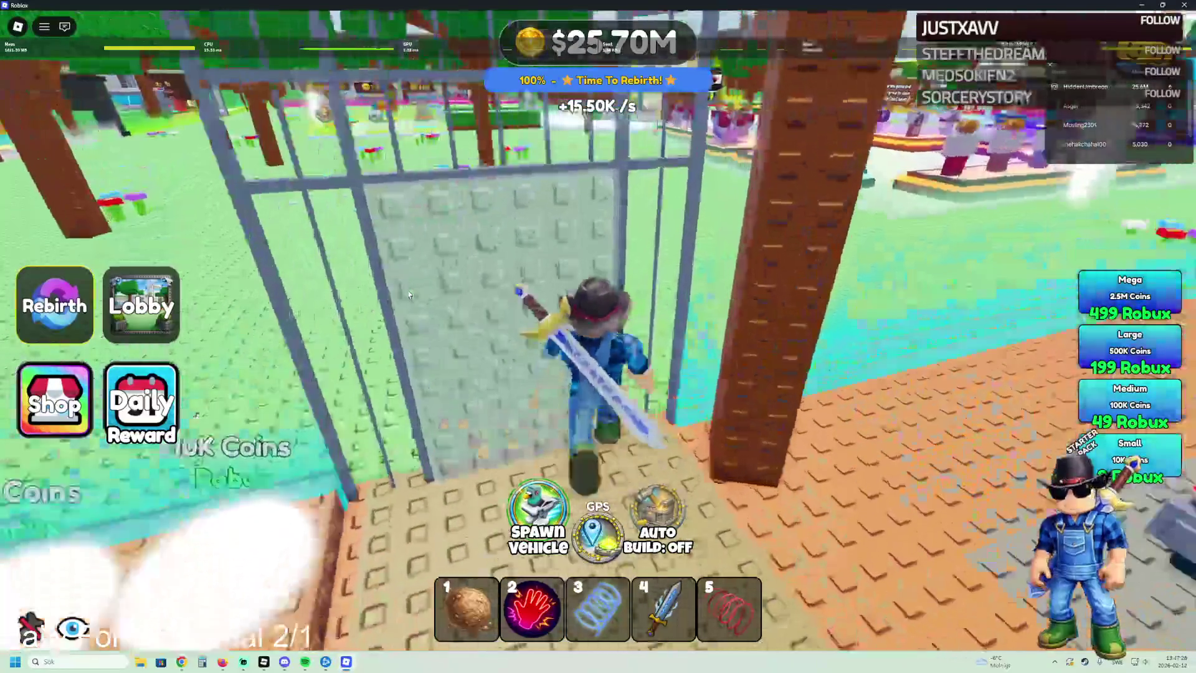
pyautogui.press('w')
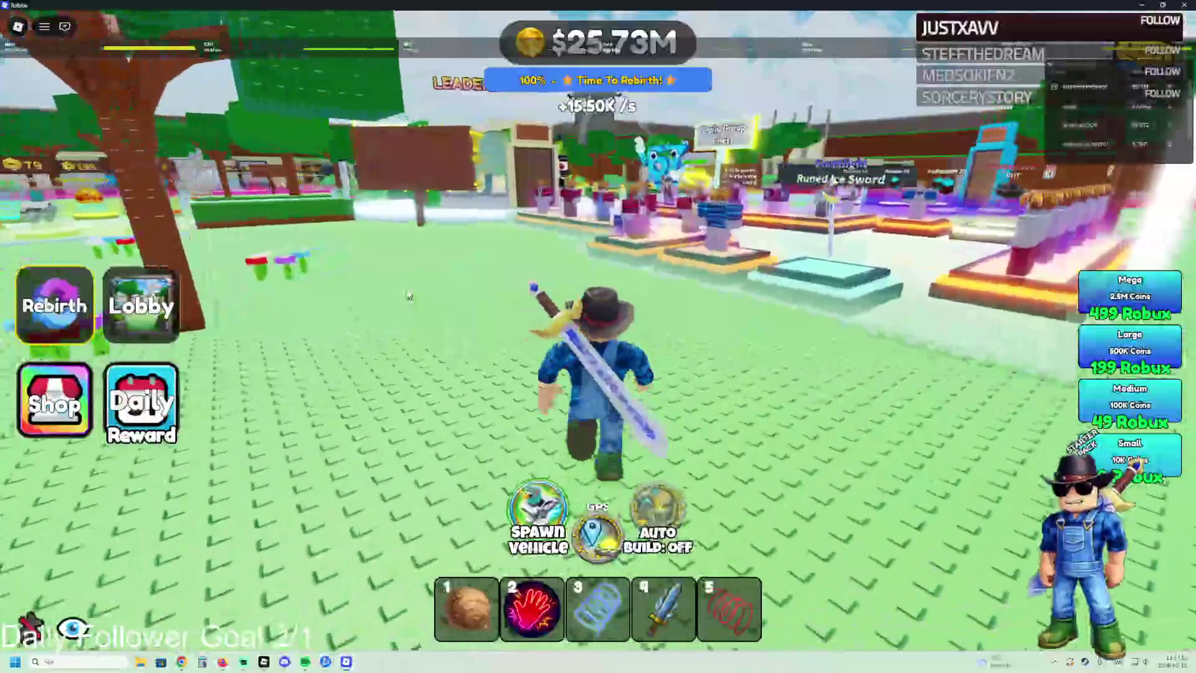
pyautogui.press('w')
pyautogui.press('Right')
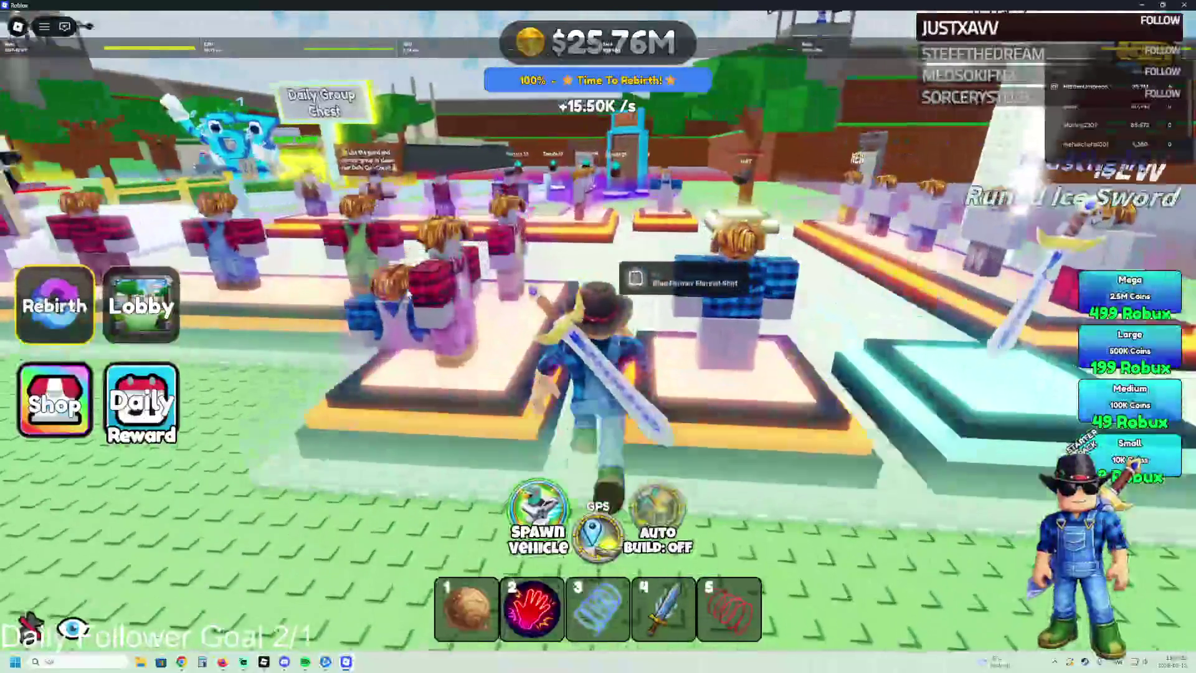
pyautogui.press('w')
pyautogui.press('Left')
pyautogui.press('w')
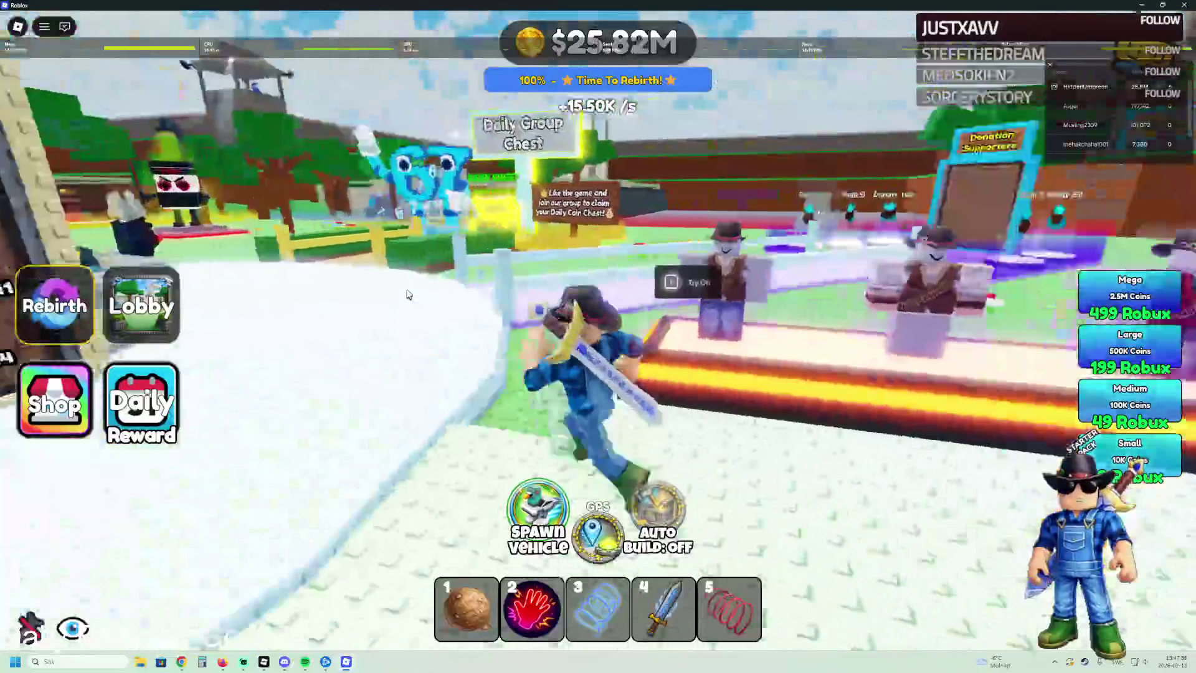
pyautogui.press('w')
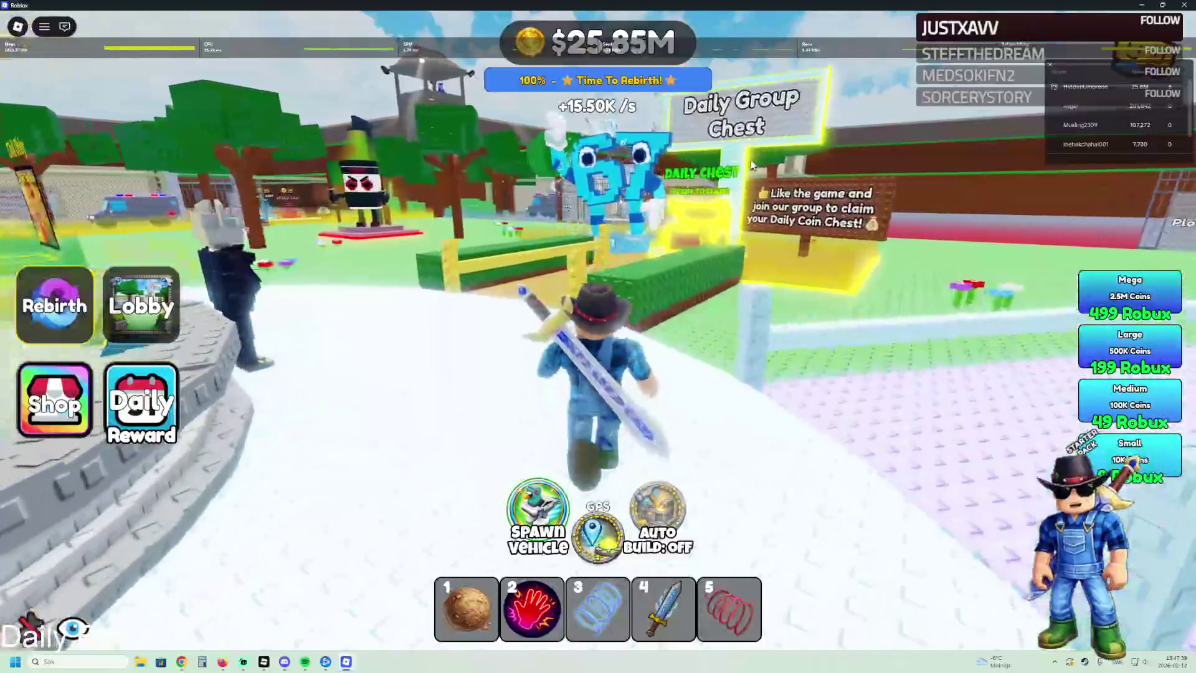
pyautogui.press('w')
pyautogui.press('w')
pyautogui.press('w')
# Step: Step onto the Daily Chest to claim it
pyautogui.press('s')
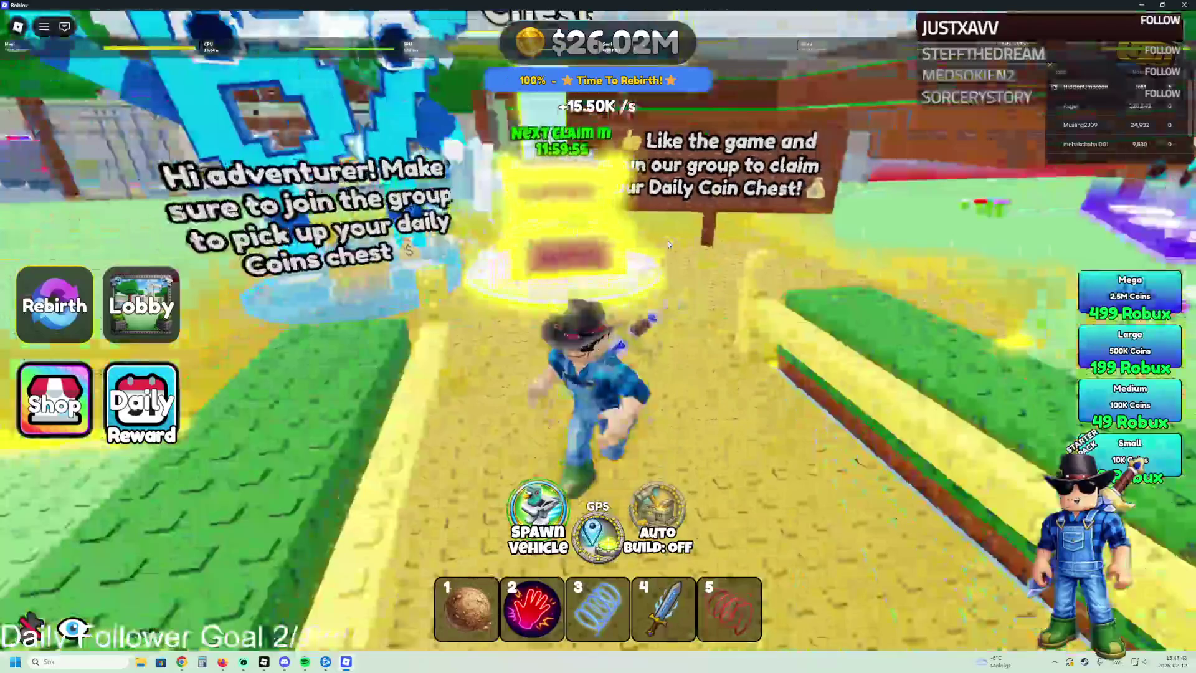
pyautogui.press('a')
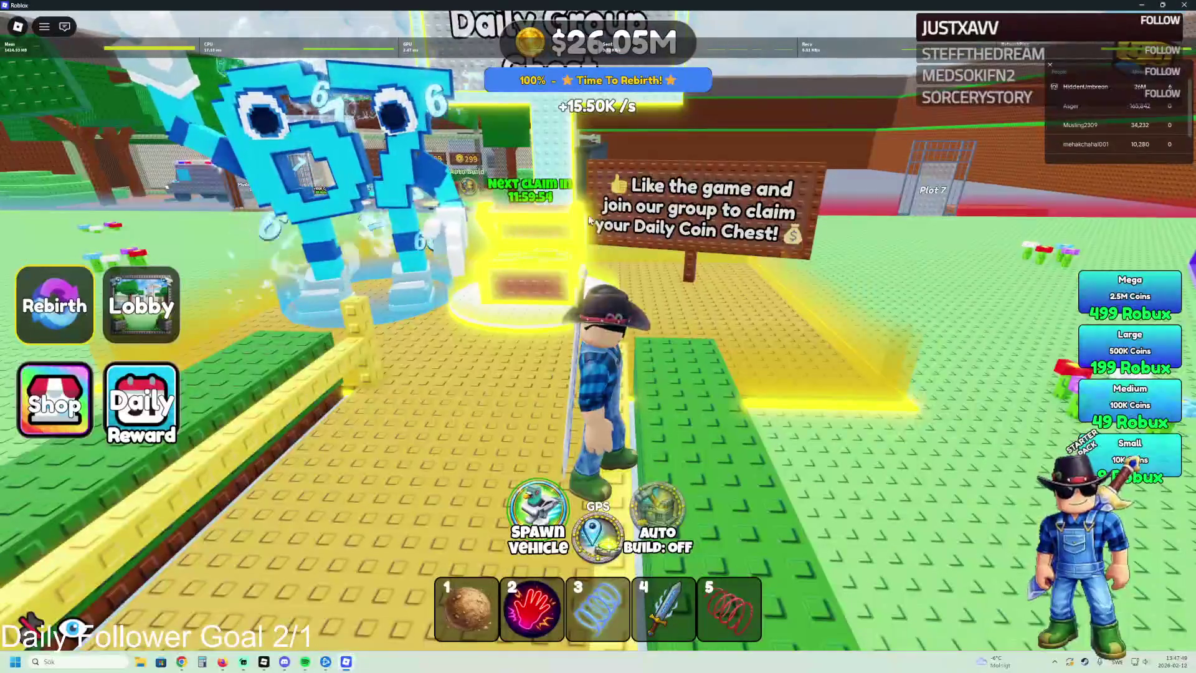
pyautogui.press('w')
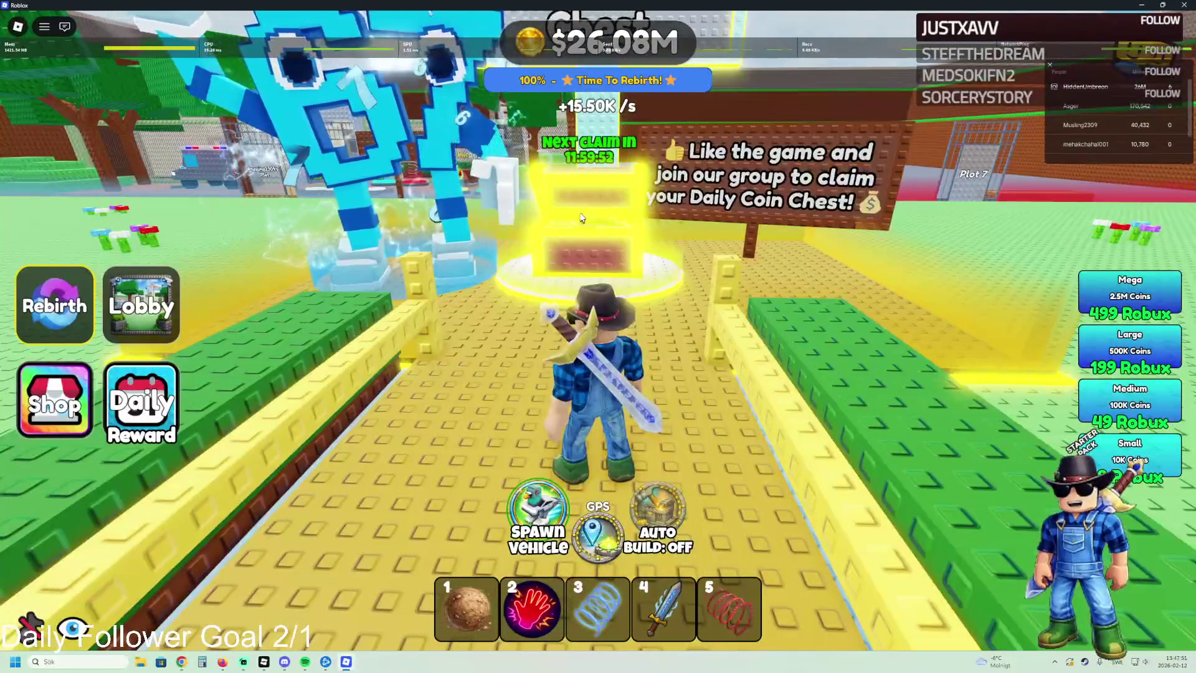
pyautogui.press('w')
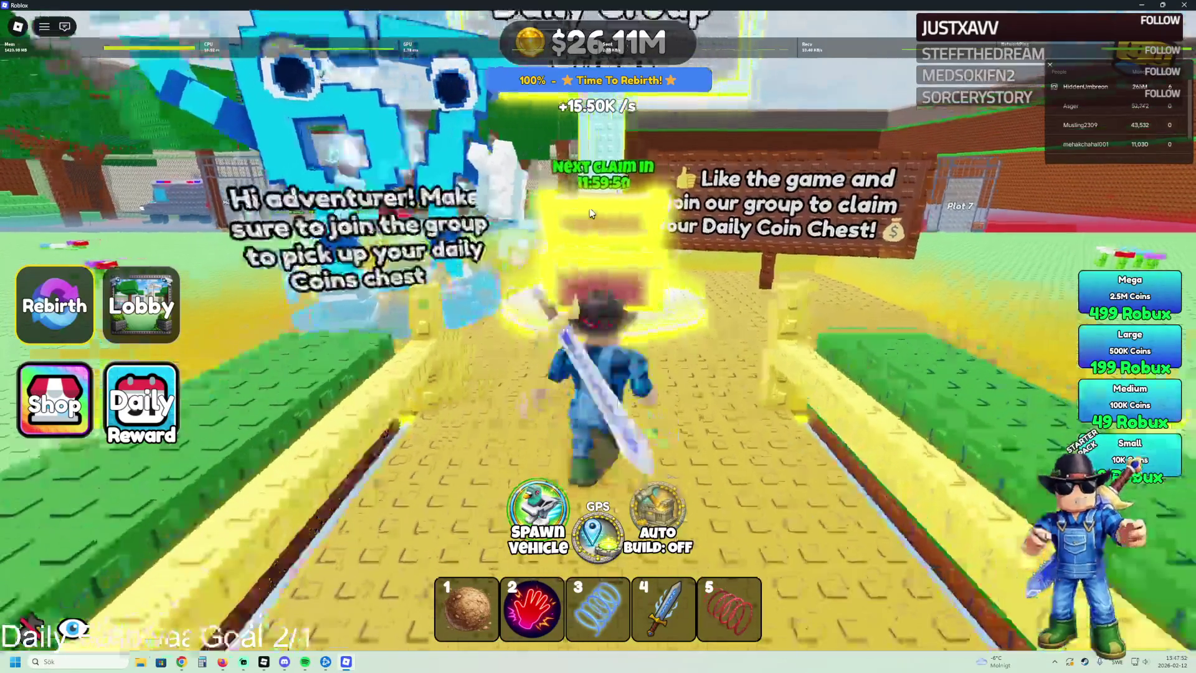
pyautogui.press('d')
# Step: Run past the Prison Brainrot Tycoon welcome sign and open the daily rewards
pyautogui.press('w')
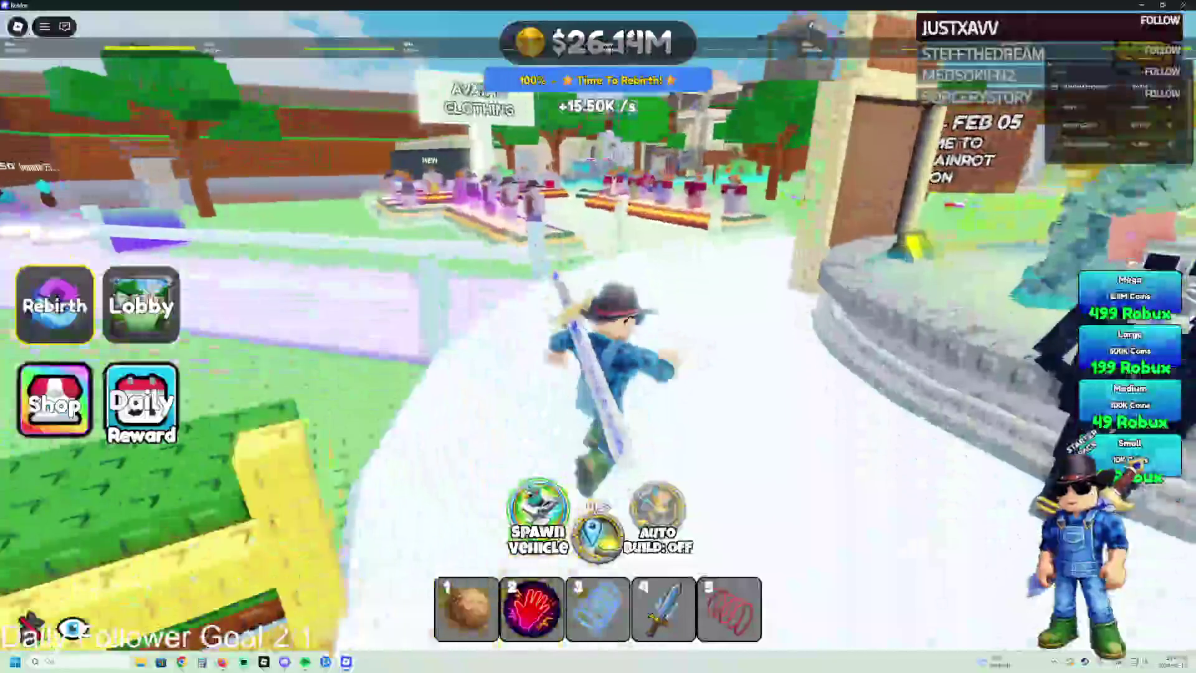
pyautogui.press('a')
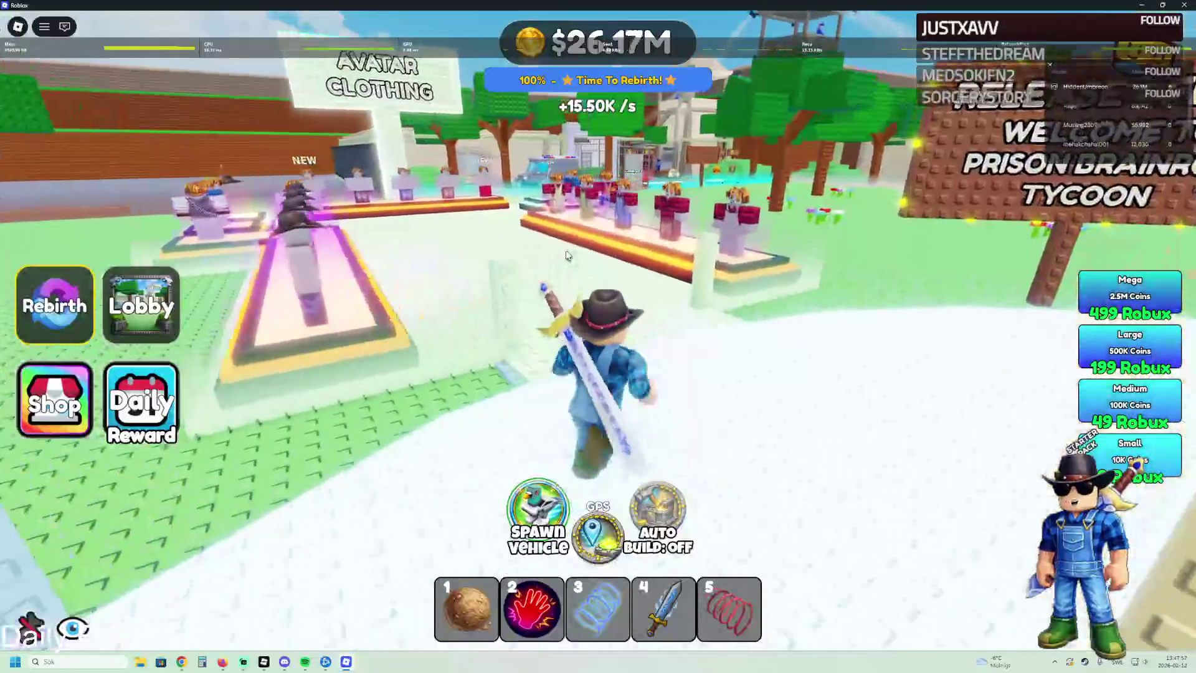
pyautogui.press('a')
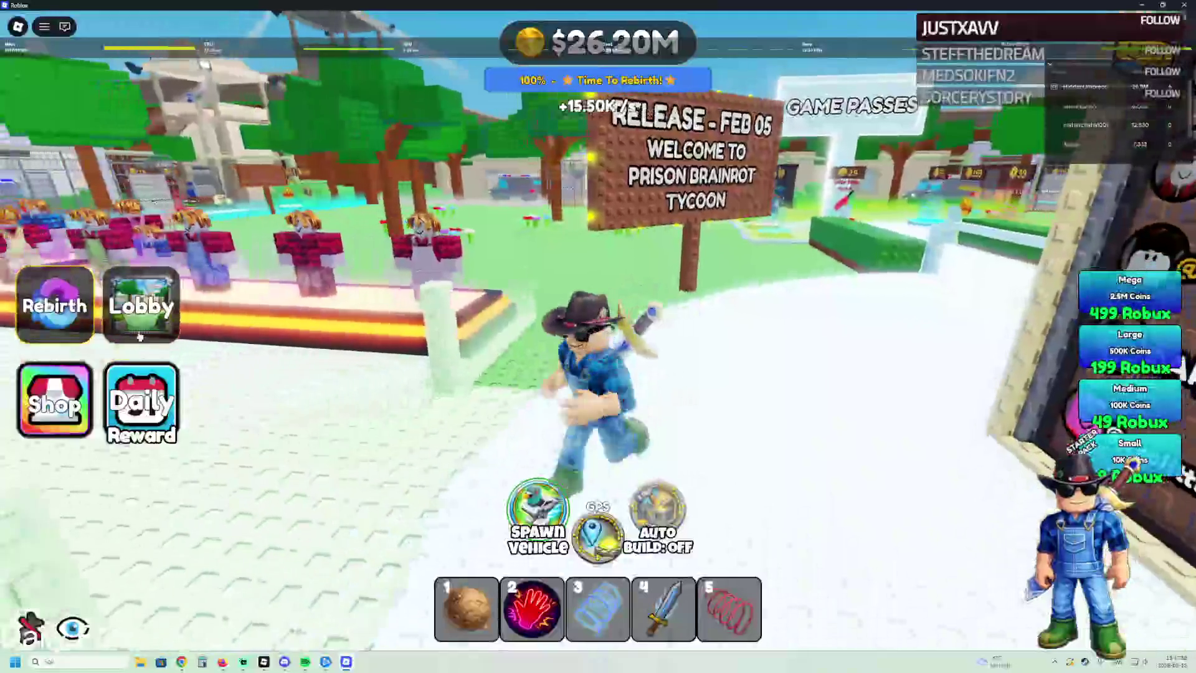
pyautogui.click(116, 403)
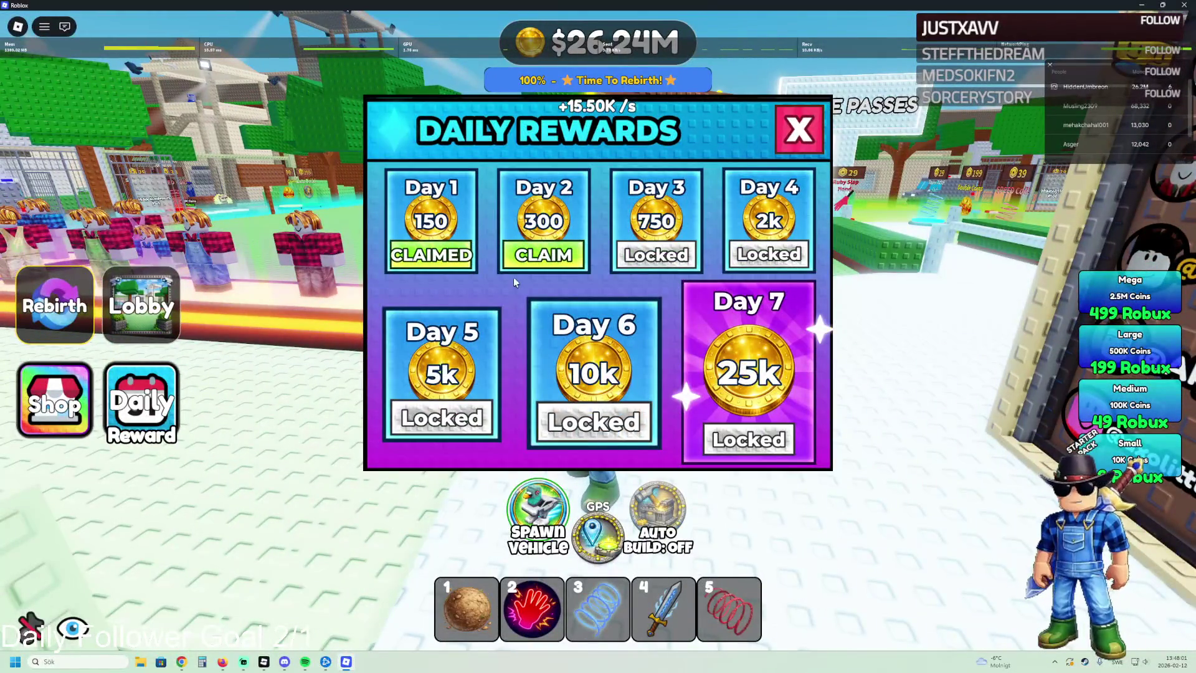
# Step: Claim the Day 2 daily reward of 300 coins and scroll through the rewards panel
pyautogui.click(791, 149)
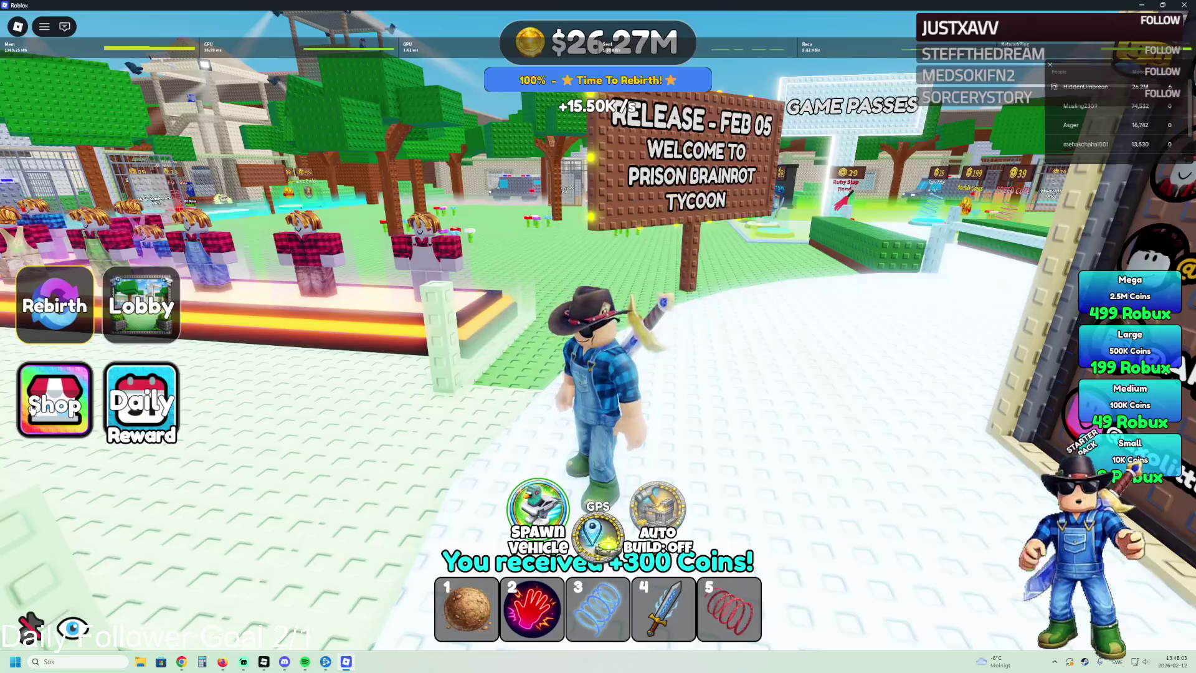
pyautogui.scroll(-3, 503, 309)
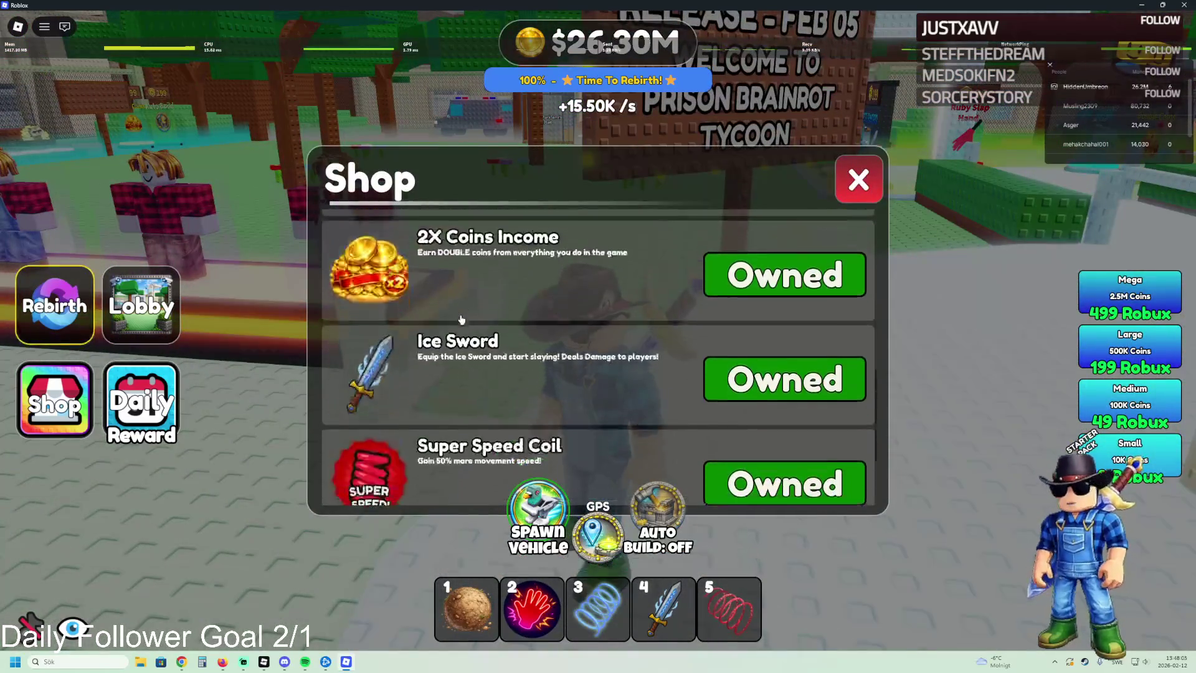
pyautogui.scroll(3, 574, 302)
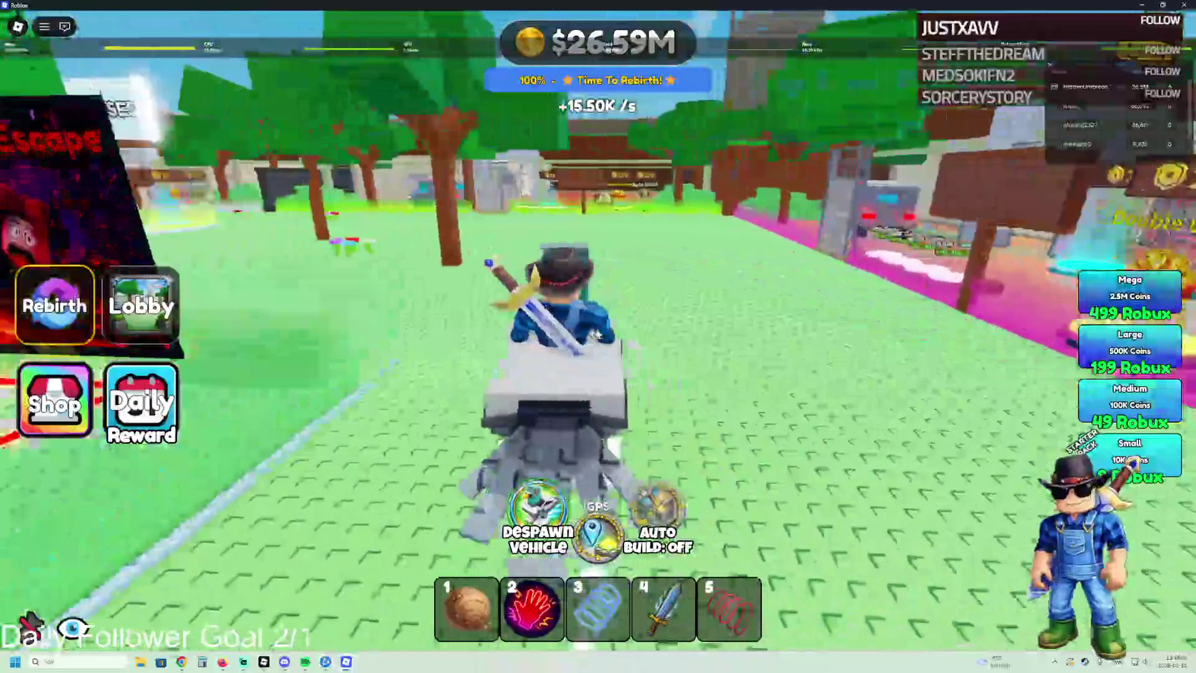
# Step: Drive past the trees toward the shops, jump out, and walk to the black-and-white statue
pyautogui.press('a')
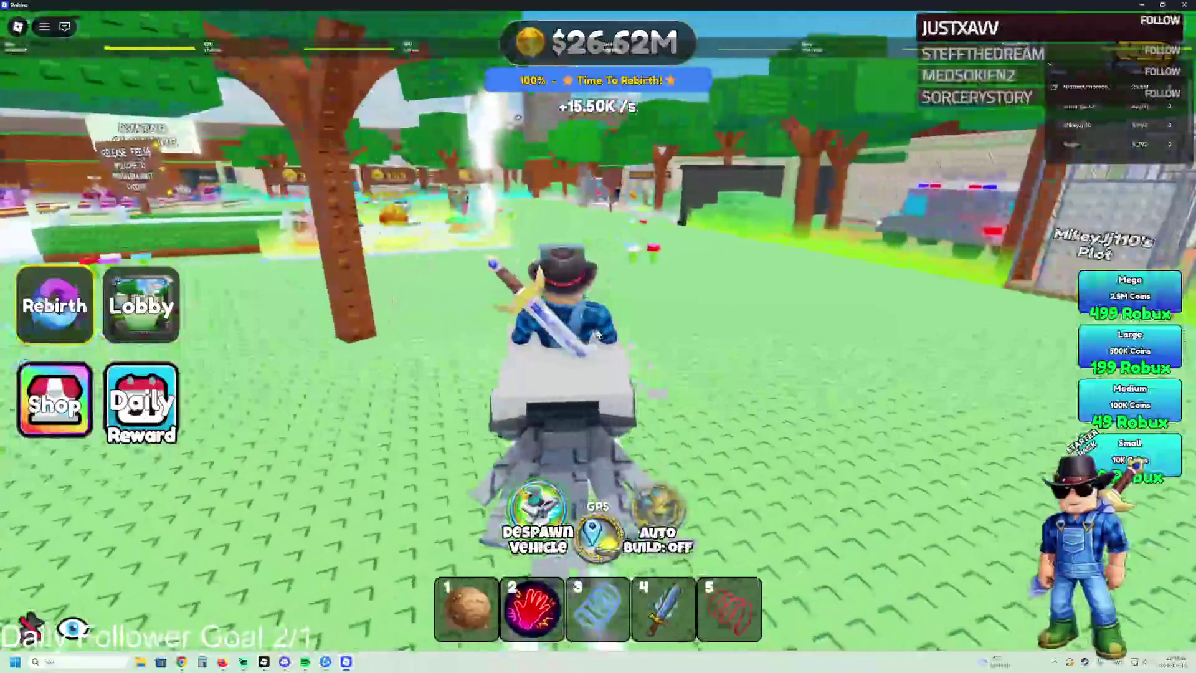
pyautogui.press('a')
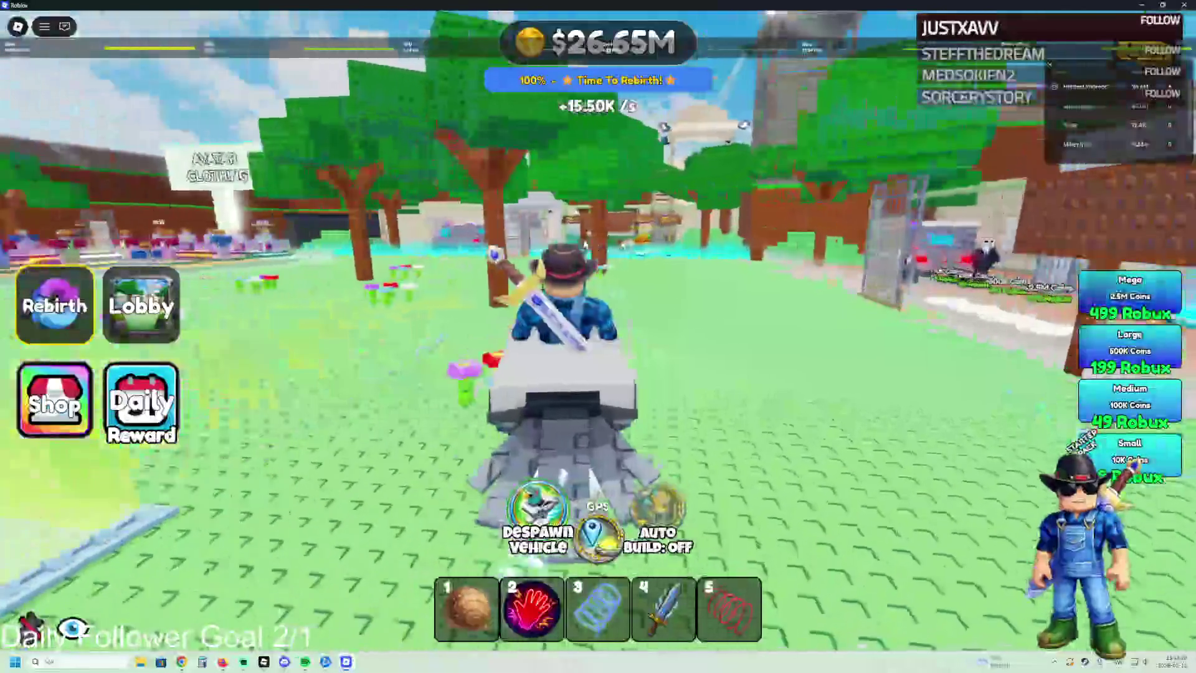
pyautogui.press('a')
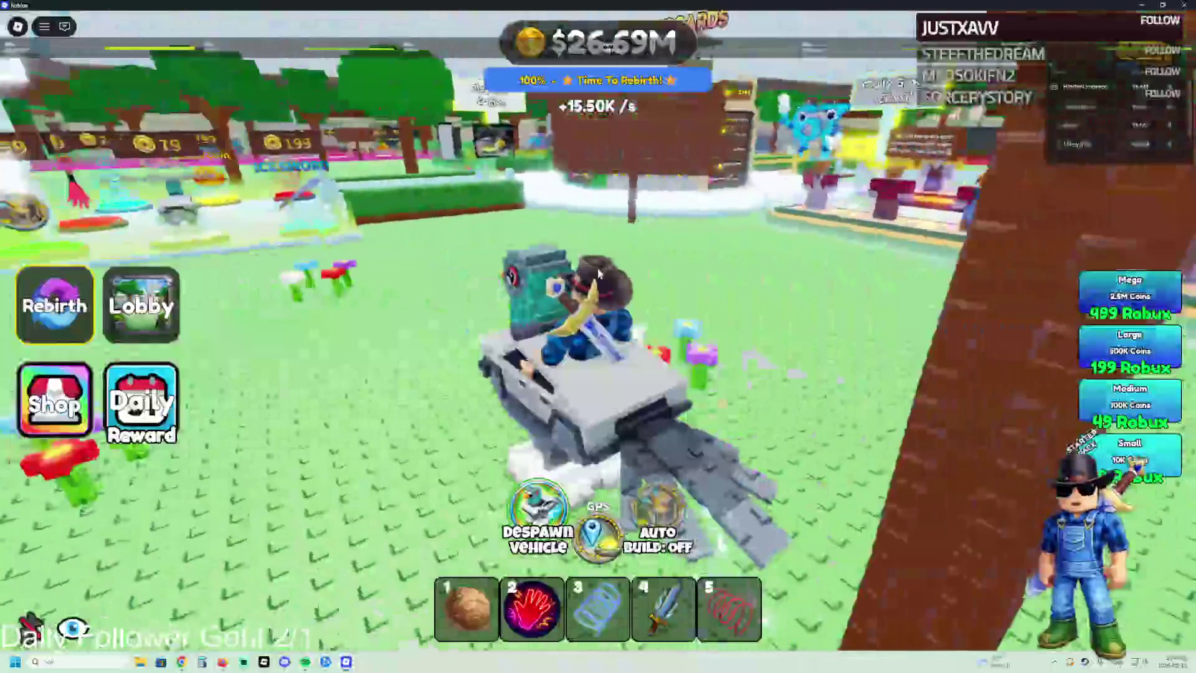
pyautogui.press('a')
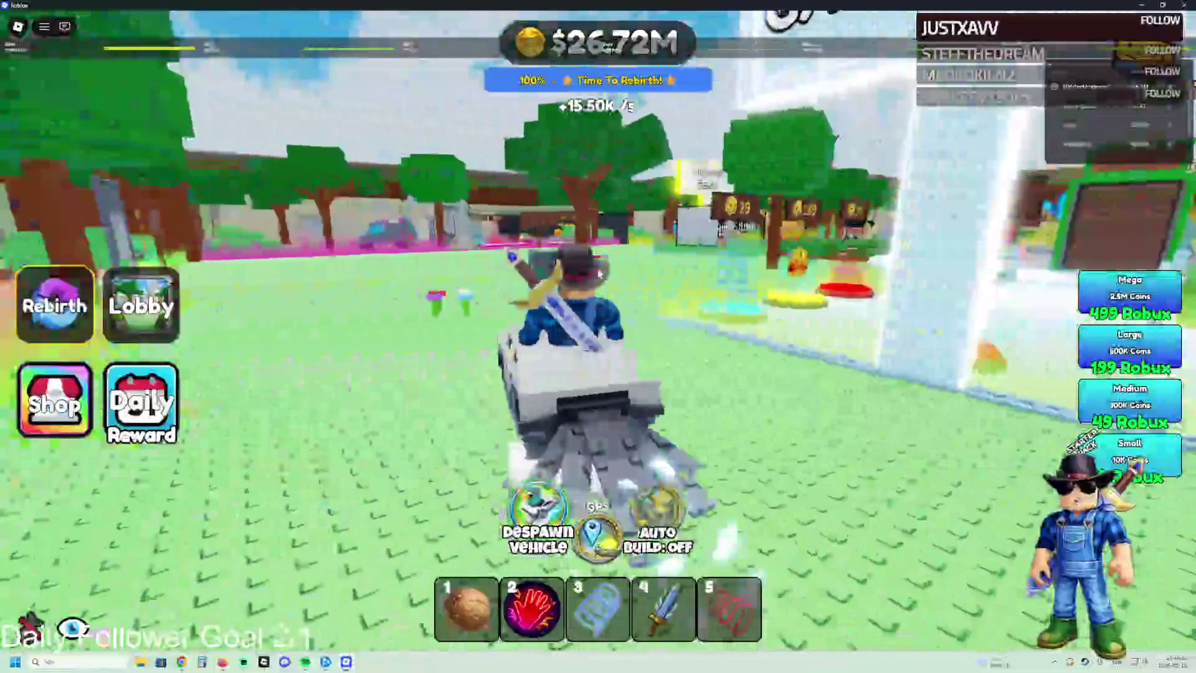
pyautogui.press('a')
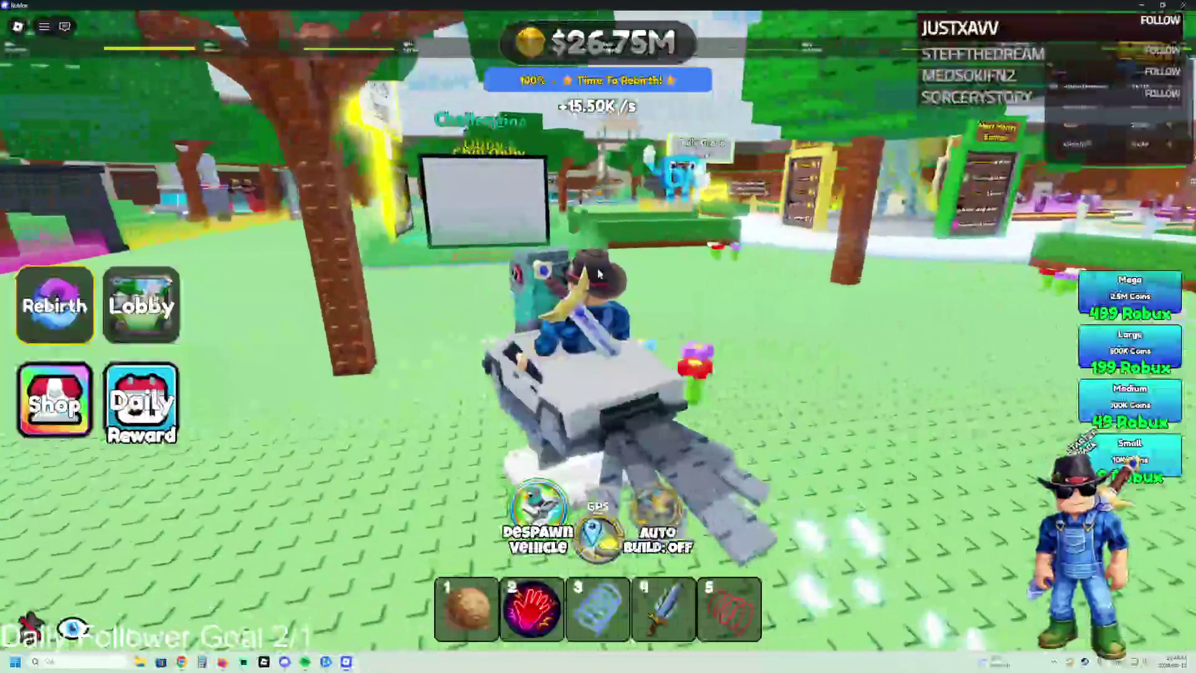
pyautogui.press('a')
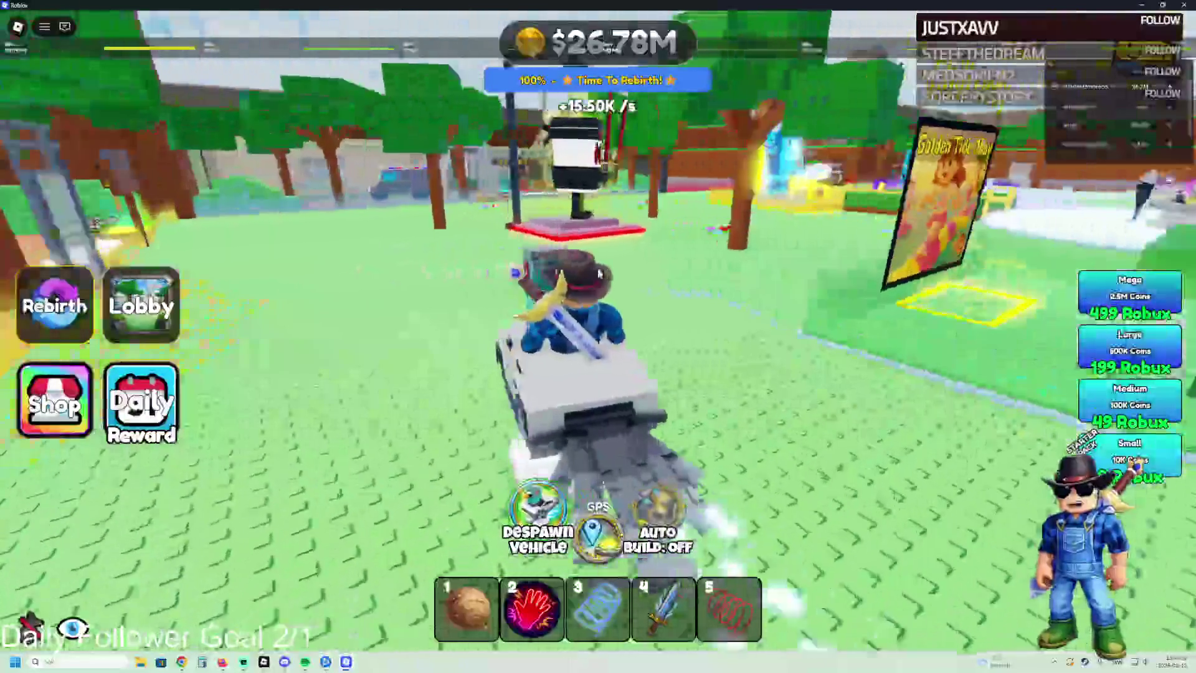
pyautogui.press('a')
pyautogui.press('space')
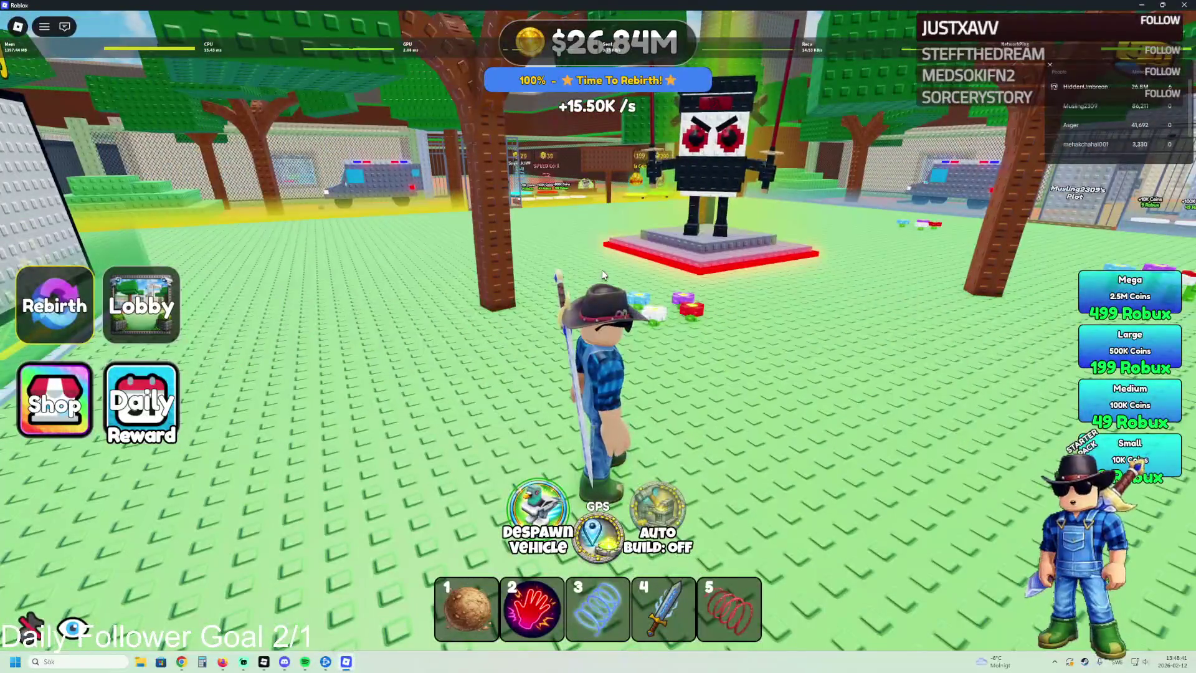
pyautogui.press('w')
pyautogui.press('w')
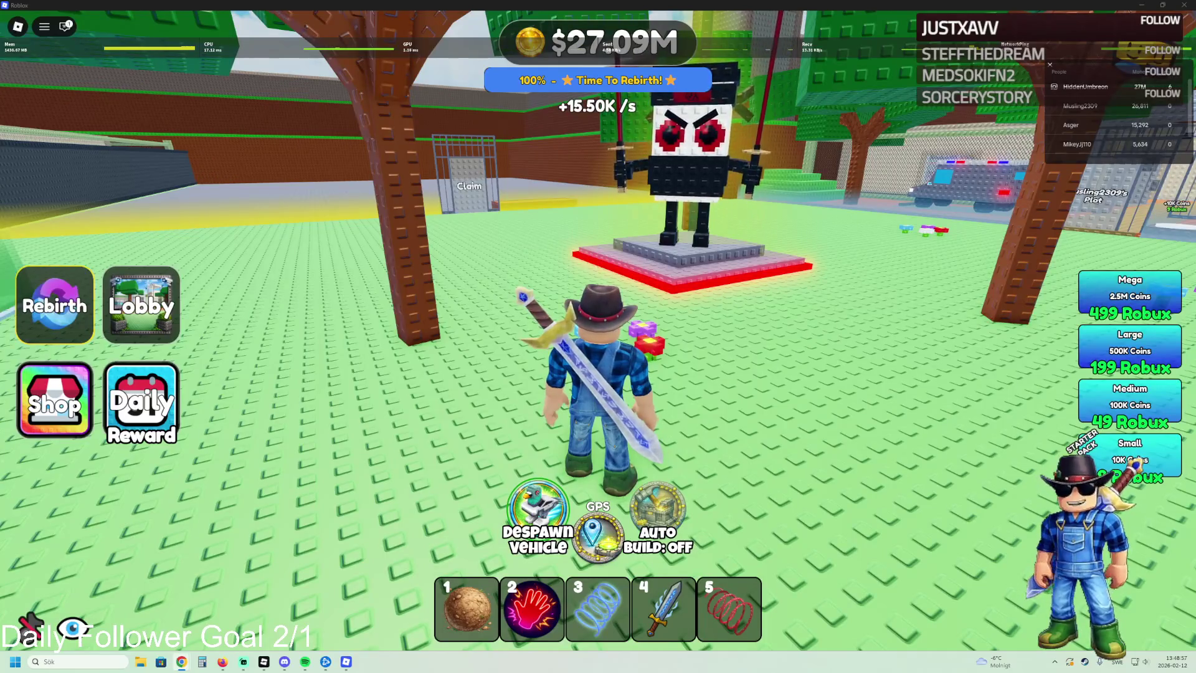
# Step: Walk onto and around the red-outlined statue's platform
pyautogui.press('w')
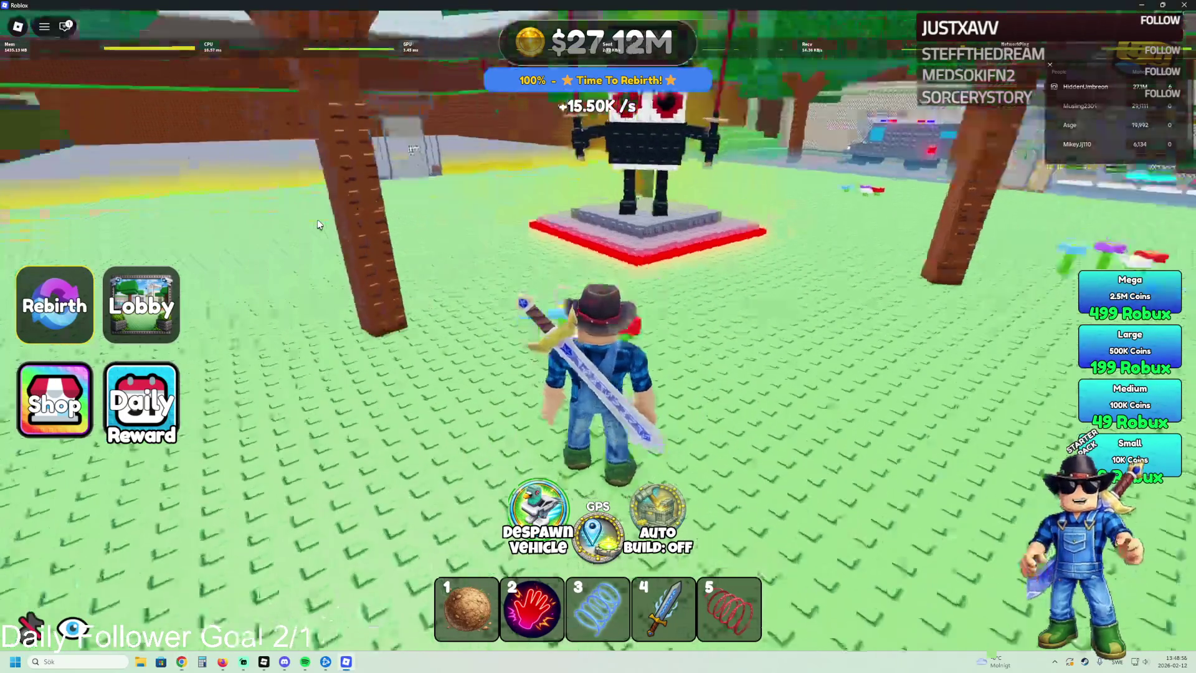
pyautogui.press('w')
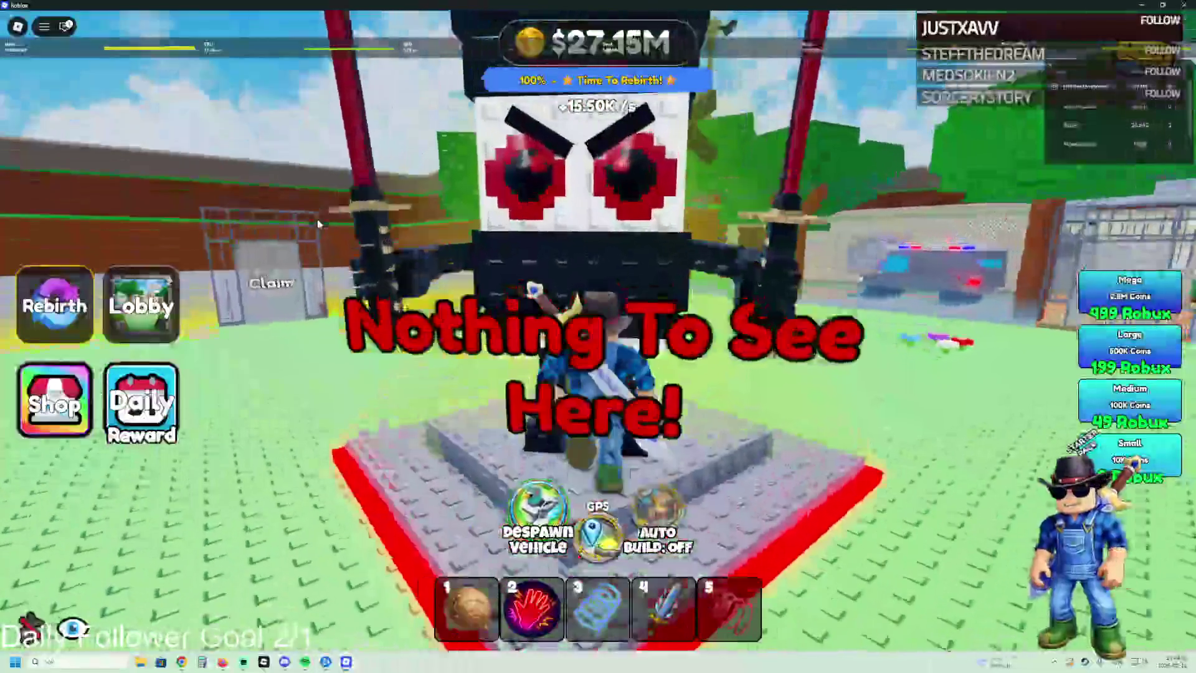
pyautogui.press('s')
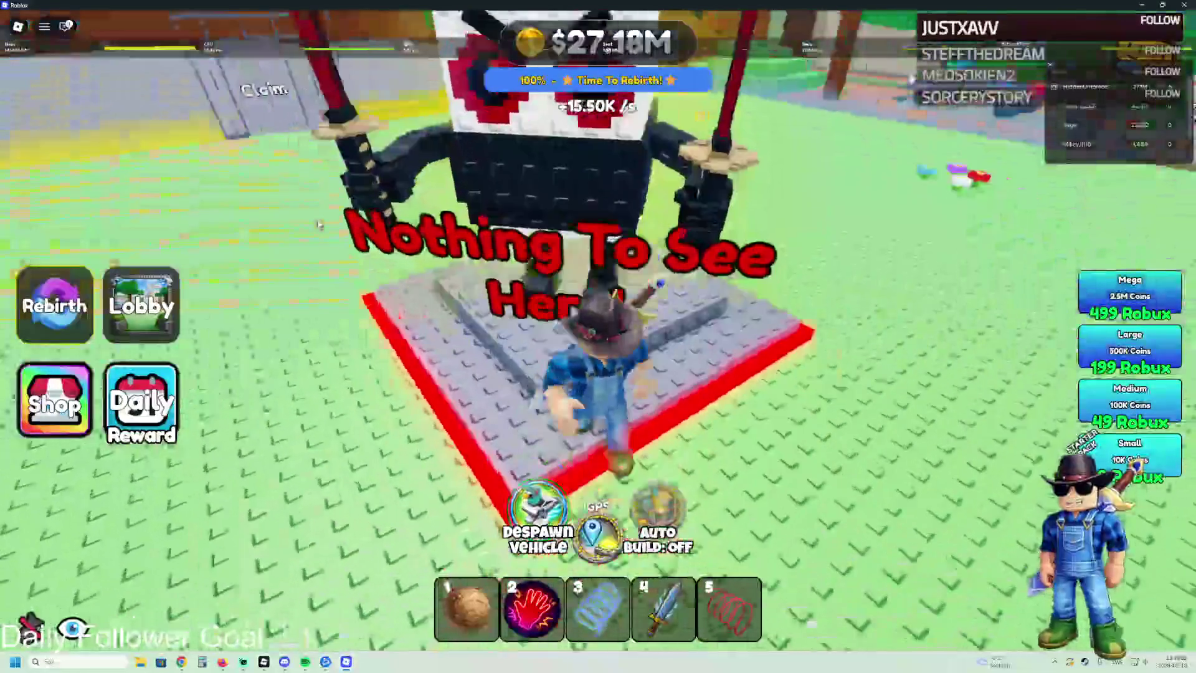
pyautogui.press('w')
# Step: Run toward the leaderboards and fountain and get into the parked pigeon vehicle with E
pyautogui.press('w')
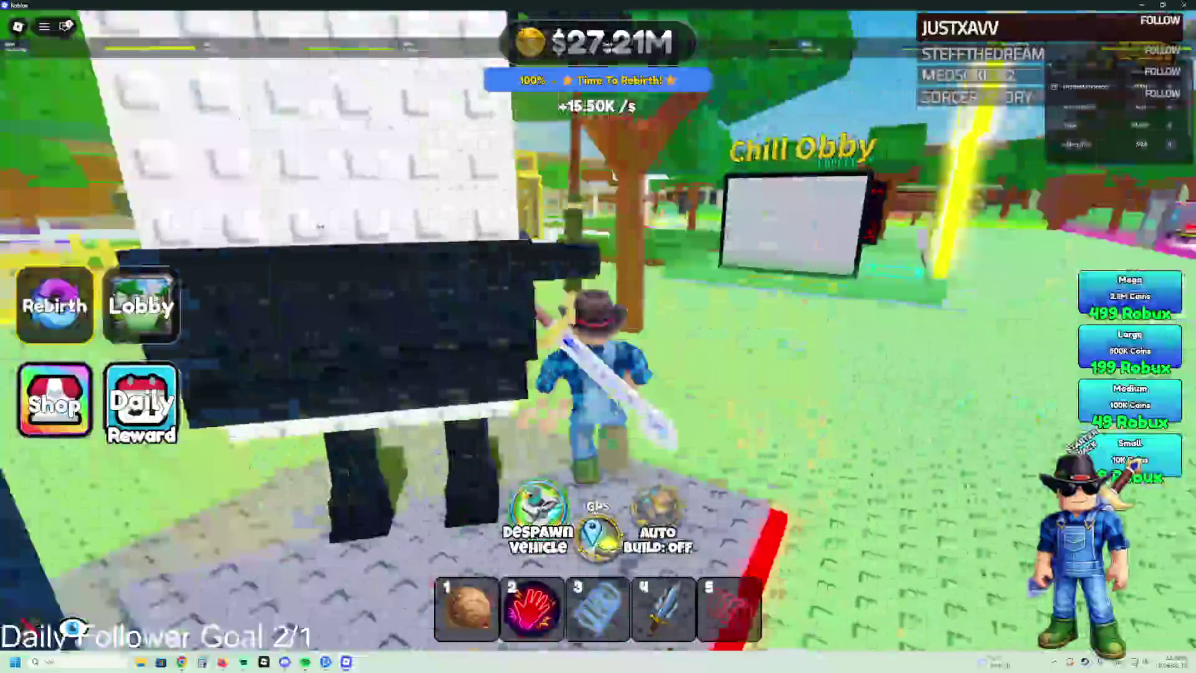
pyautogui.press('w')
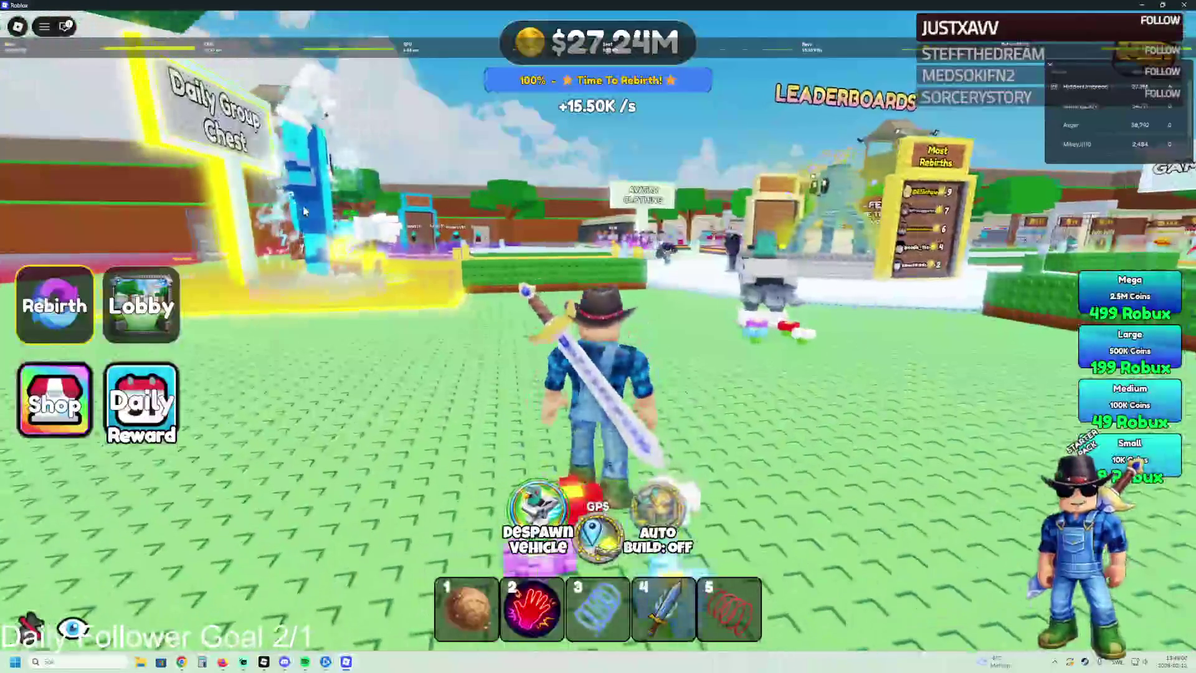
pyautogui.press('w')
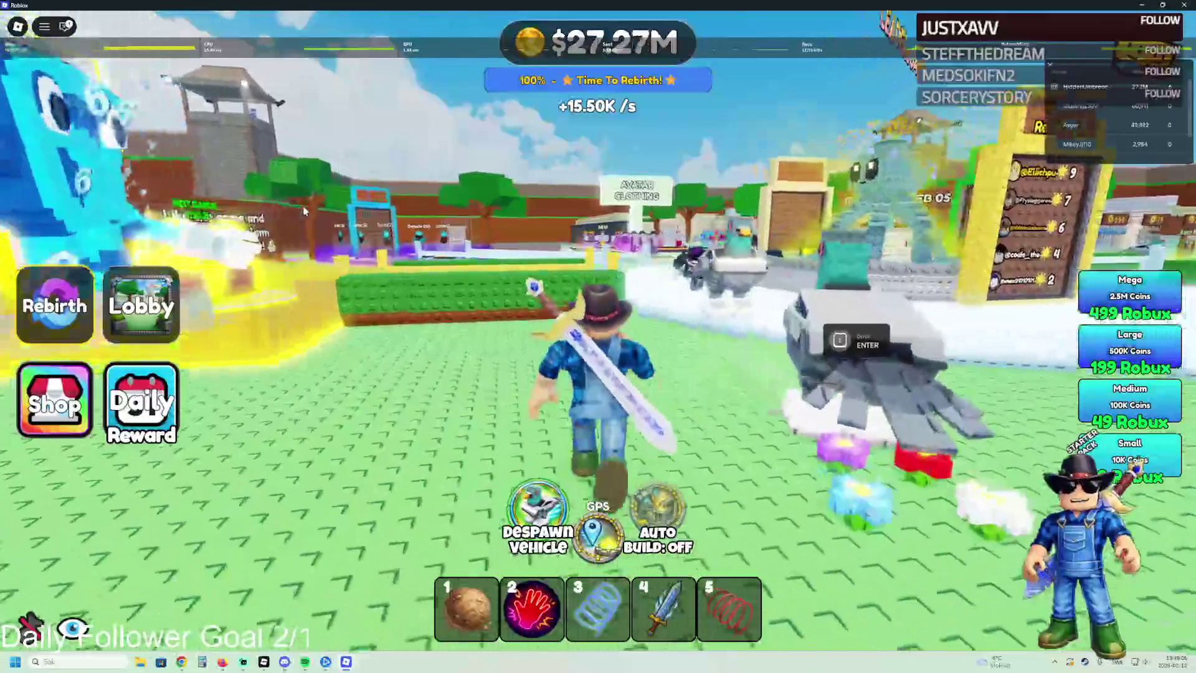
pyautogui.press('a')
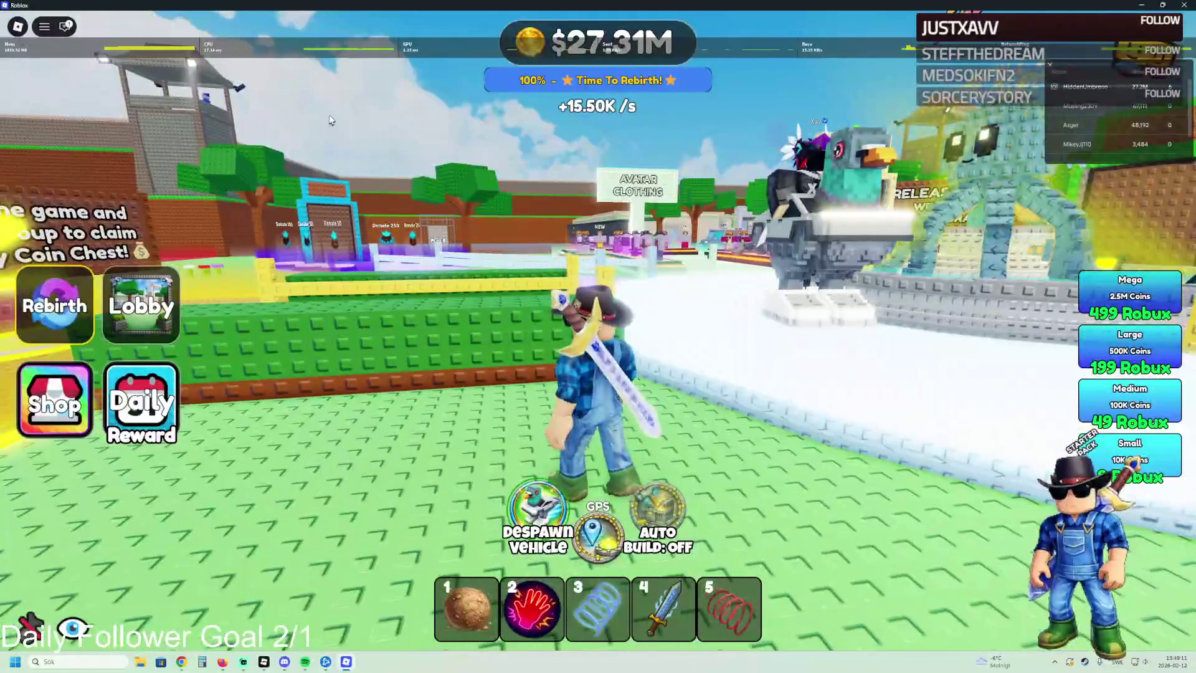
pyautogui.press('w')
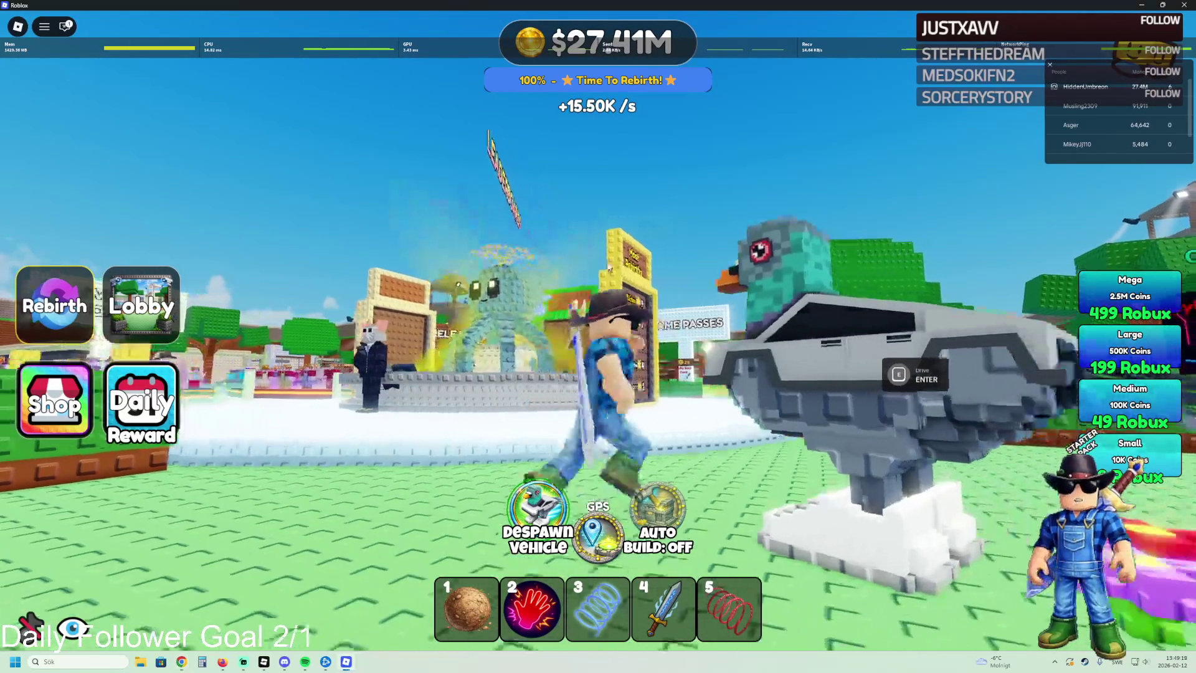
pyautogui.press('e')
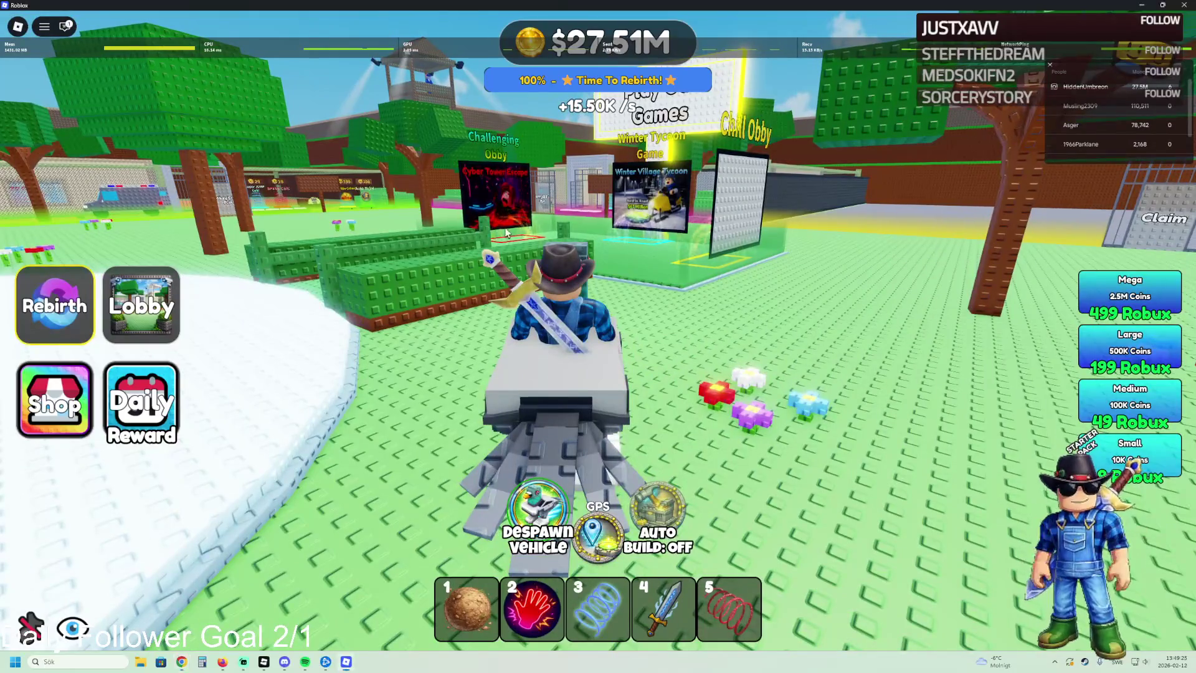
# Step: Drive the pigeon vehicle up to the statue on the red pad
pyautogui.press('a')
pyautogui.press('d')
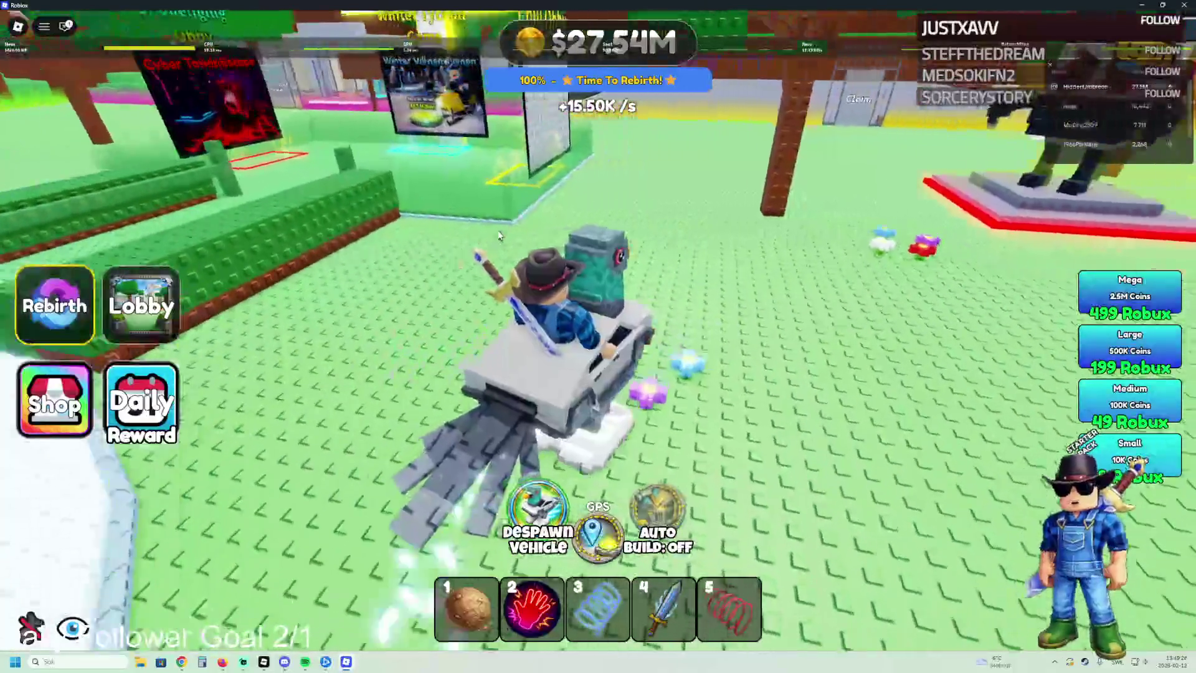
pyautogui.press('w')
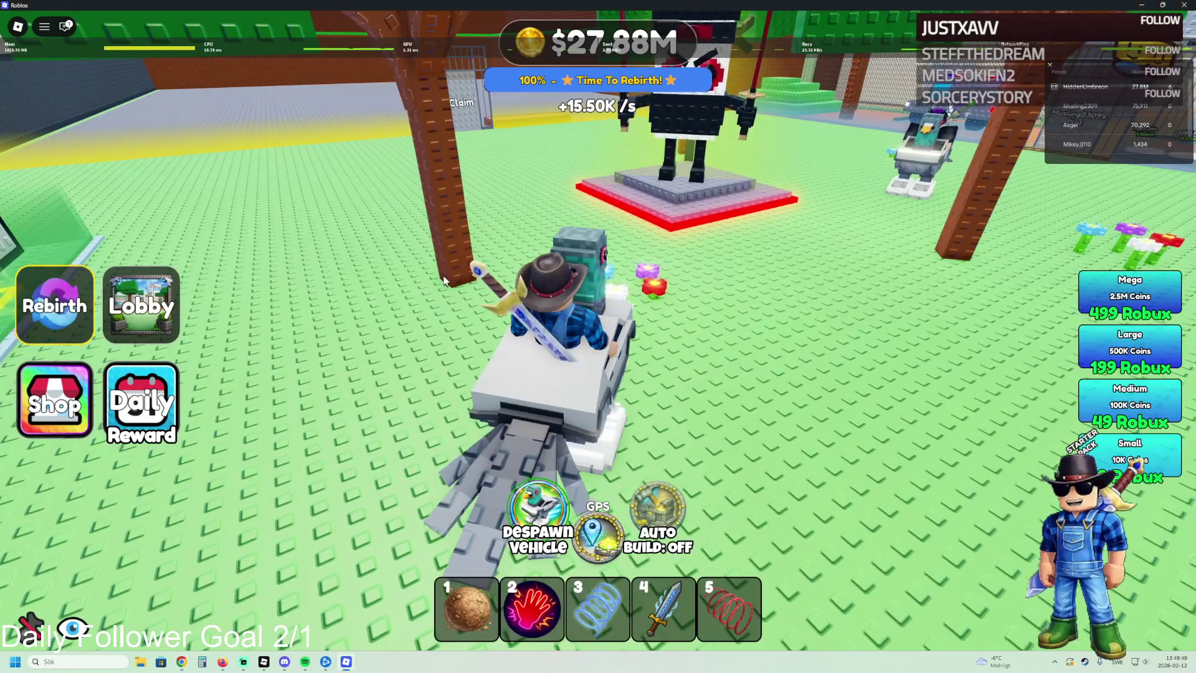
pyautogui.press('d')
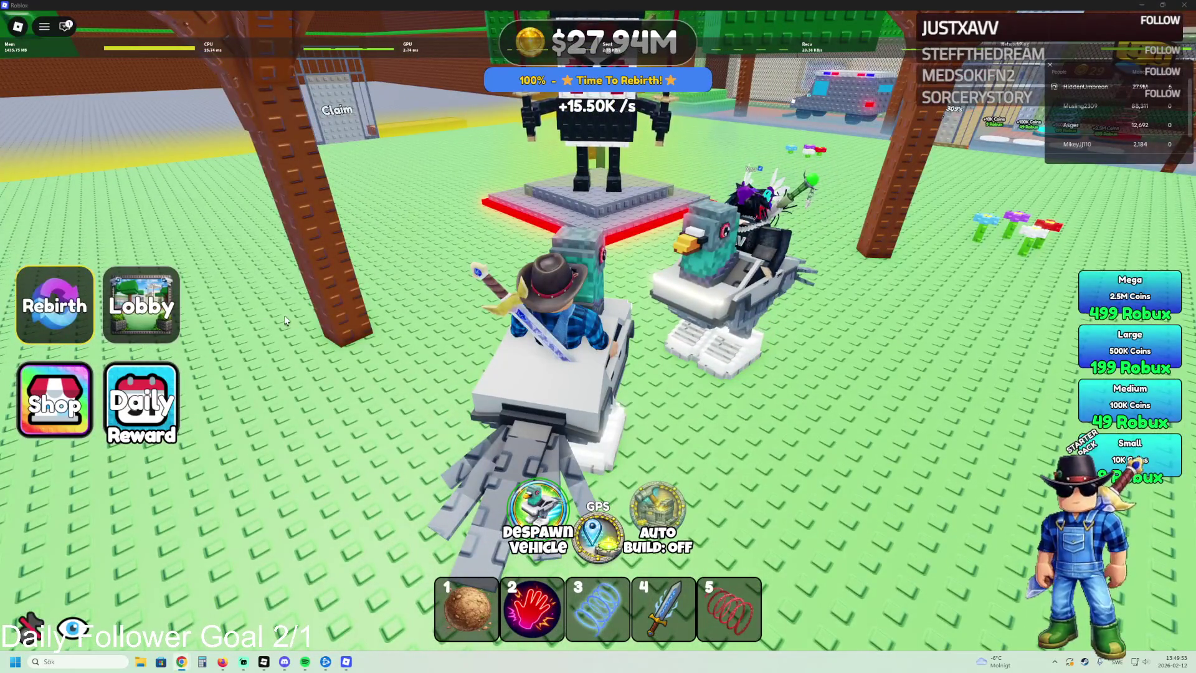
pyautogui.press('w')
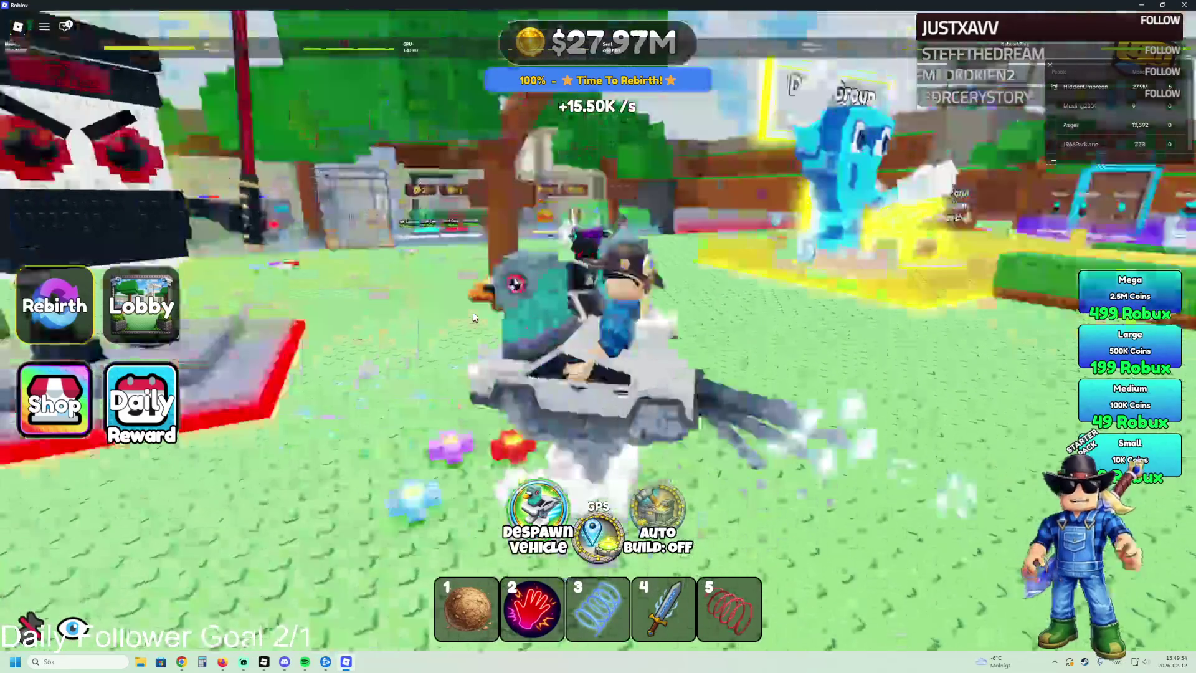
# Step: Drive past the statue, welcome sign and display platform toward the orange plot area
pyautogui.press('d')
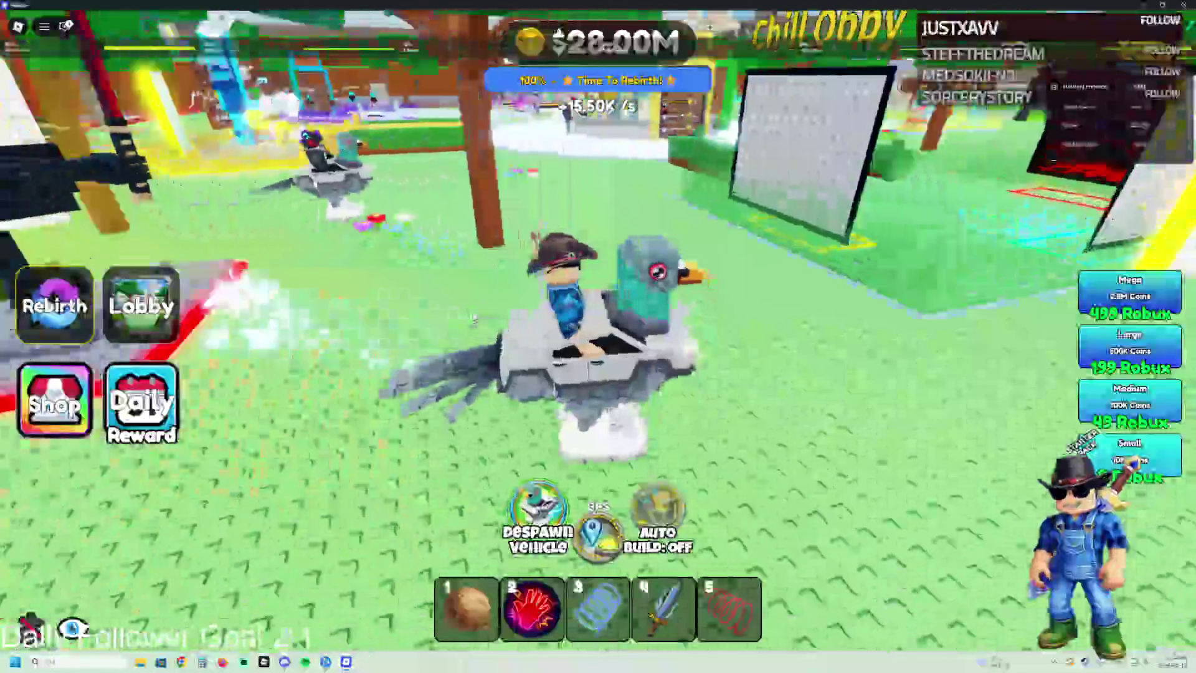
pyautogui.press('a')
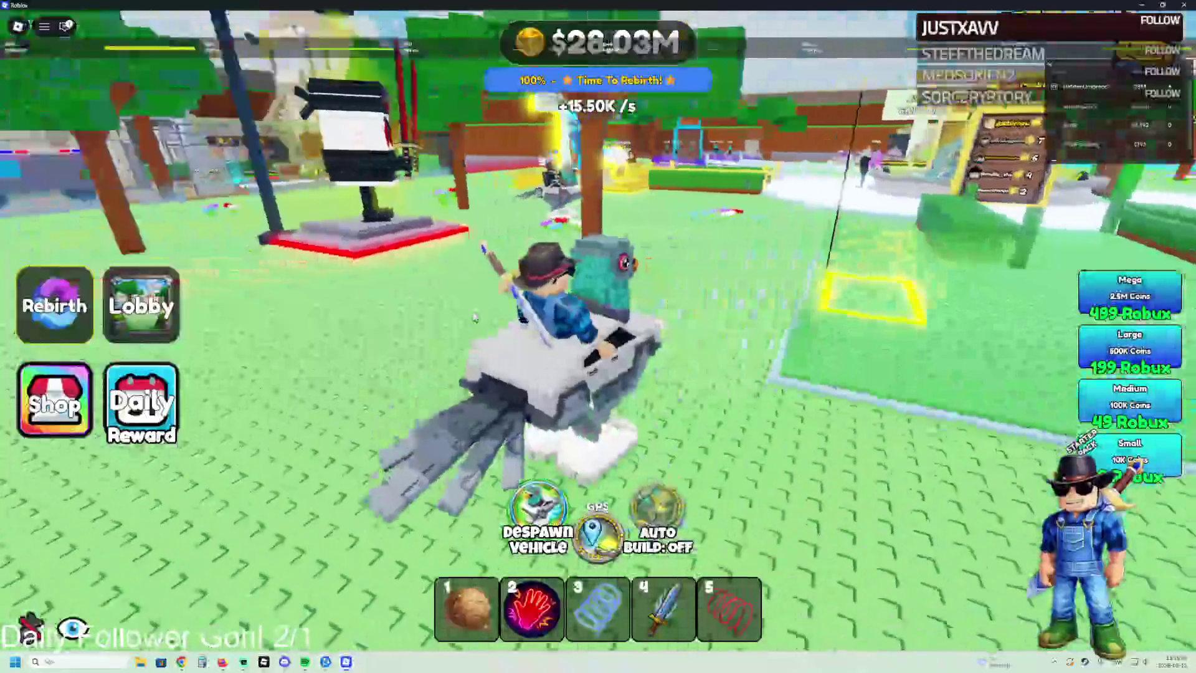
pyautogui.press('d')
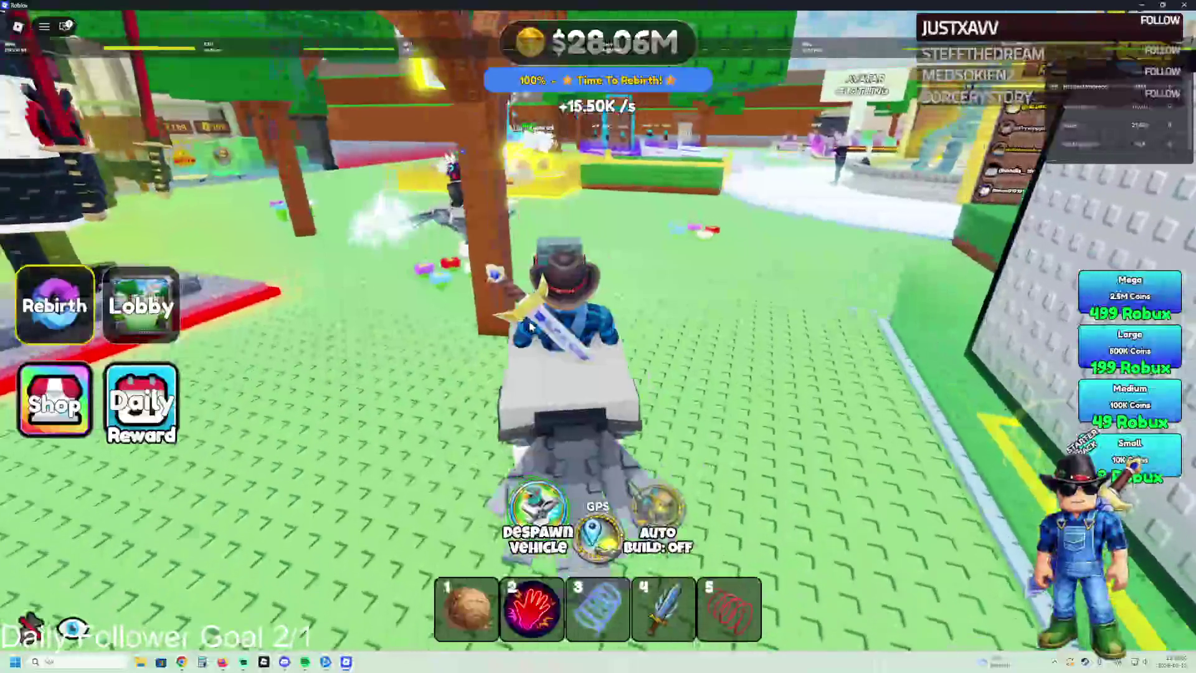
pyautogui.press('a')
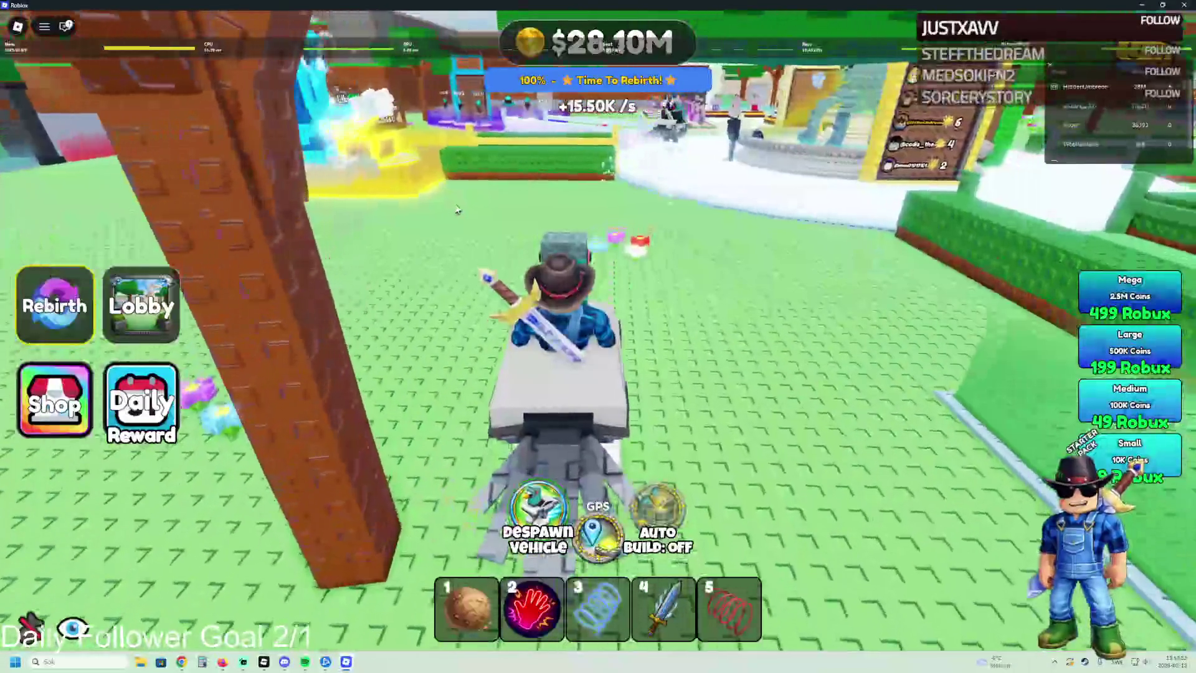
pyautogui.press('d')
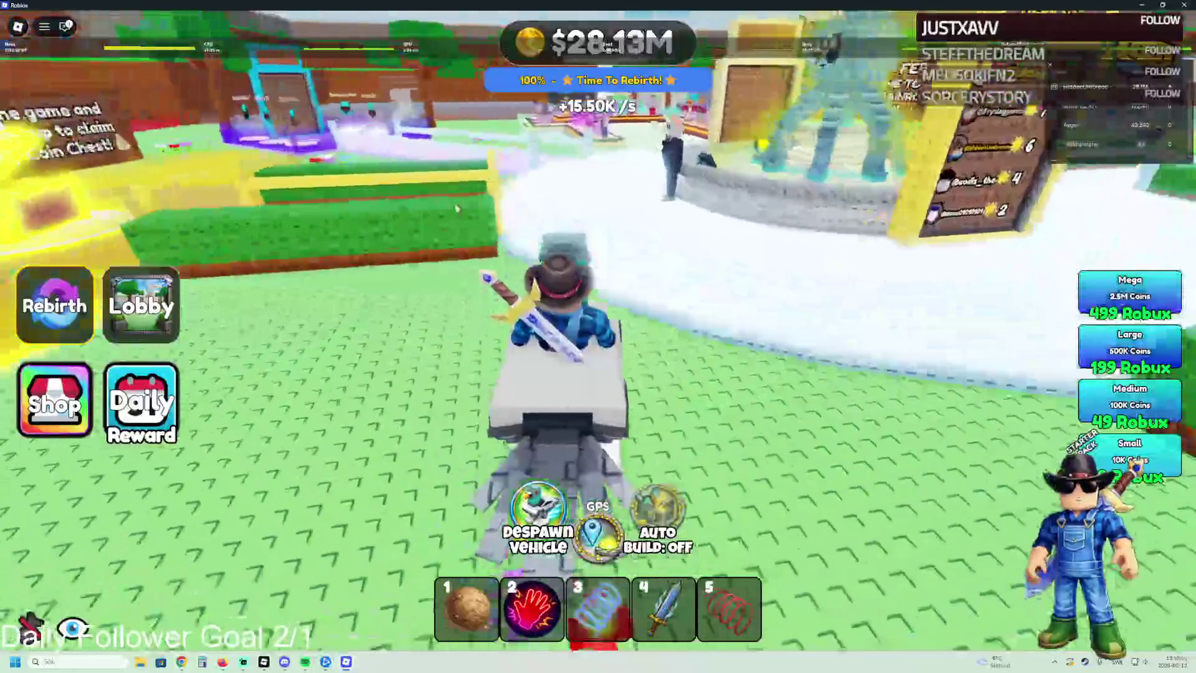
pyautogui.press('a')
pyautogui.press('a')
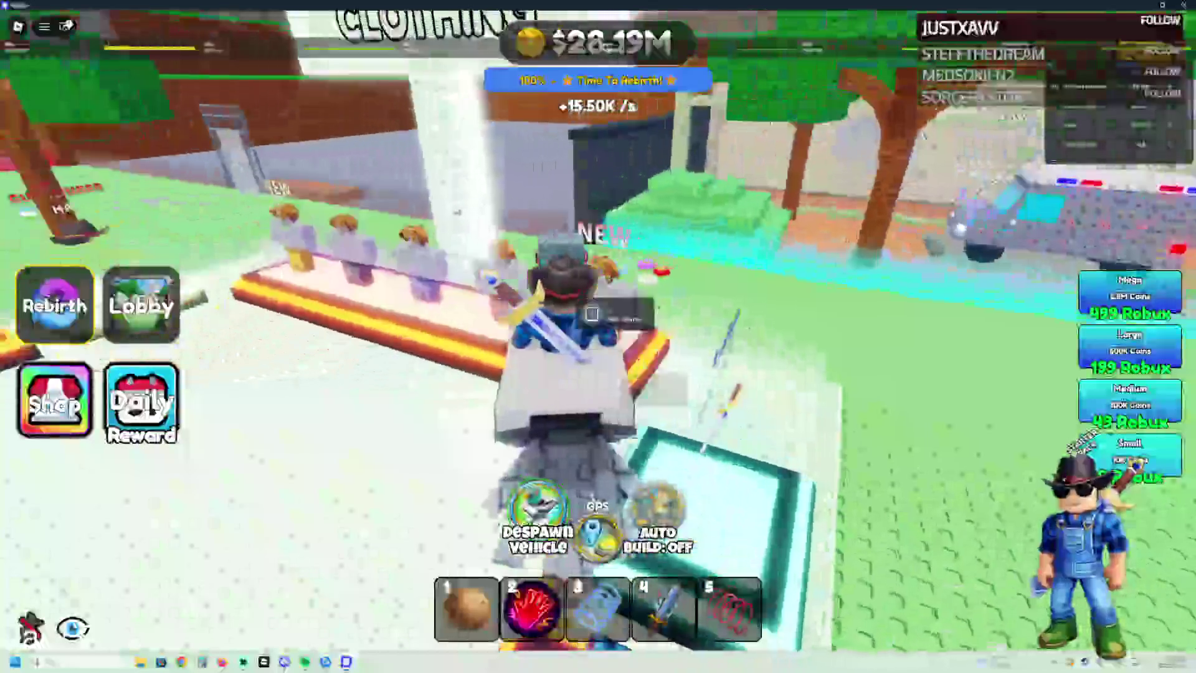
pyautogui.press('d')
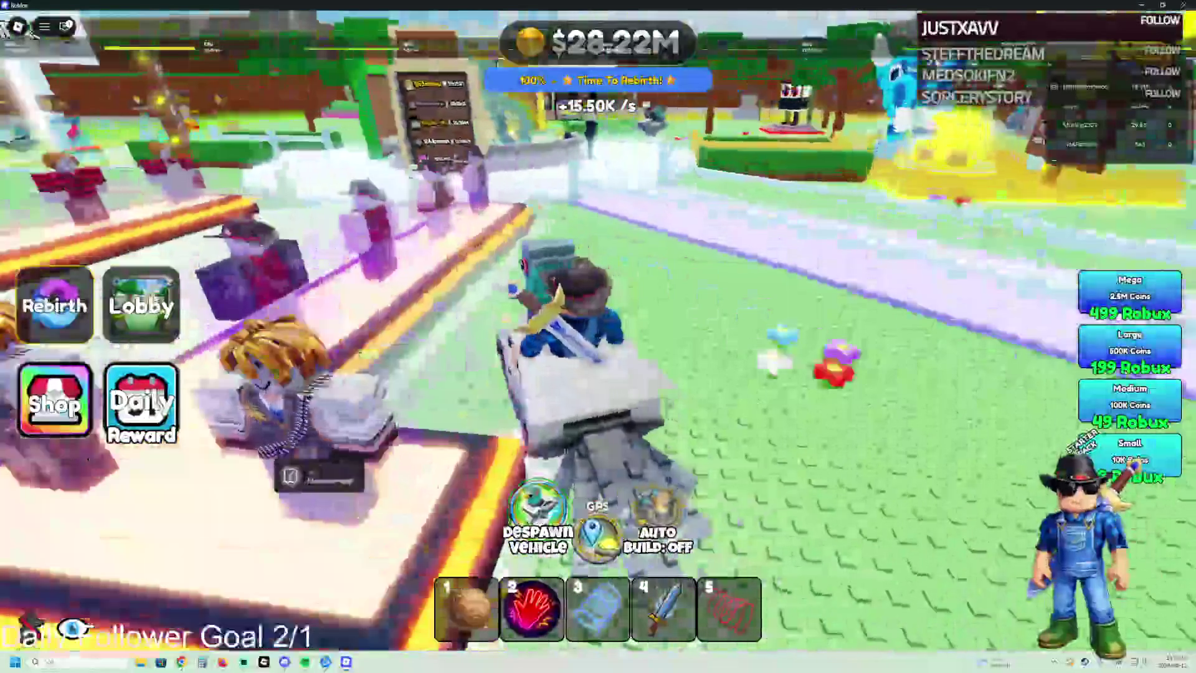
pyautogui.press('a')
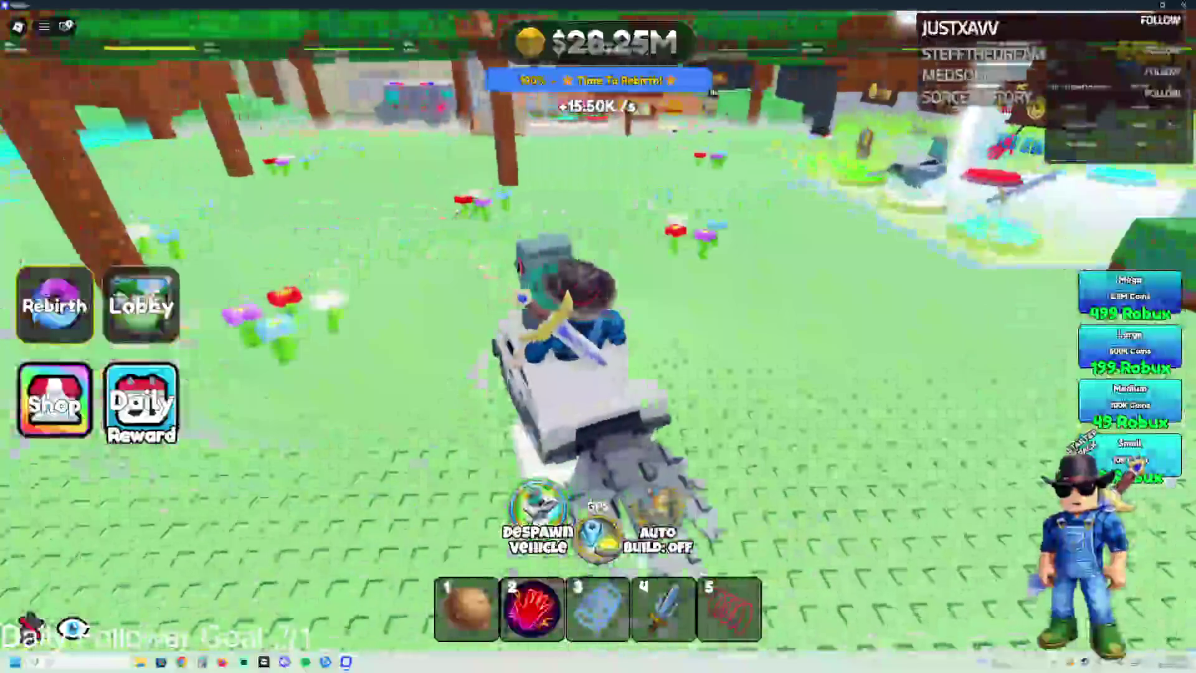
pyautogui.press('a')
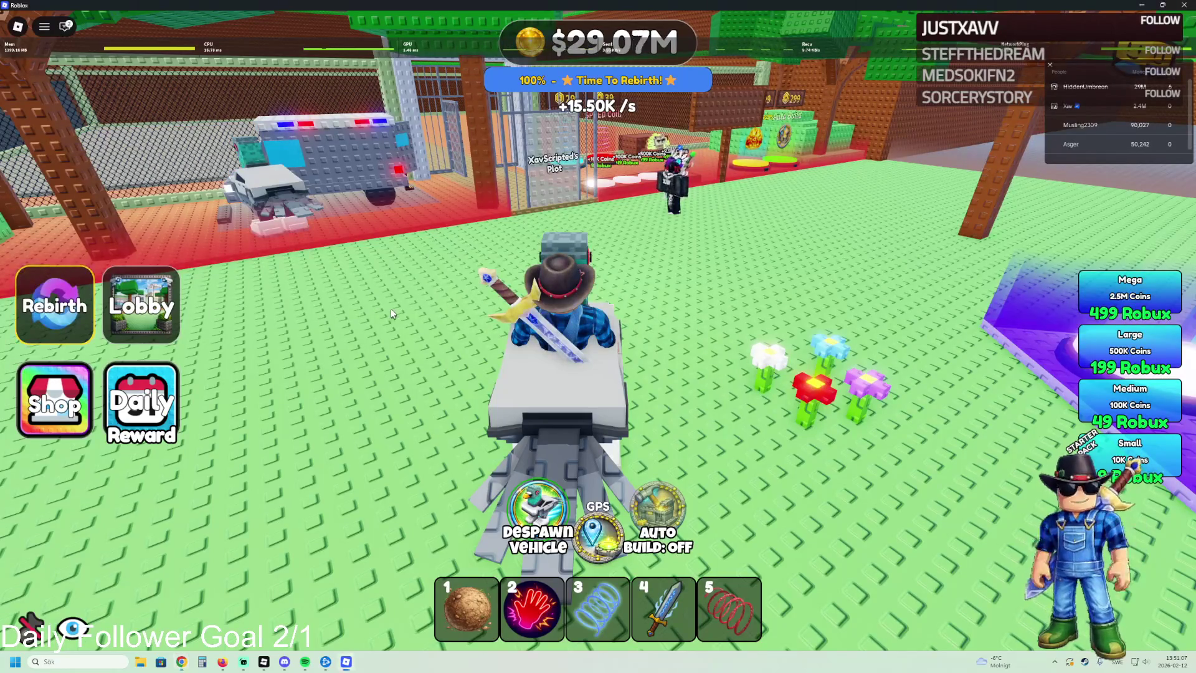
# Step: Drive the pigeon up beside the neighbouring caged plot, then switch to the engagement analytics
pyautogui.press('d')
pyautogui.press('d')
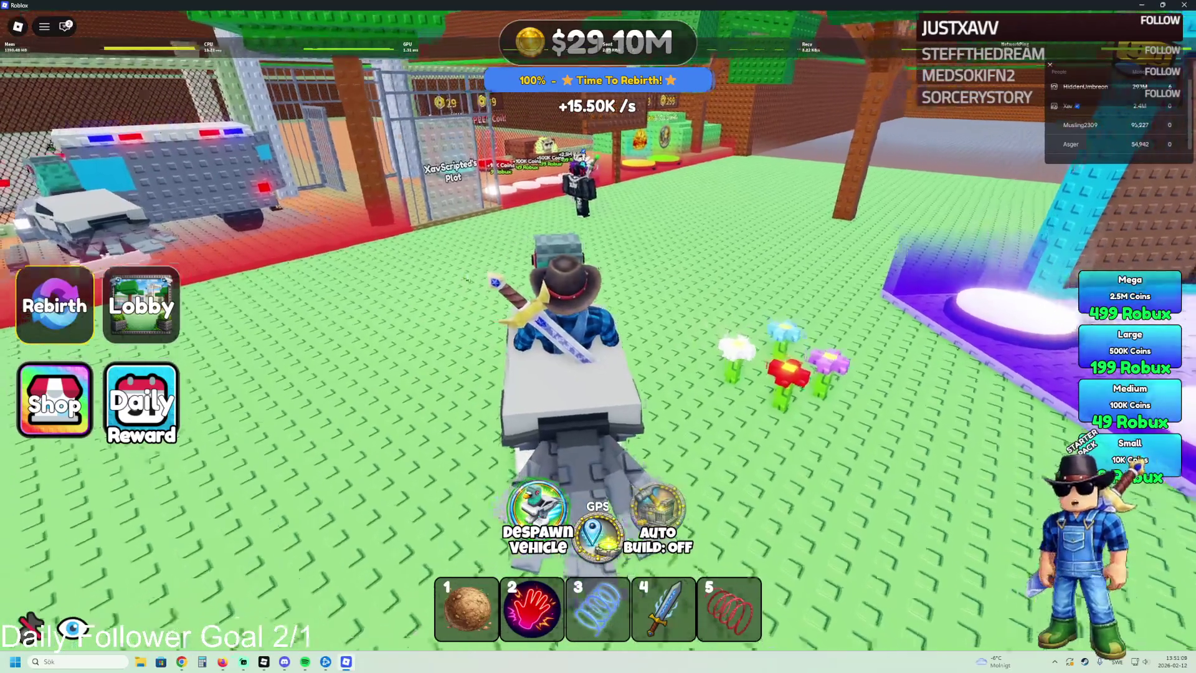
pyautogui.press('d')
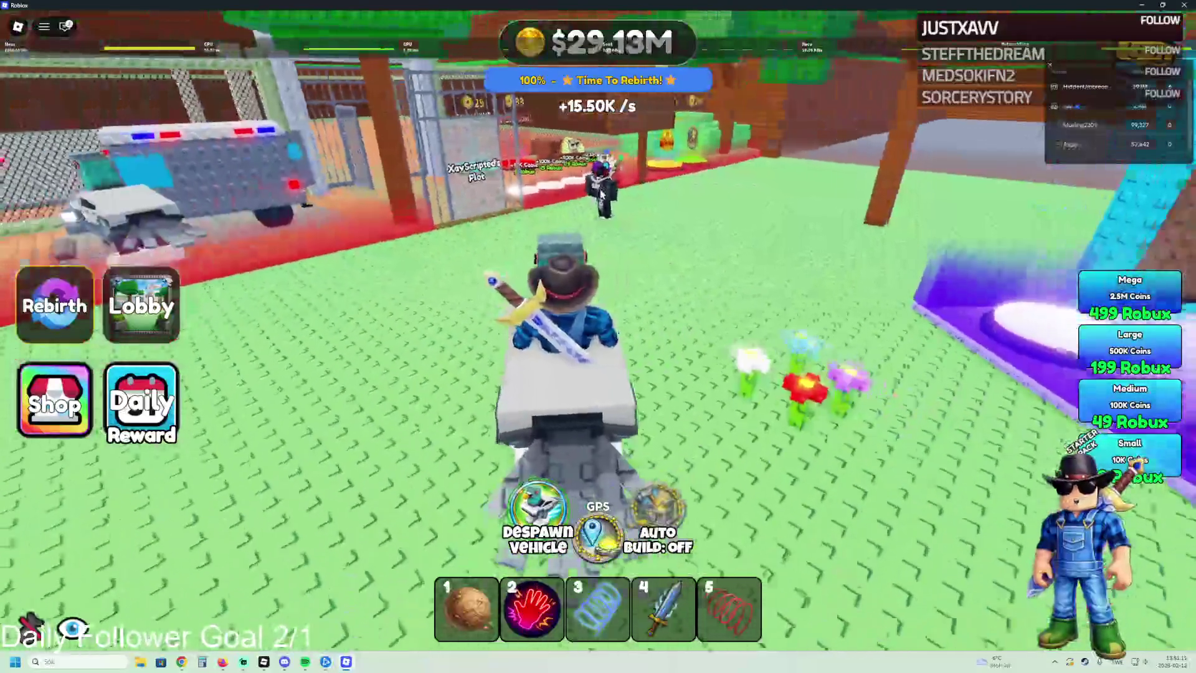
pyautogui.press('a')
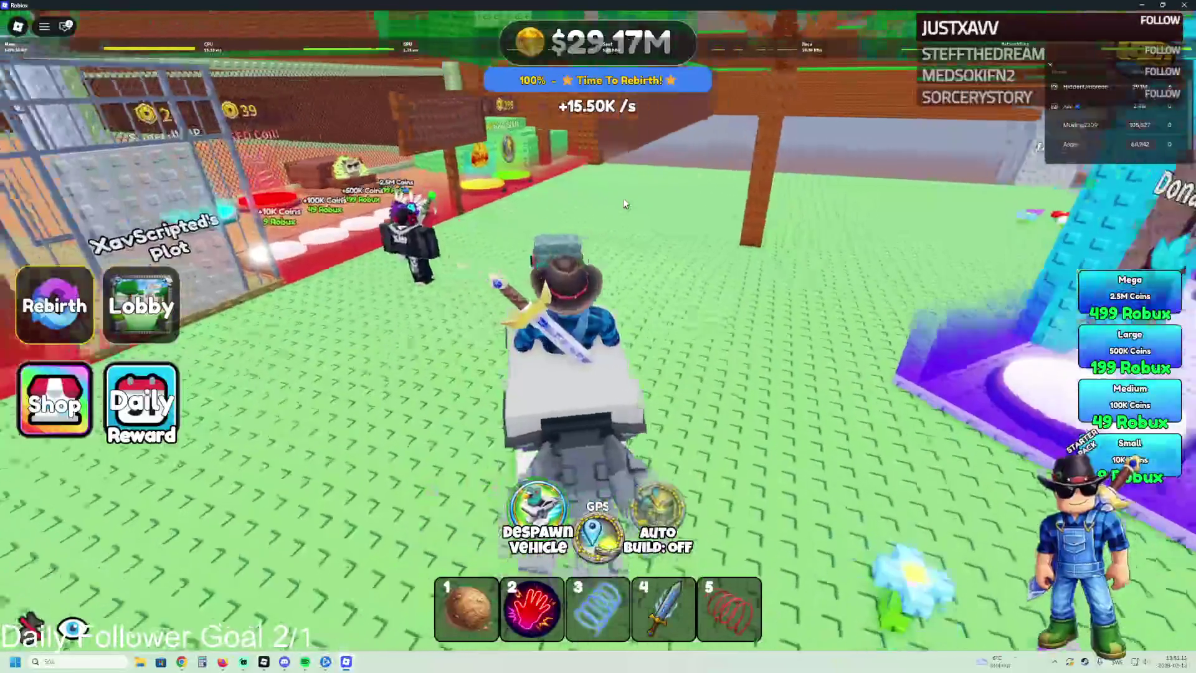
pyautogui.press('a')
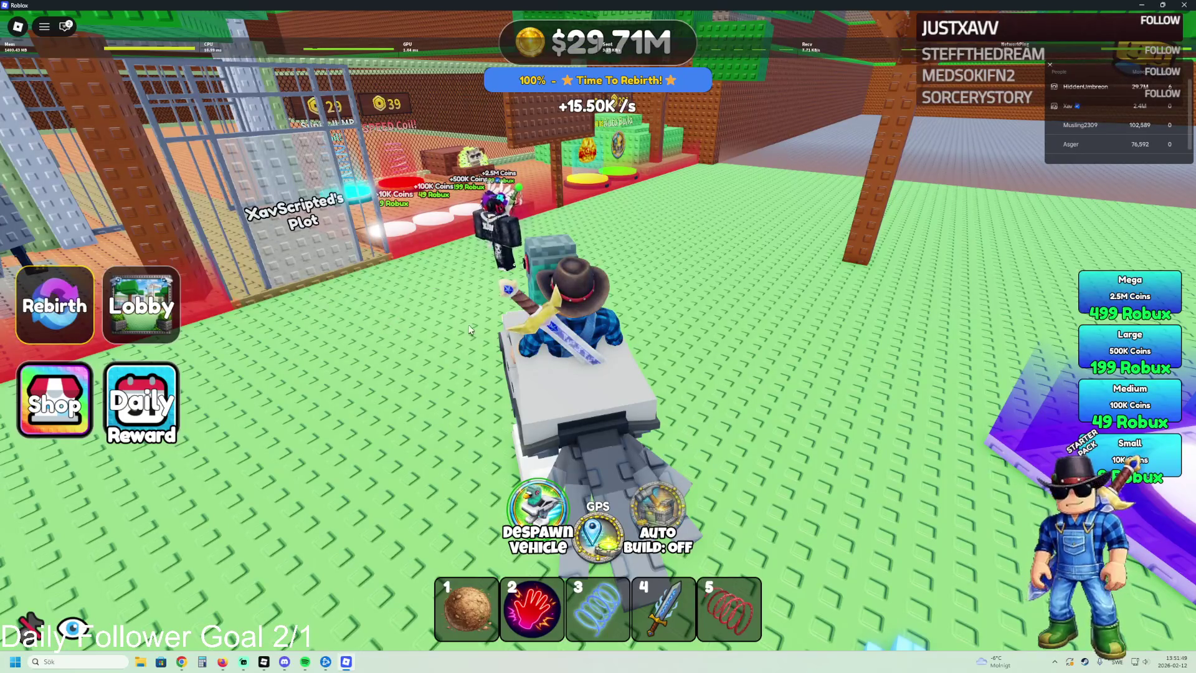
pyautogui.press('a')
pyautogui.press('a')
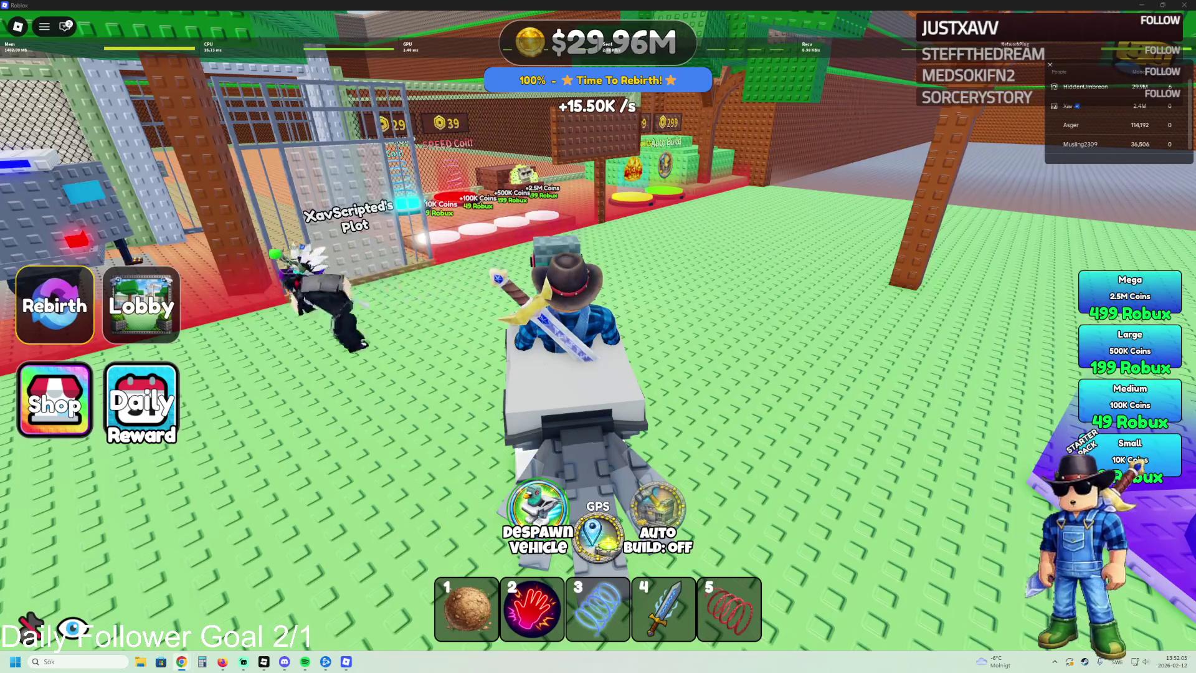
pyautogui.hotkey('alt', 'Tab')
pyautogui.scroll(-1, 700, 238)
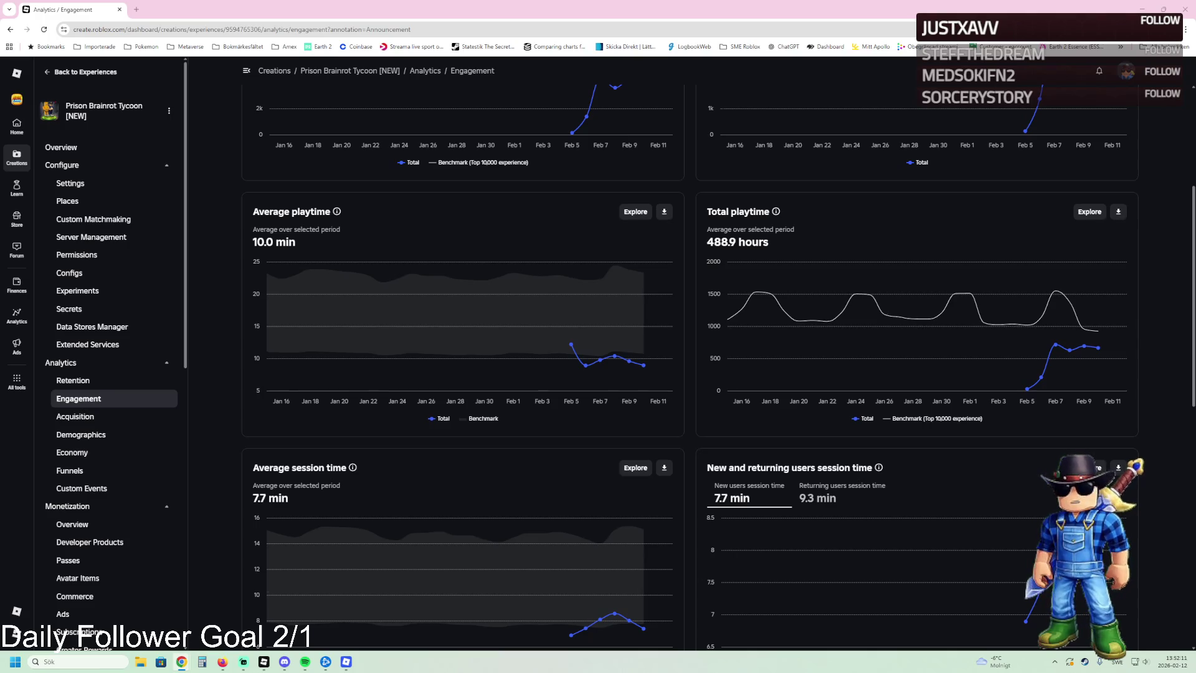
pyautogui.click(1090, 212)
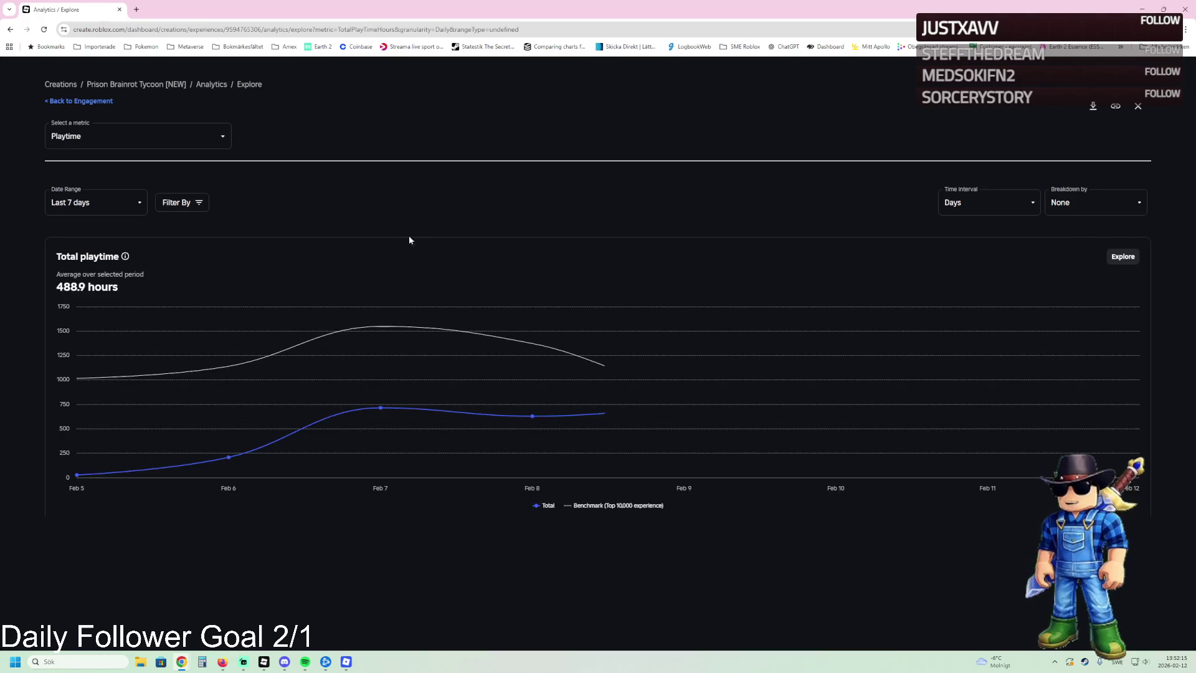
pyautogui.click(116, 208)
pyautogui.click(81, 283)
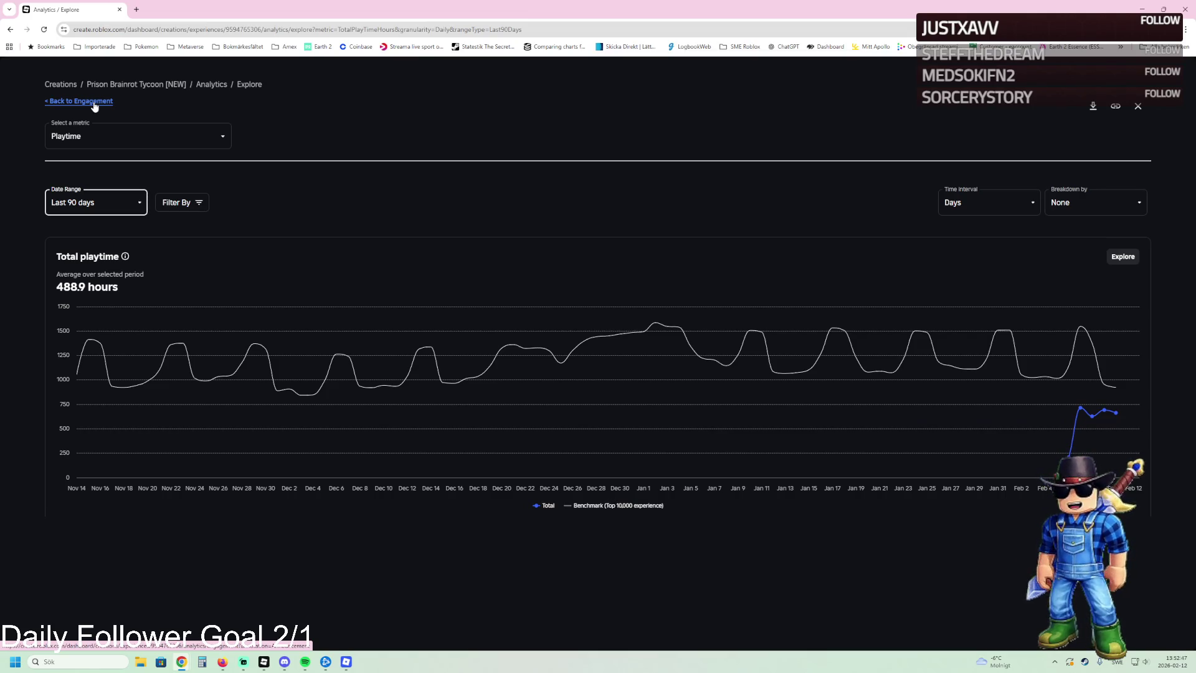
pyautogui.click(93, 103)
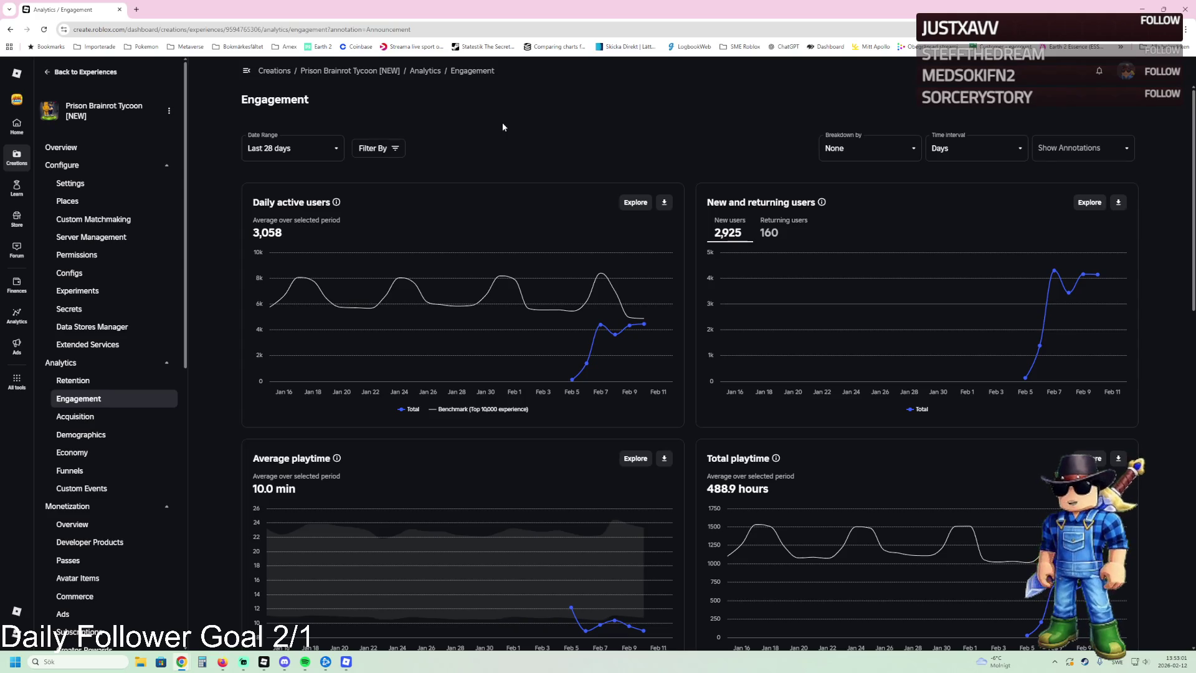
# Step: From the experience overview, go to the Noob Studios Labs community and view its revenue payouts
pyautogui.click(99, 150)
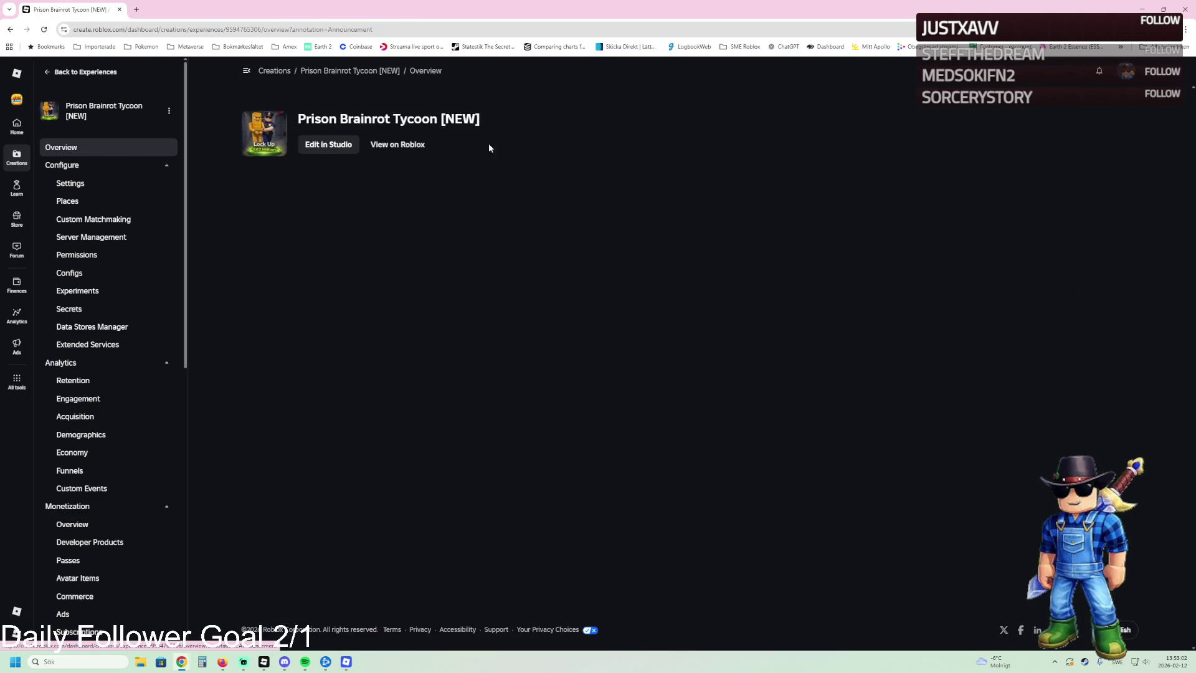
pyautogui.click(410, 149)
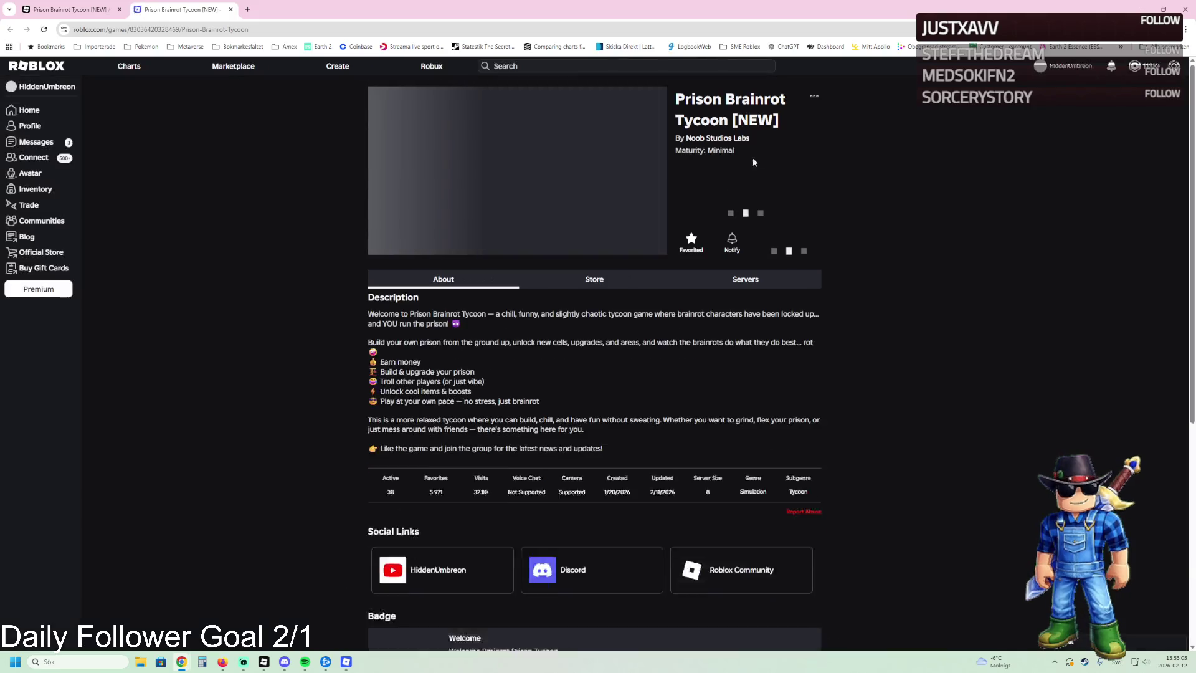
pyautogui.click(743, 140)
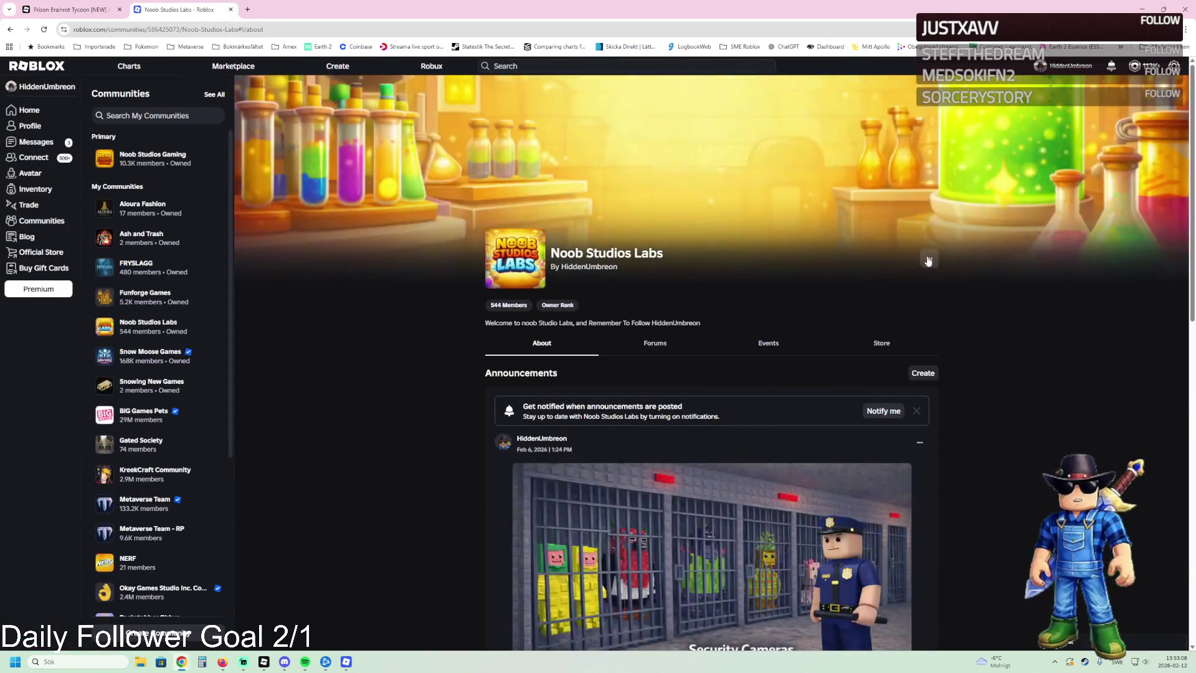
pyautogui.click(929, 258)
pyautogui.click(872, 284)
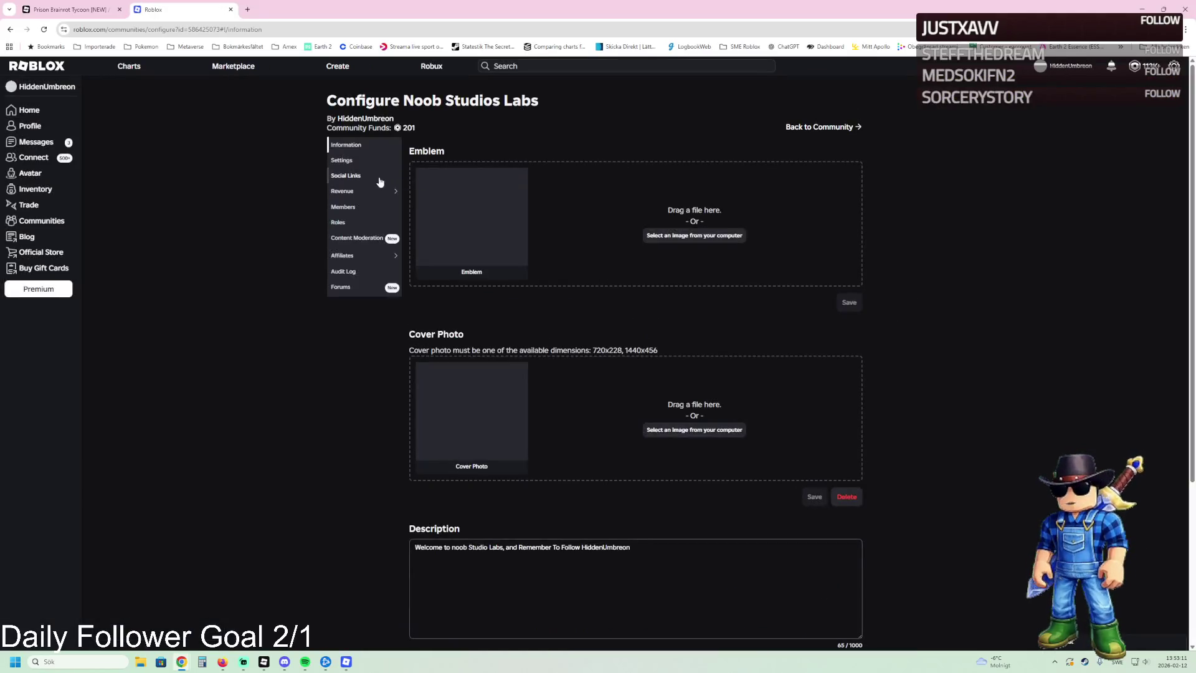
pyautogui.moveTo(358, 193)
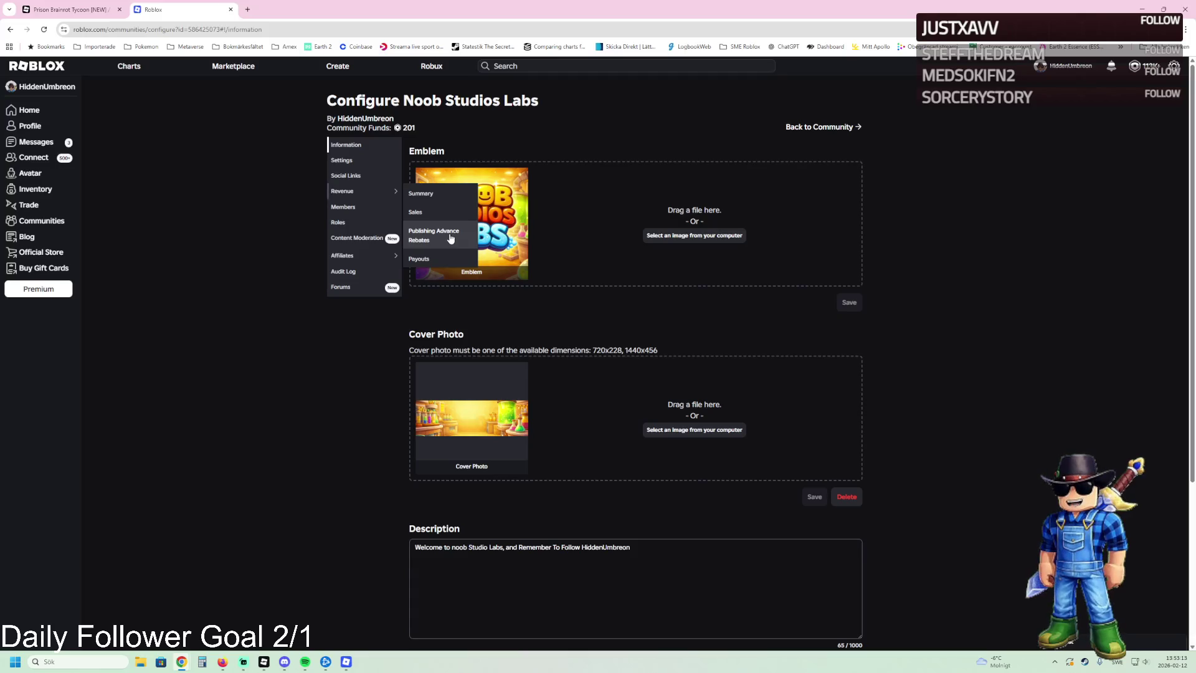
pyautogui.click(420, 258)
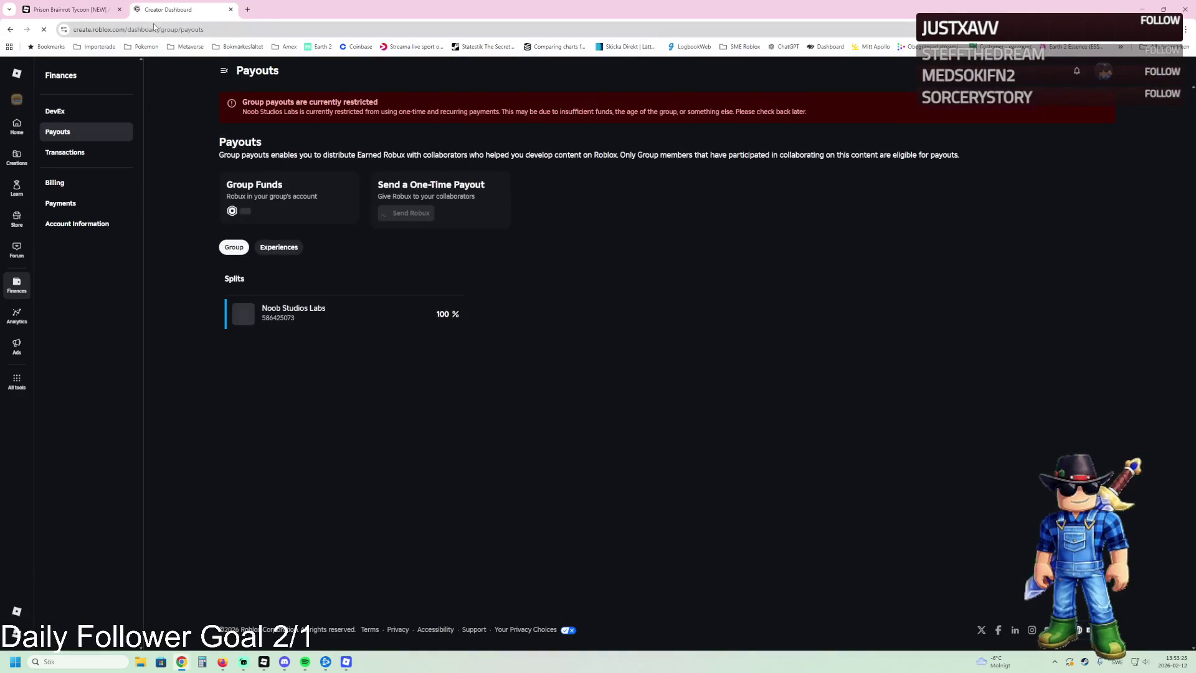
# Step: Reopen the Prison Brainrot Tycoon overview, open and close its game page, and refocus the game
pyautogui.click(82, 3)
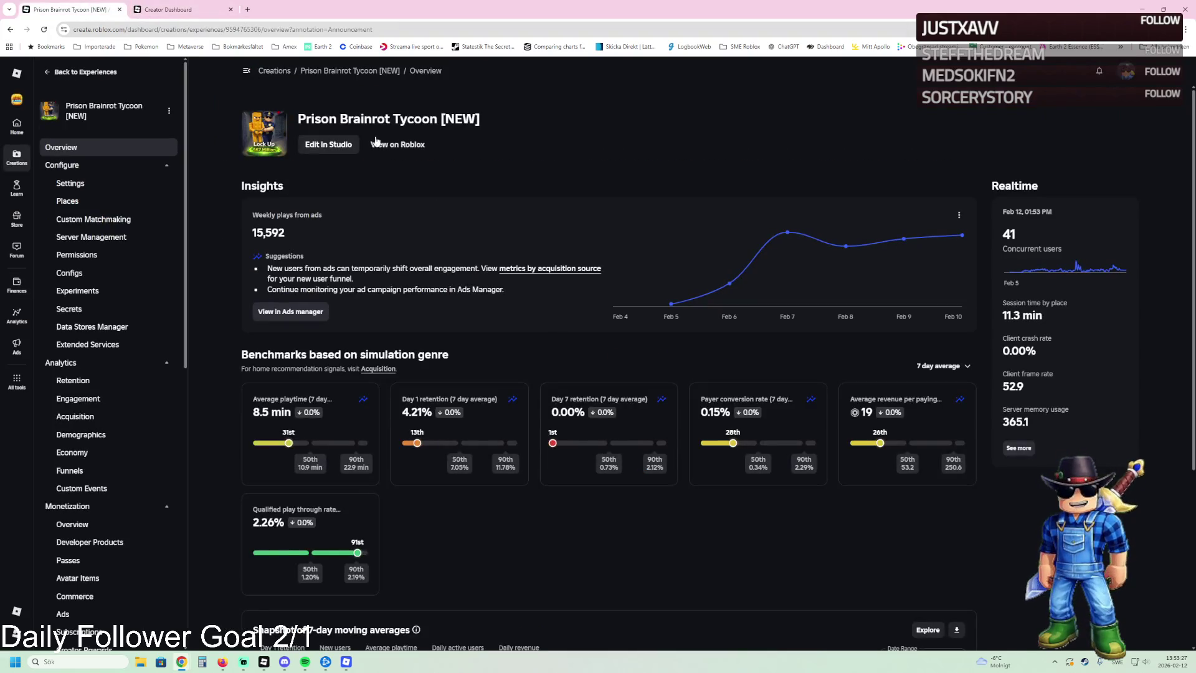
pyautogui.click(376, 142)
pyautogui.click(231, 10)
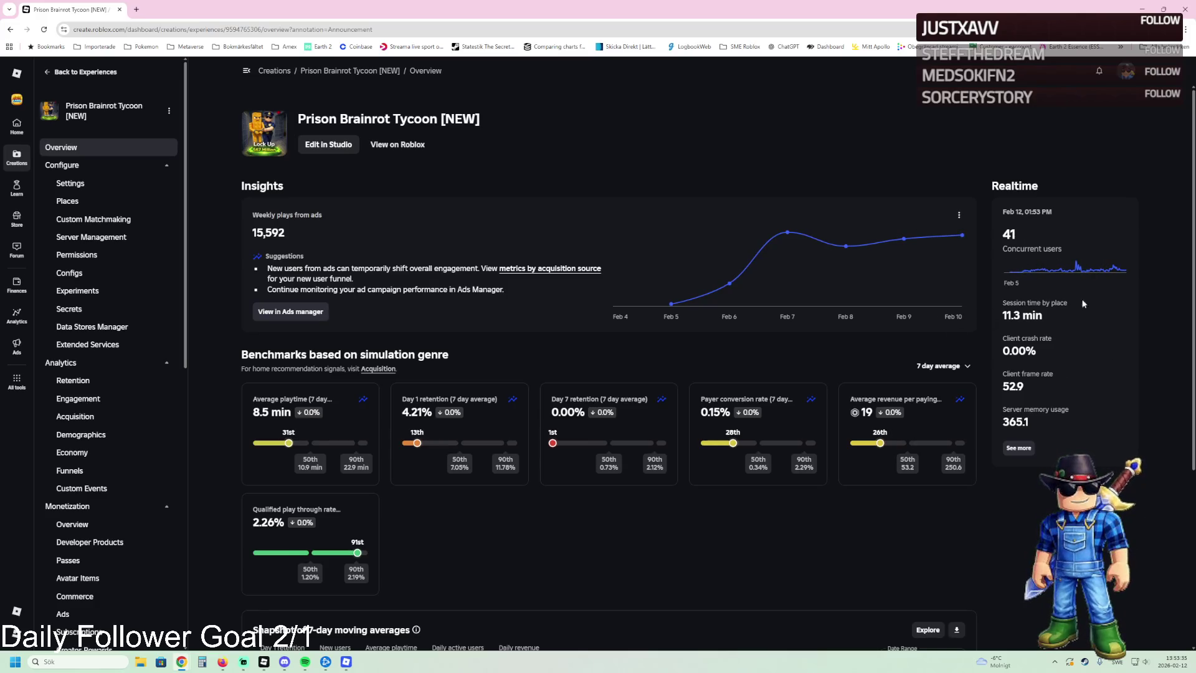
pyautogui.click(347, 661)
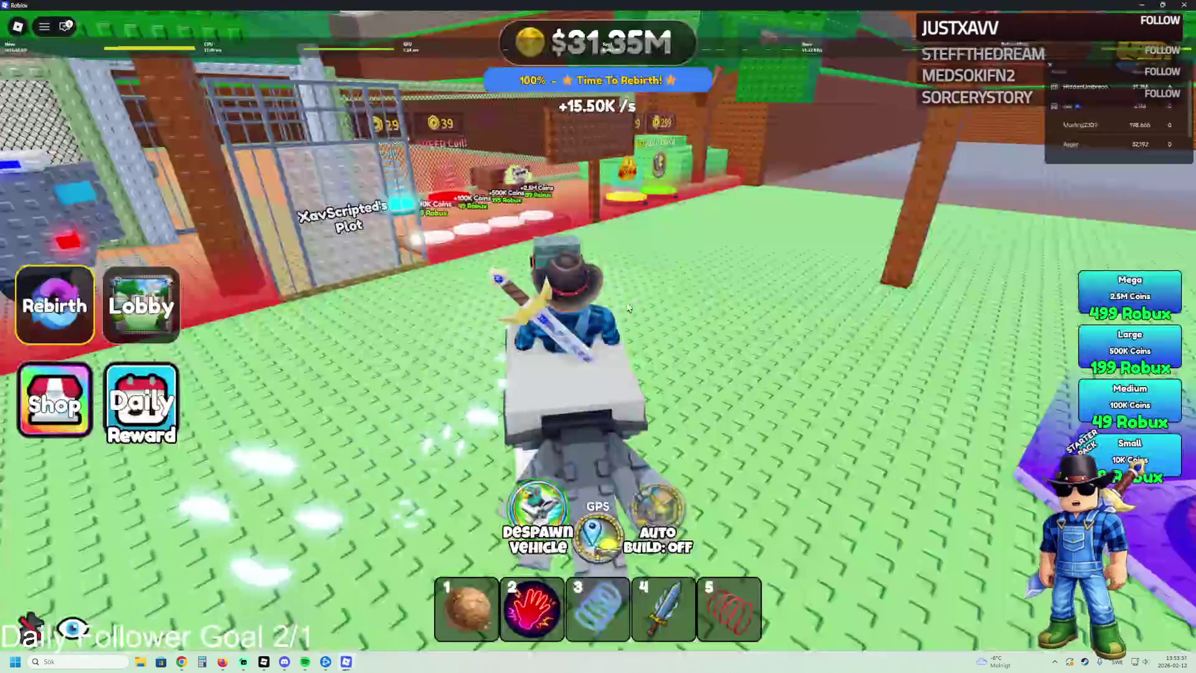
# Step: Drive the vehicle in loops across the lobby field toward the spawn area
pyautogui.press('w')
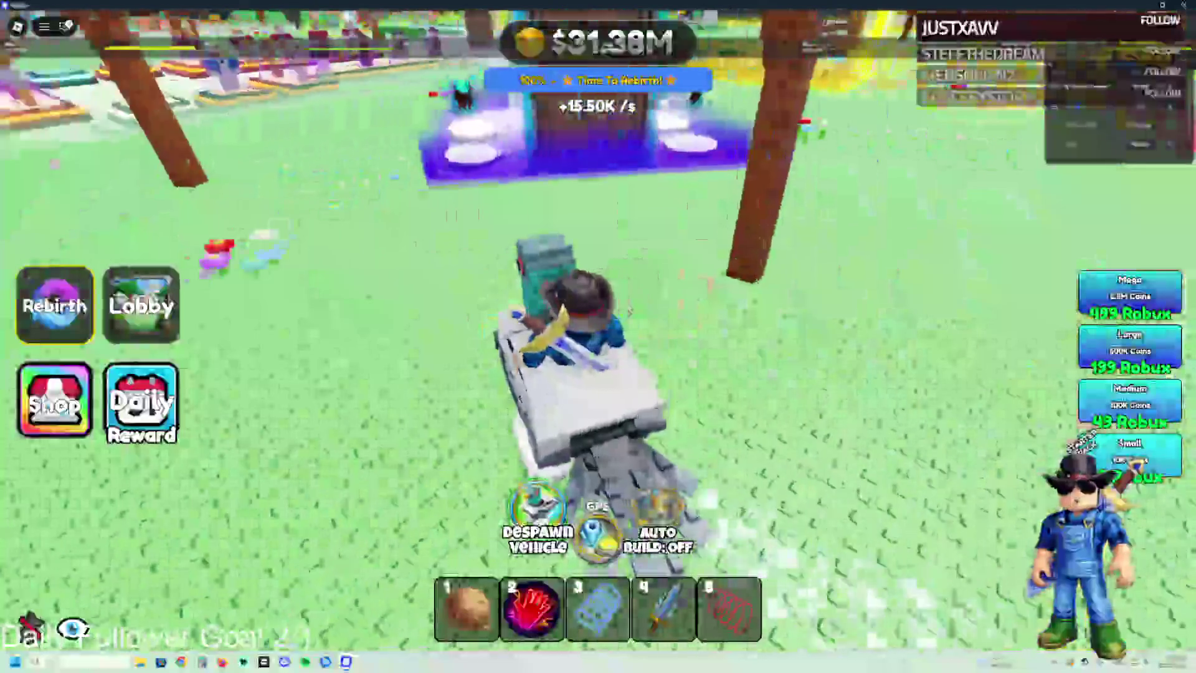
pyautogui.press('d')
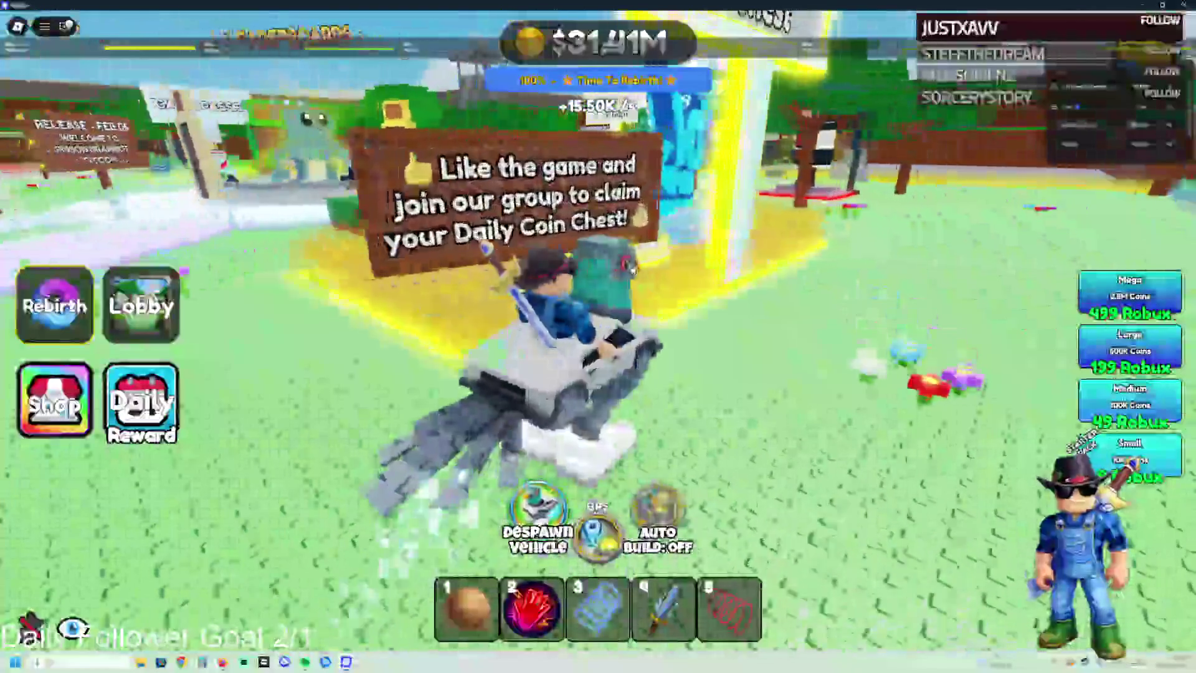
pyautogui.press('d')
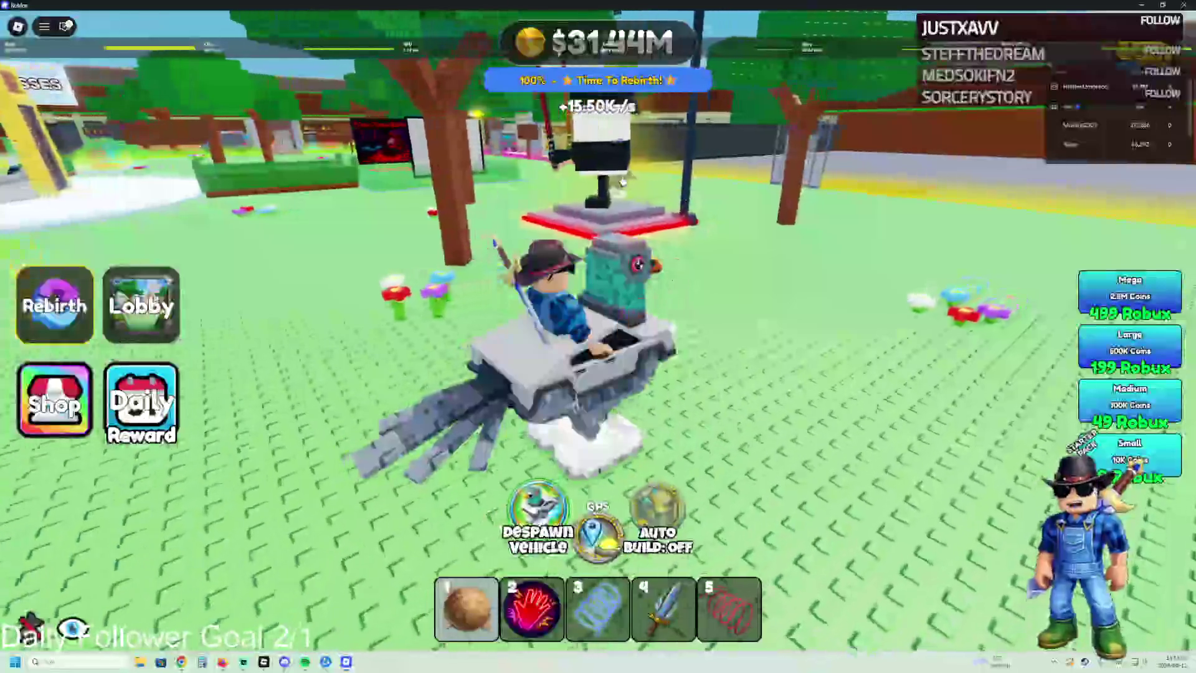
pyautogui.press('d')
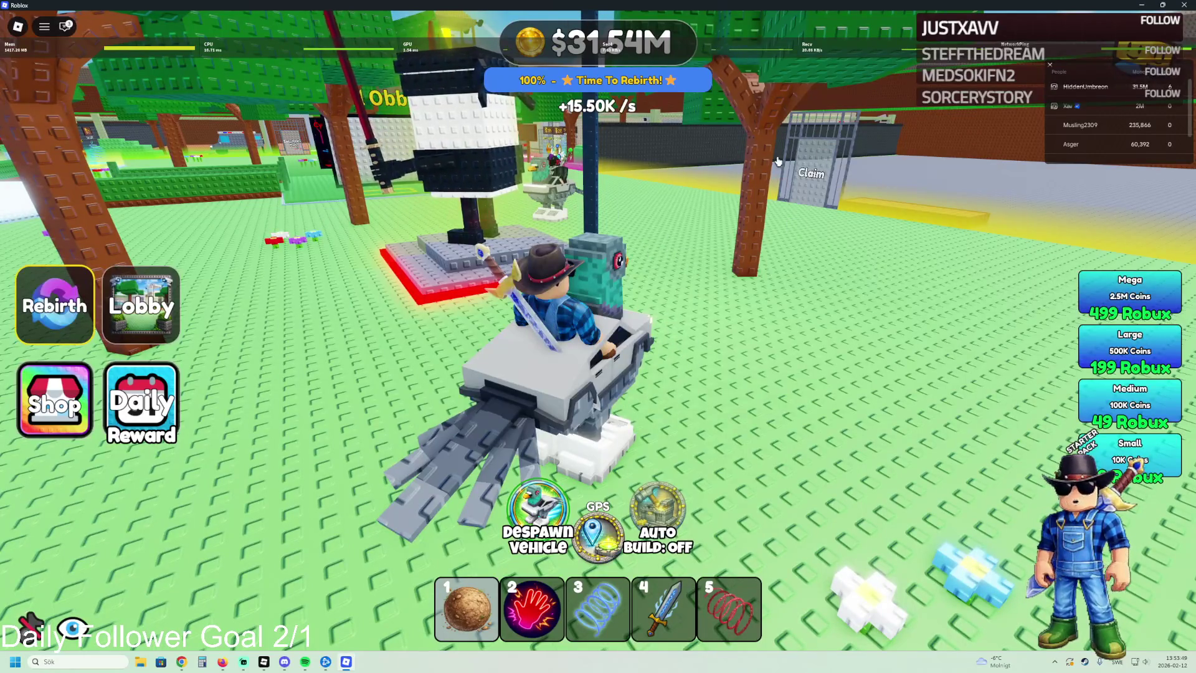
pyautogui.press('d')
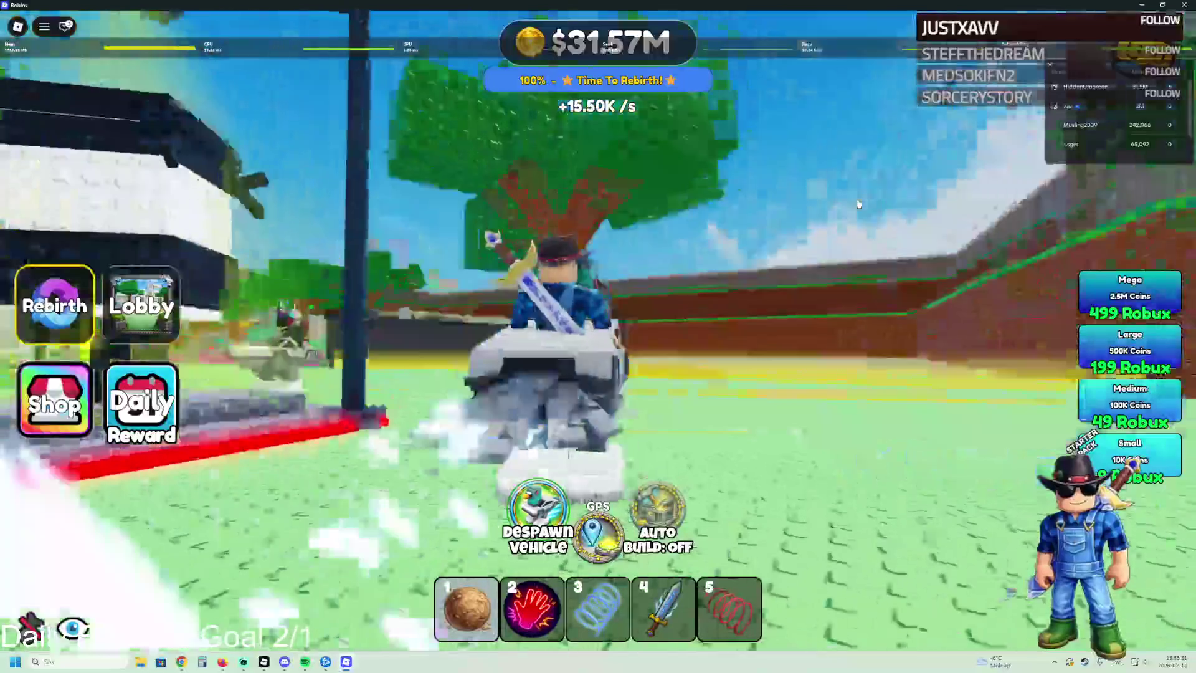
pyautogui.press('a')
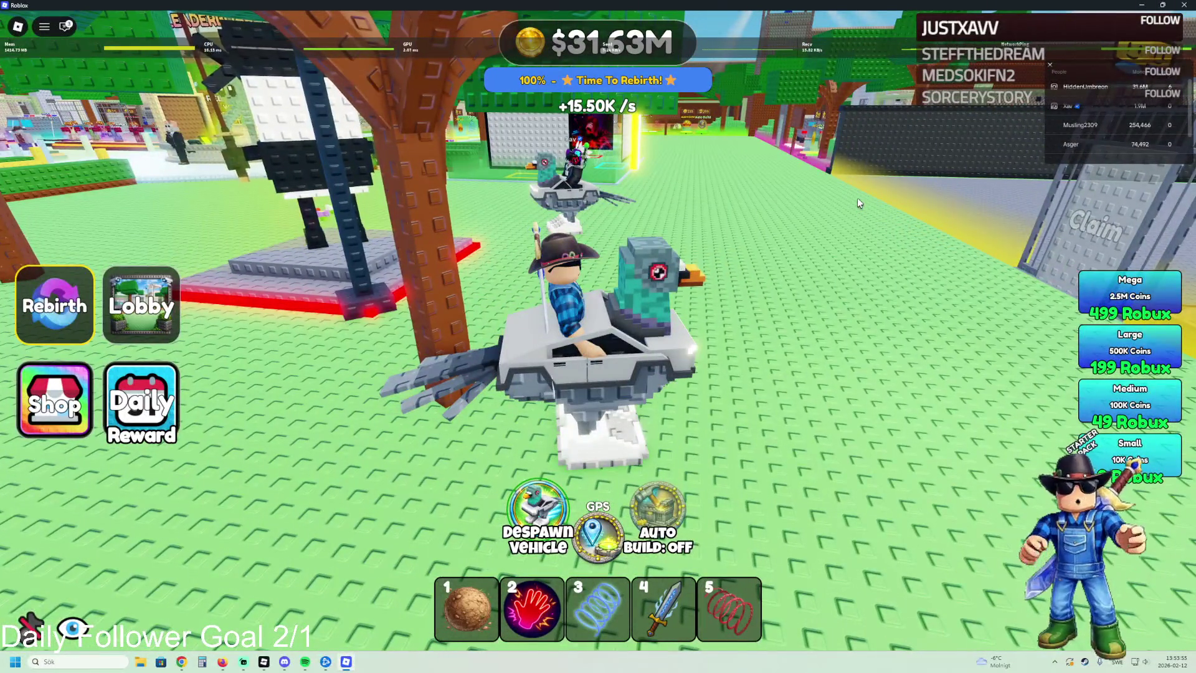
pyautogui.press('w')
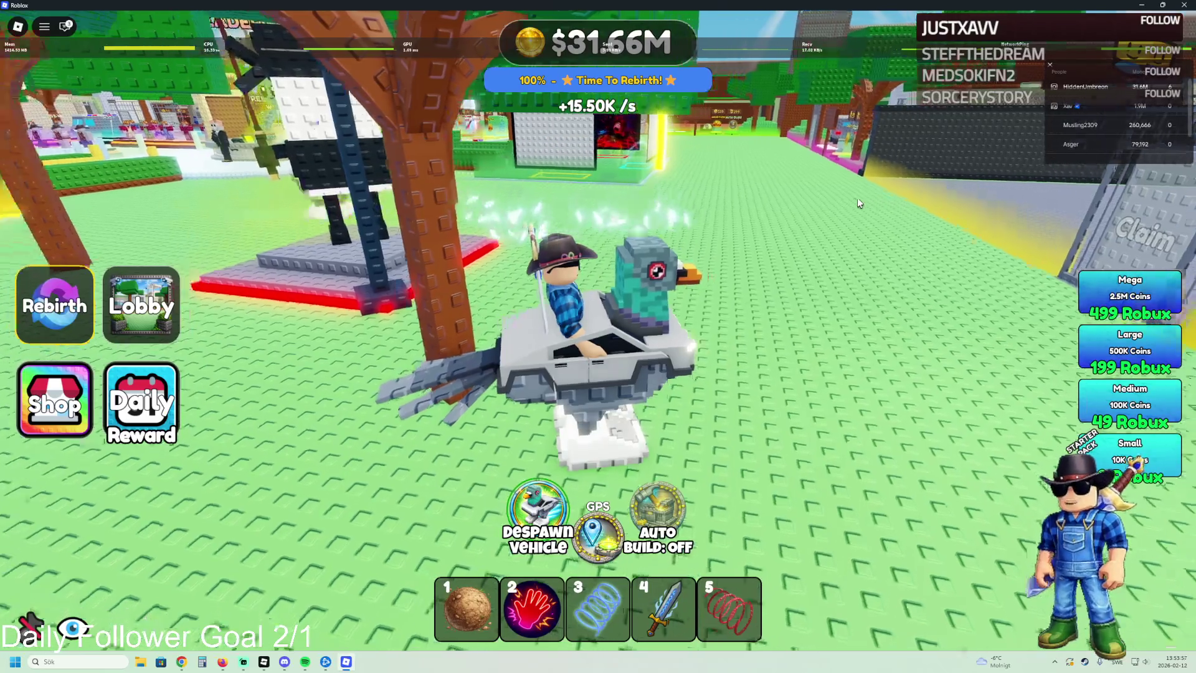
pyautogui.press('a')
pyautogui.press('a')
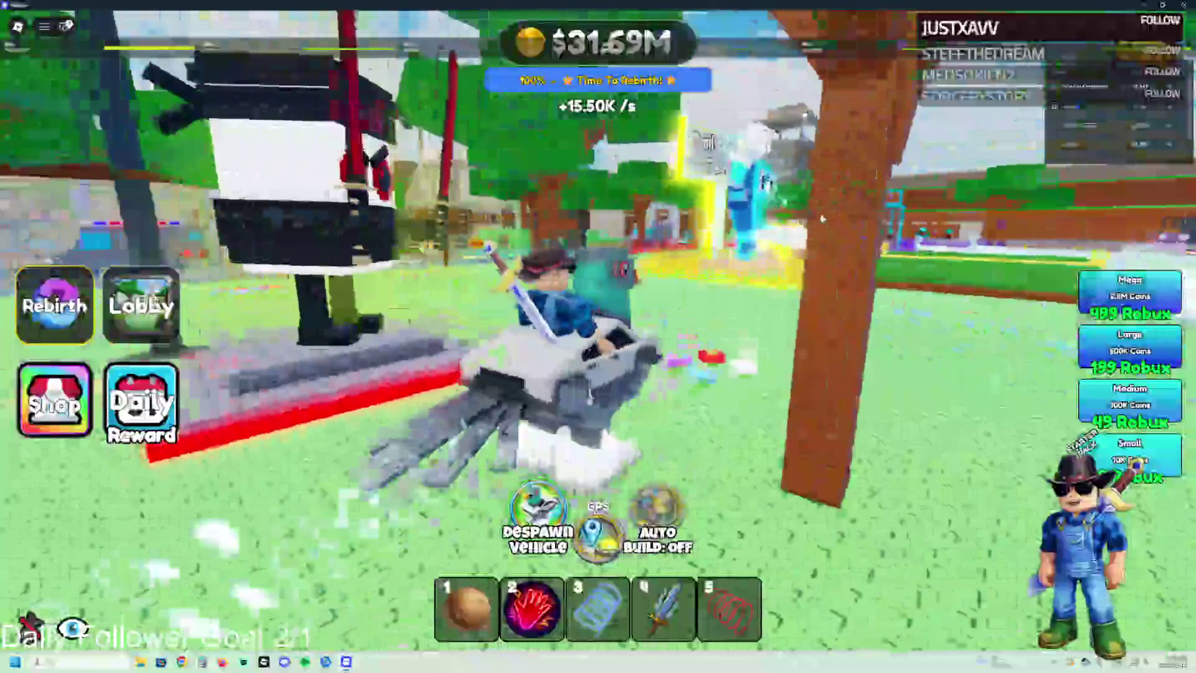
pyautogui.press('a')
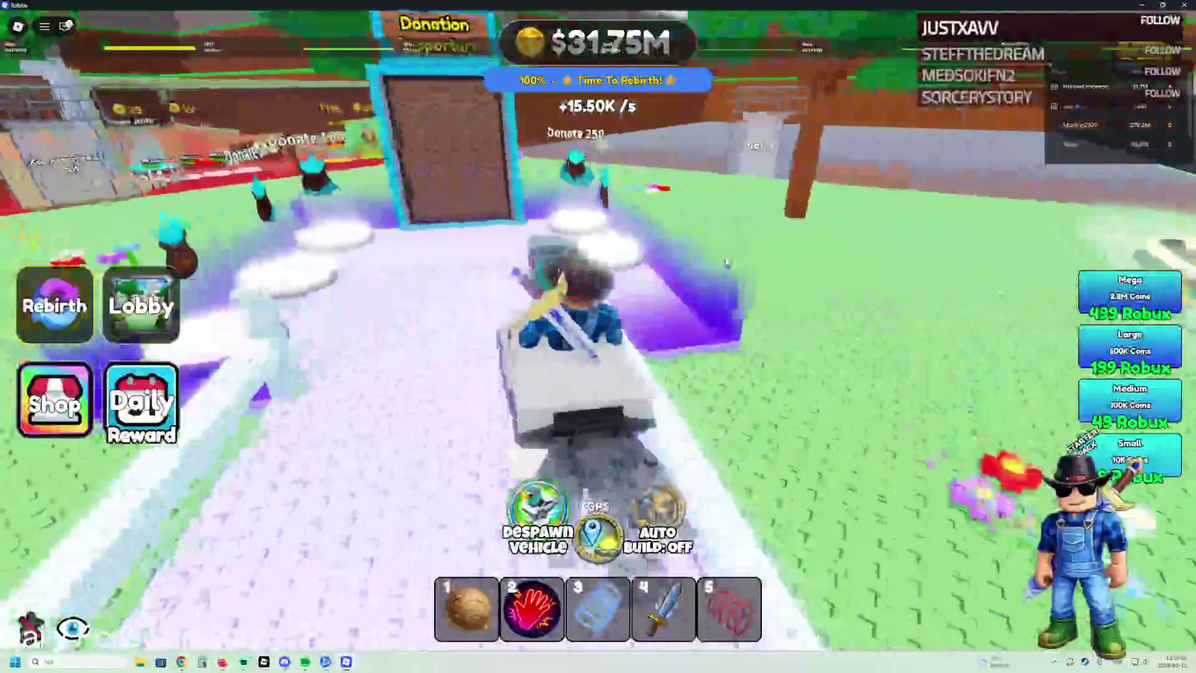
# Step: Steer past the stands to the plot gate and exit the vehicle
pyautogui.press('a')
pyautogui.press('a')
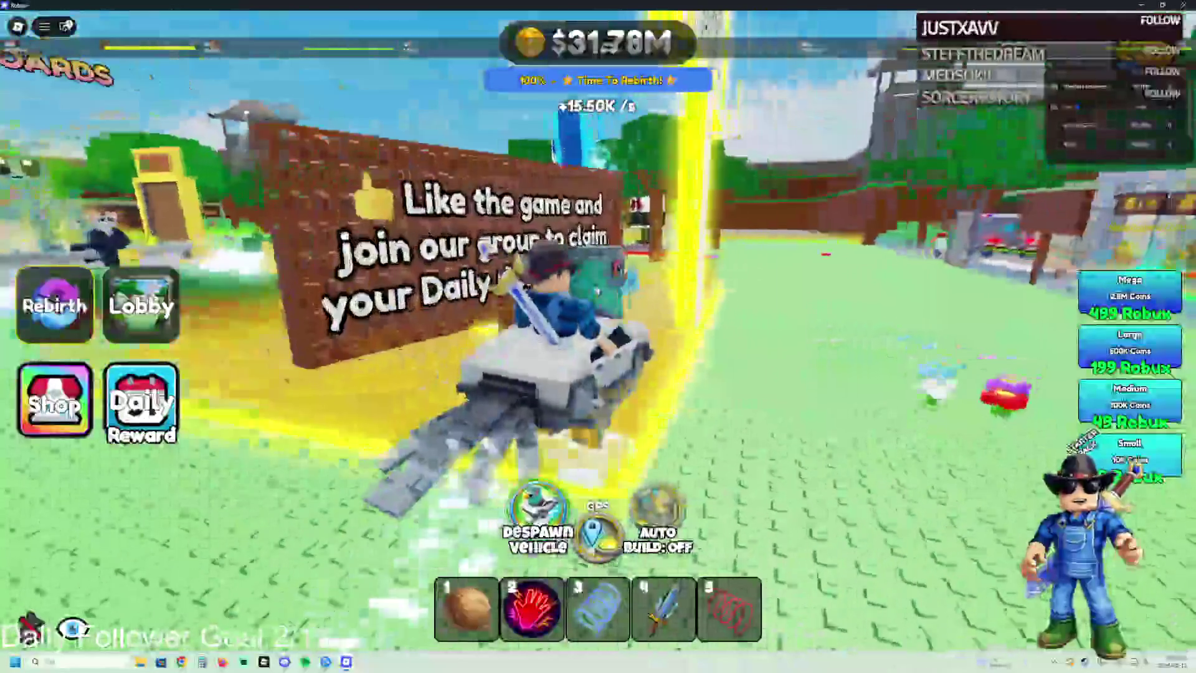
pyautogui.press('a')
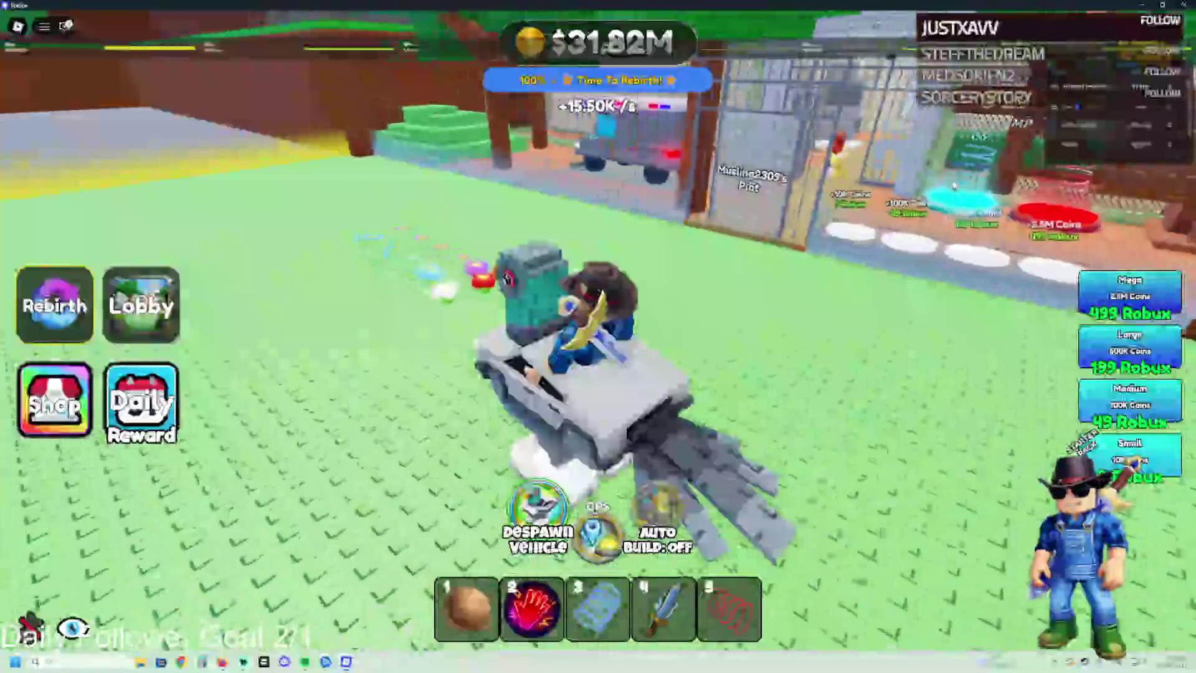
pyautogui.press('d')
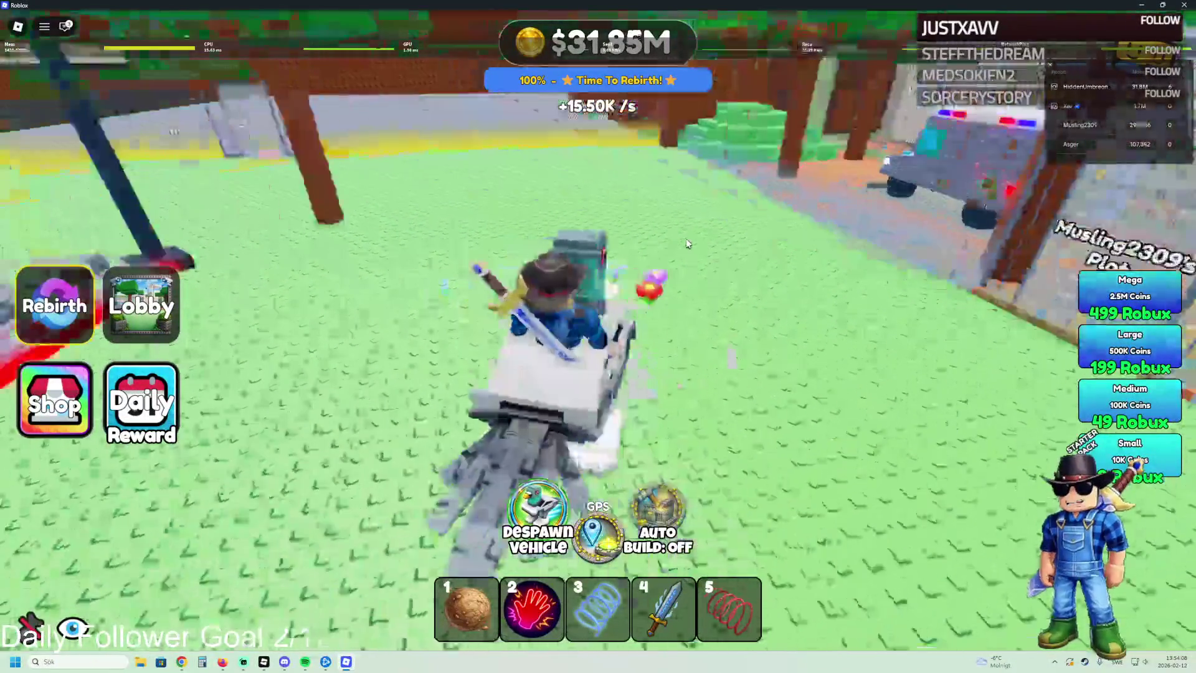
pyautogui.press('d')
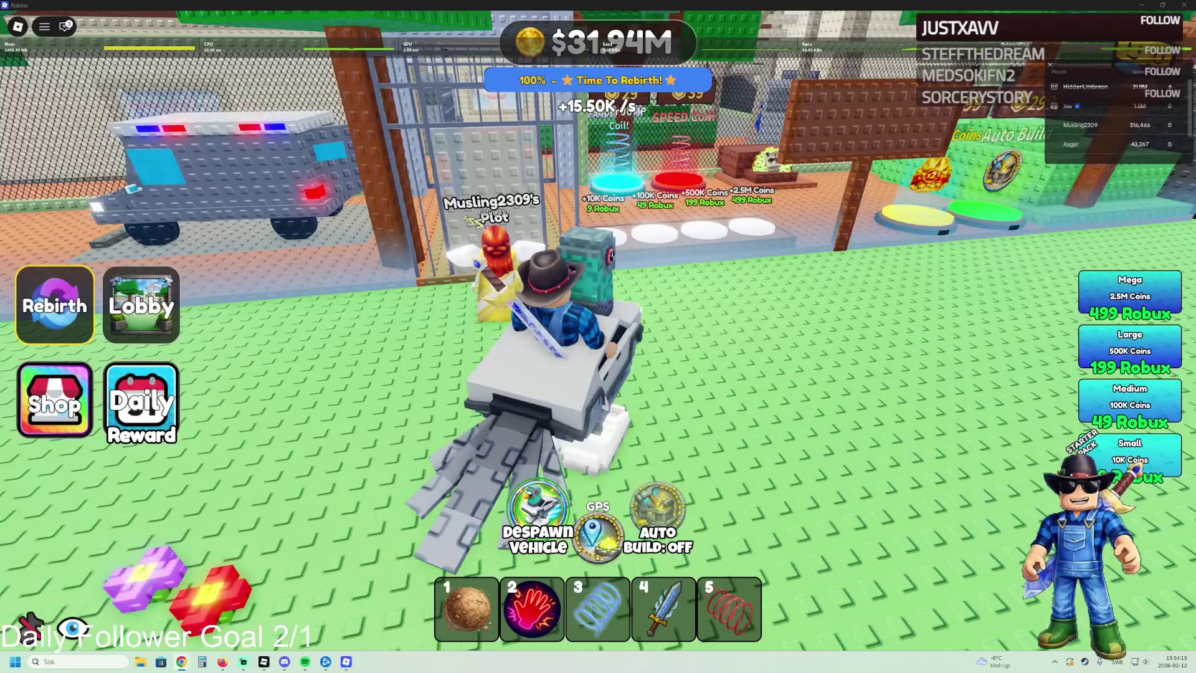
pyautogui.press('a')
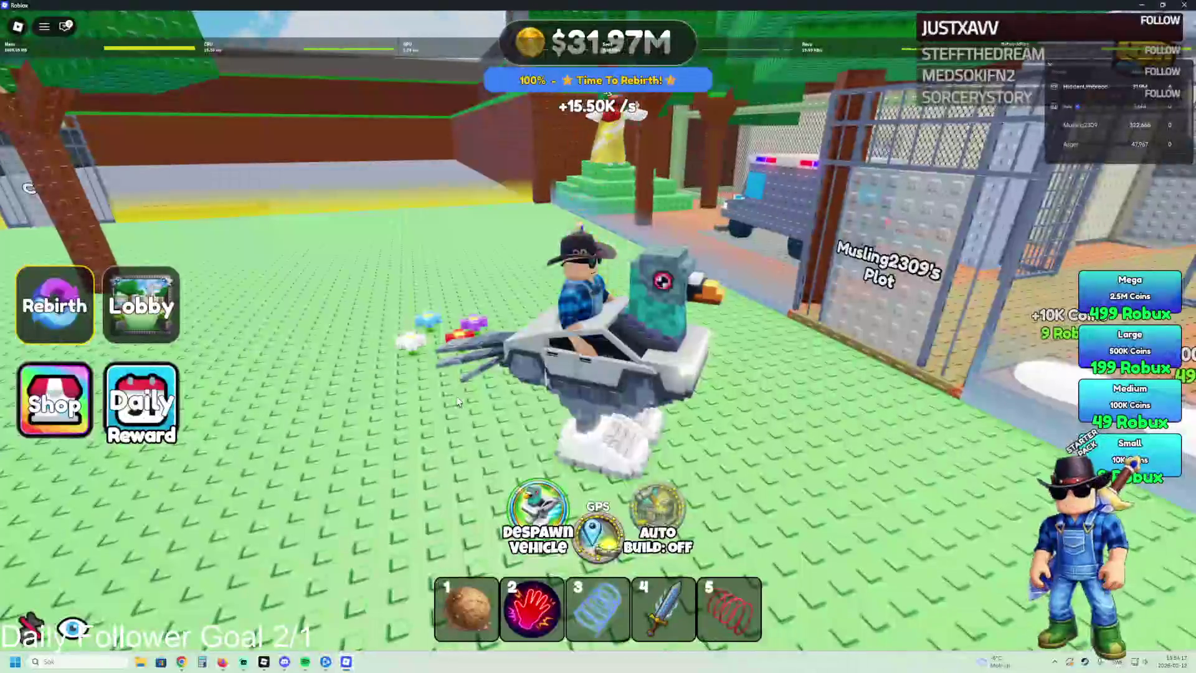
pyautogui.press('d')
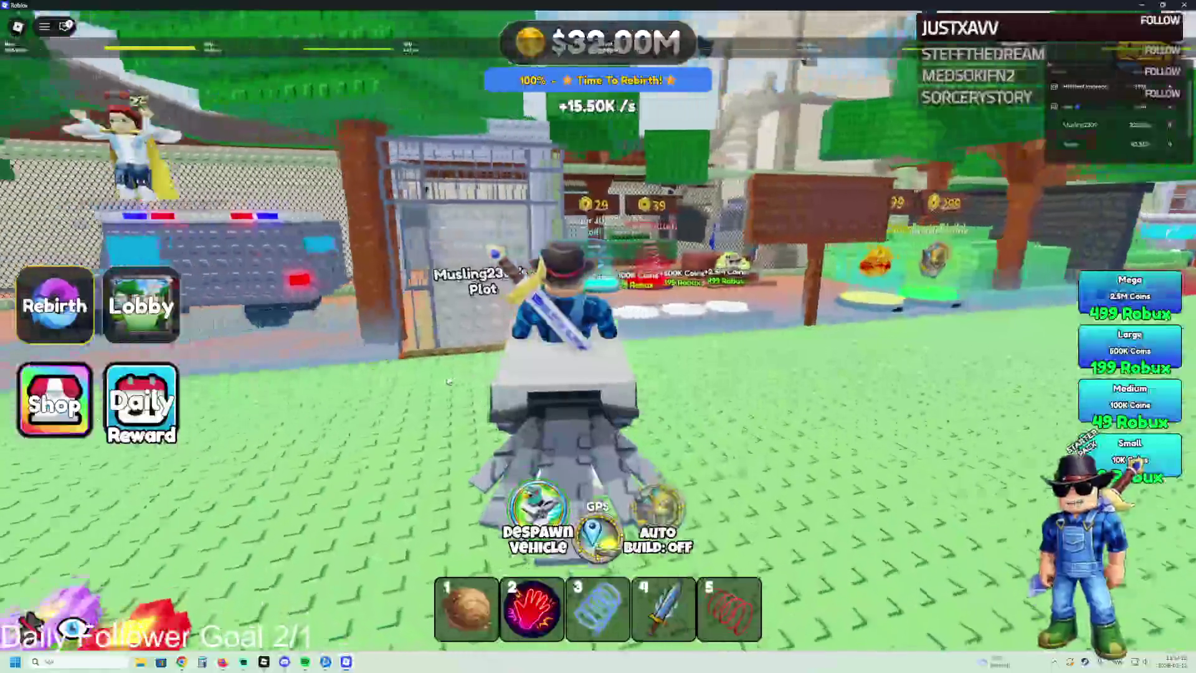
pyautogui.press('space')
# Step: Run past the police truck and across the grass to the Most Rebirths leaderboard
pyautogui.press('a')
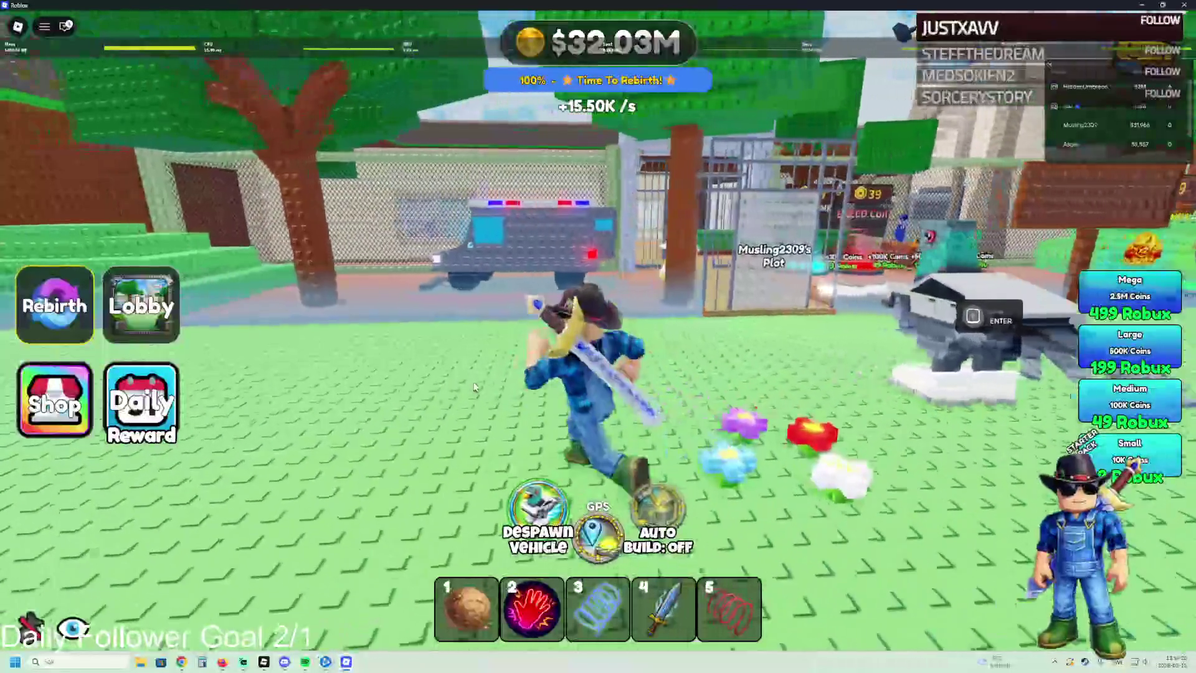
pyautogui.press('a')
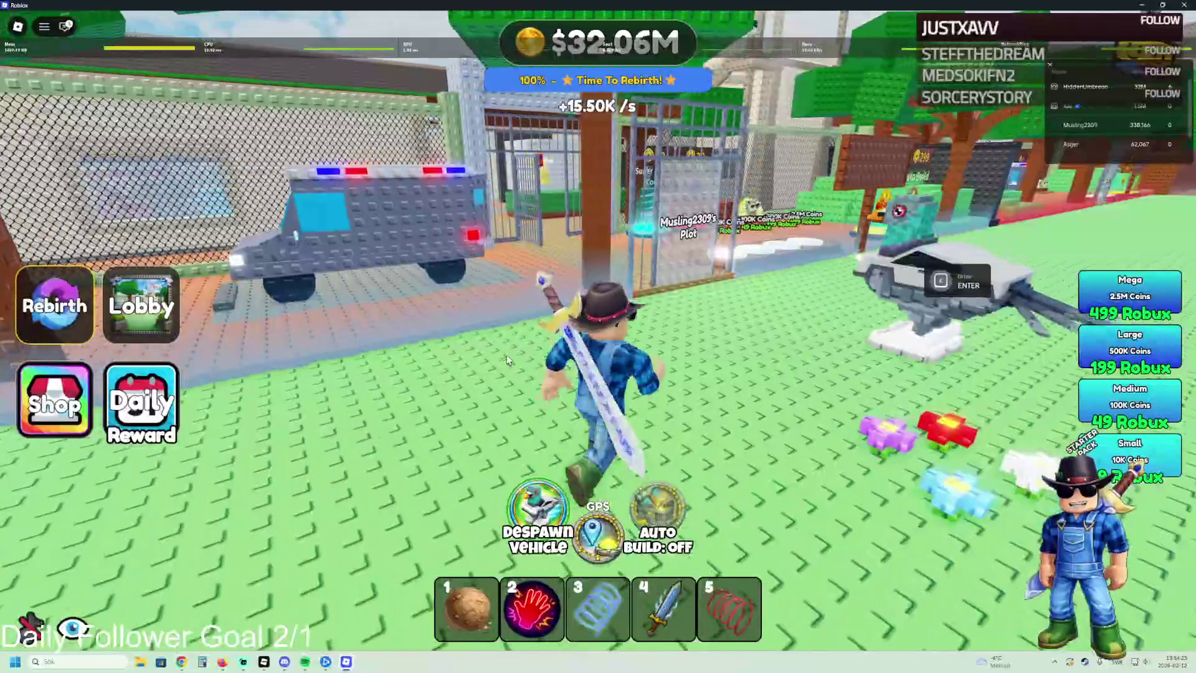
pyautogui.press('w')
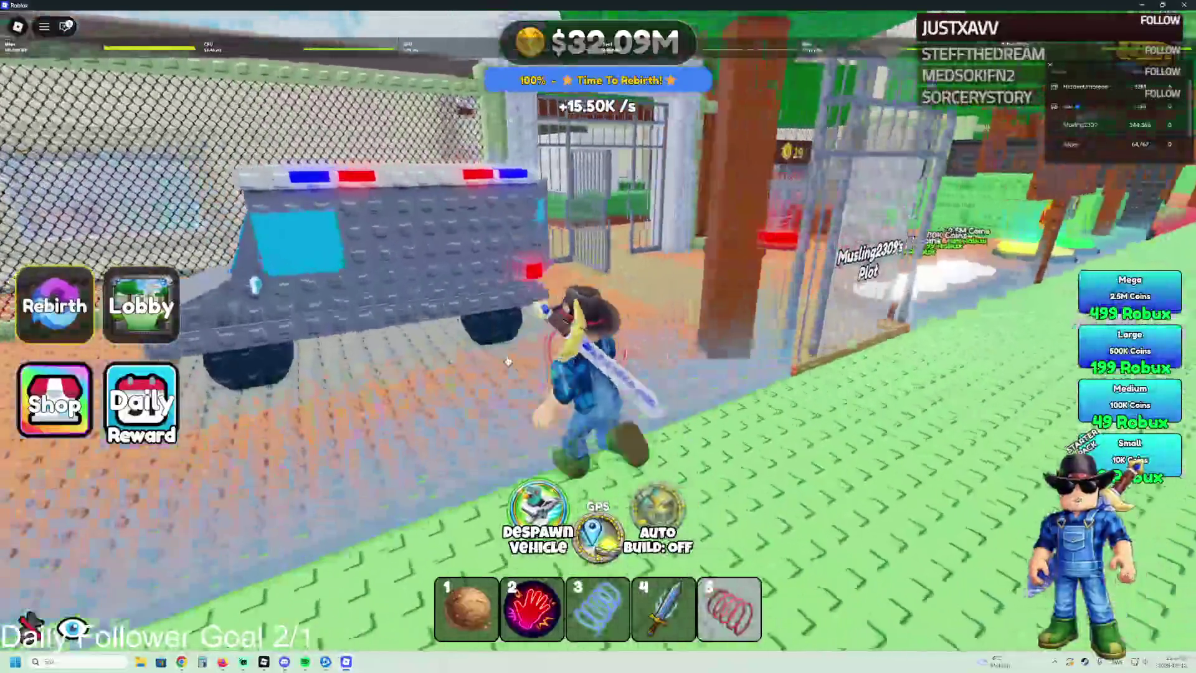
pyautogui.press('space')
pyautogui.press('w')
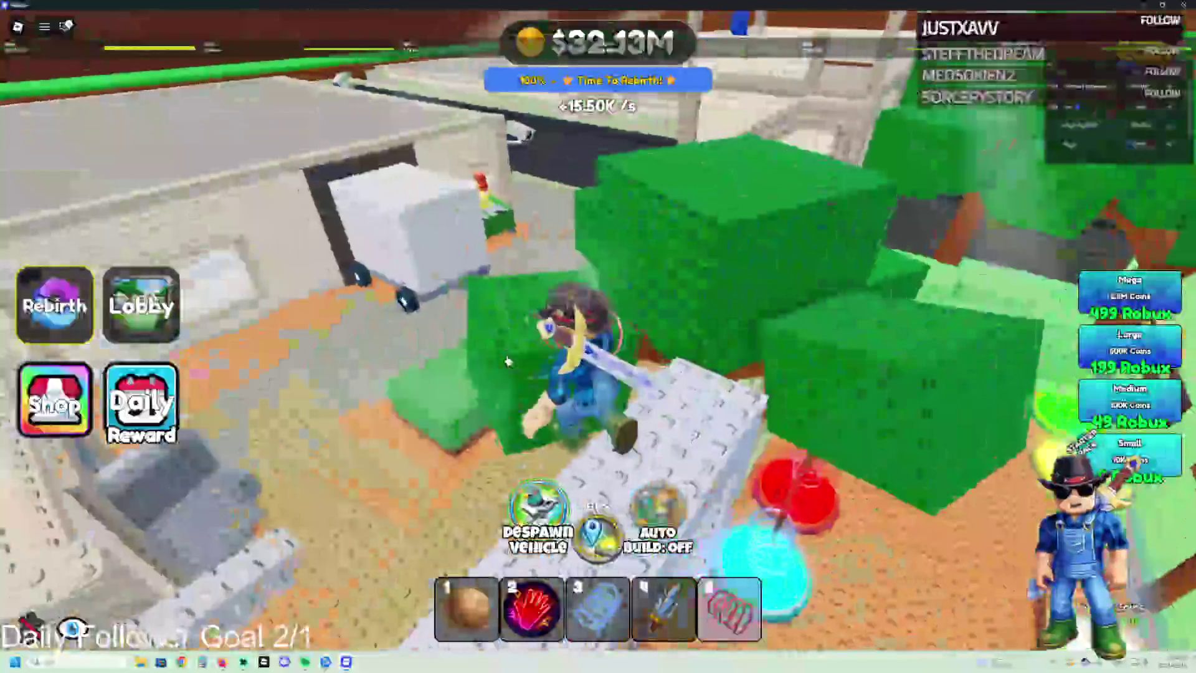
pyautogui.press('w')
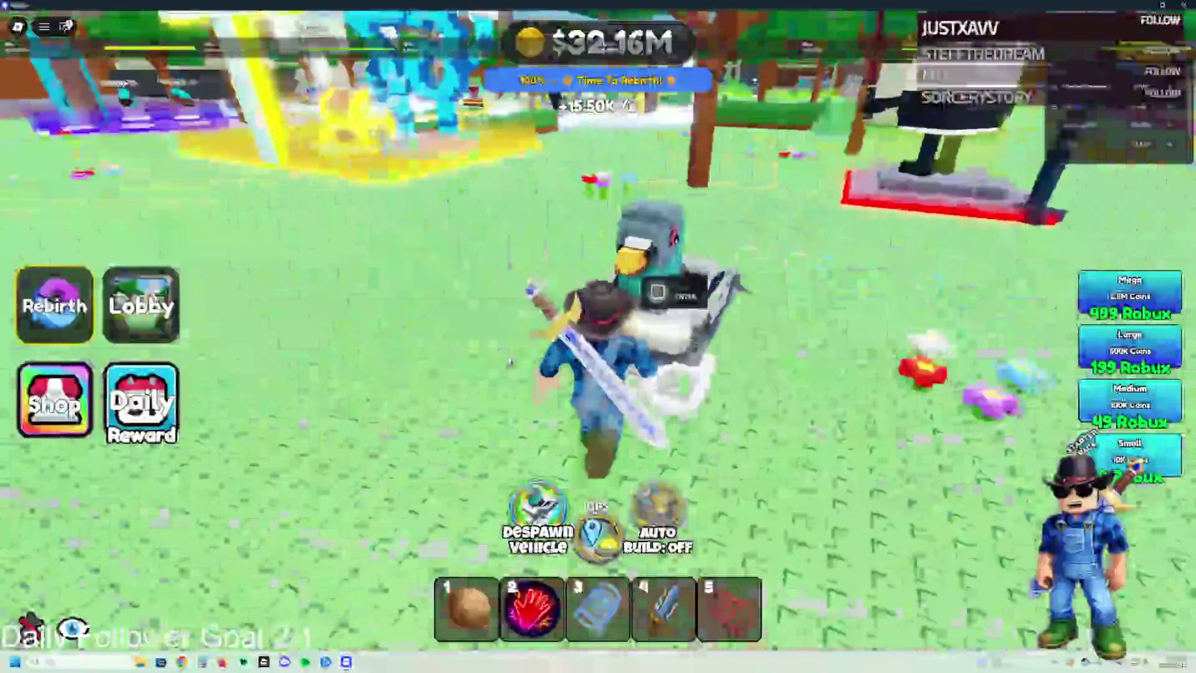
pyautogui.press('w')
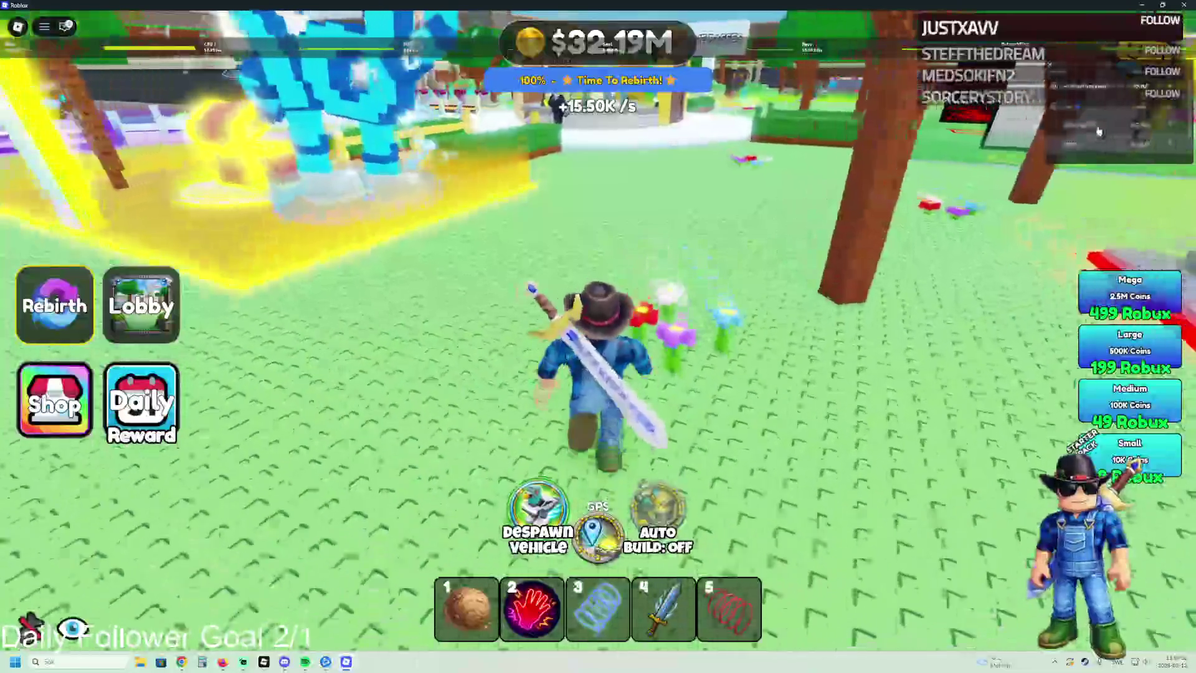
pyautogui.press('w')
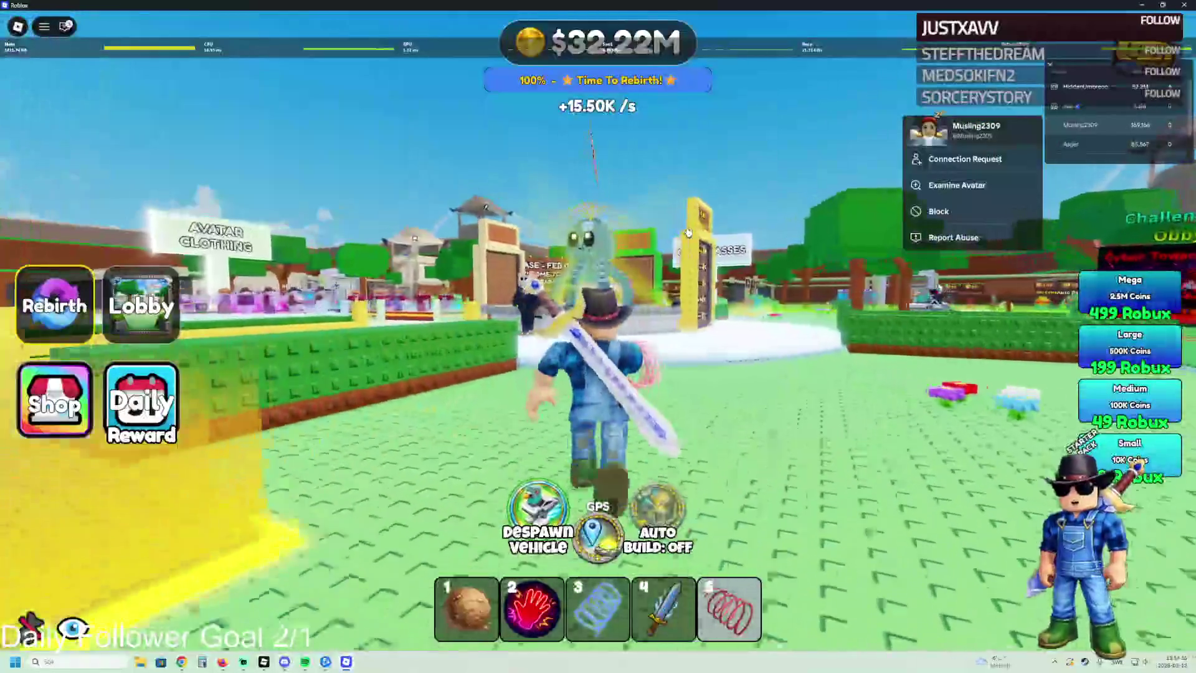
pyautogui.press('w')
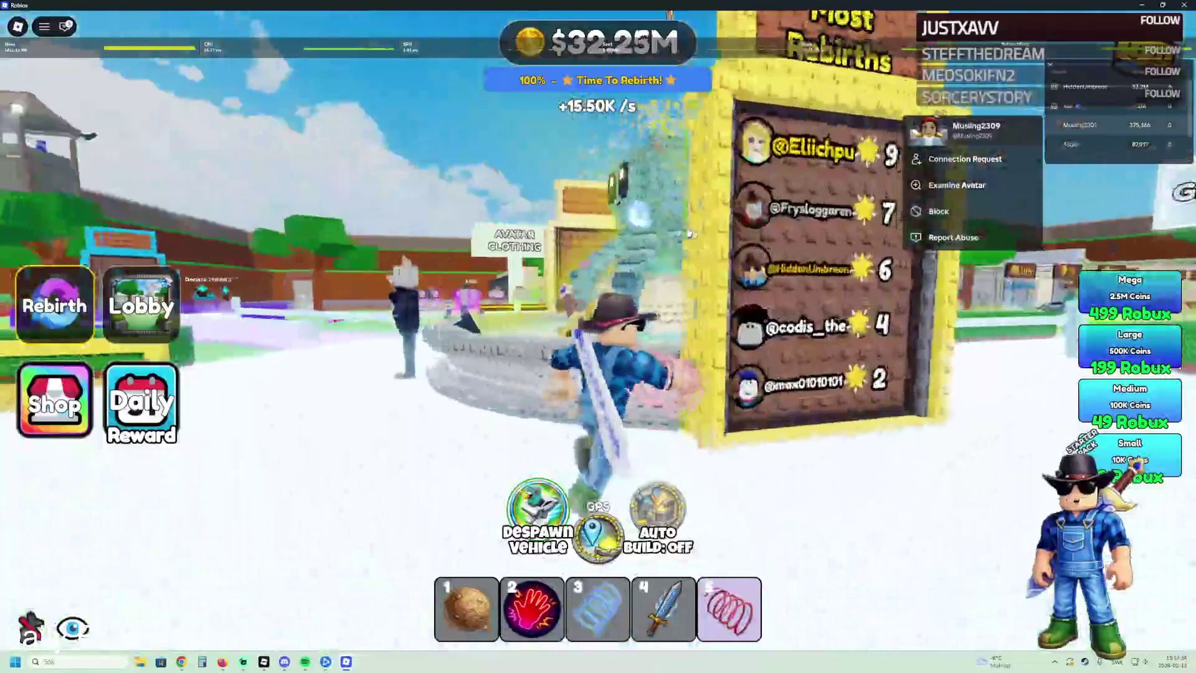
# Step: Circle to the Most Money board, pass the Time Played board, and head toward the fountain
pyautogui.press('d')
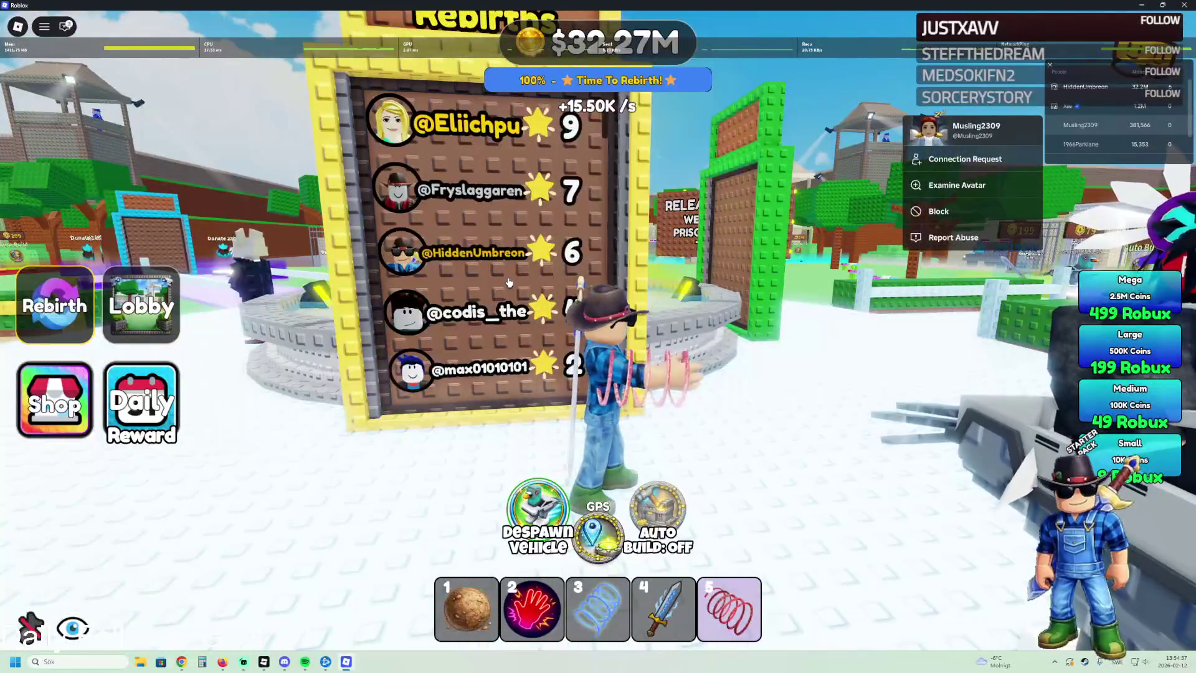
pyautogui.press('w')
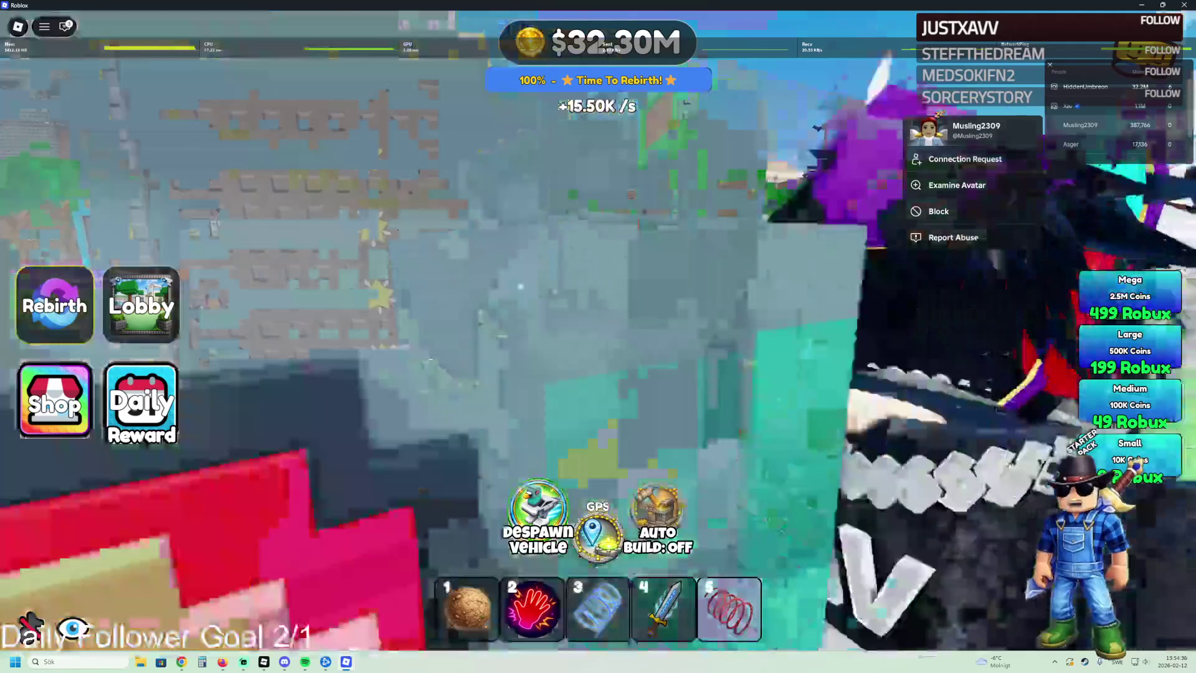
pyautogui.press('w')
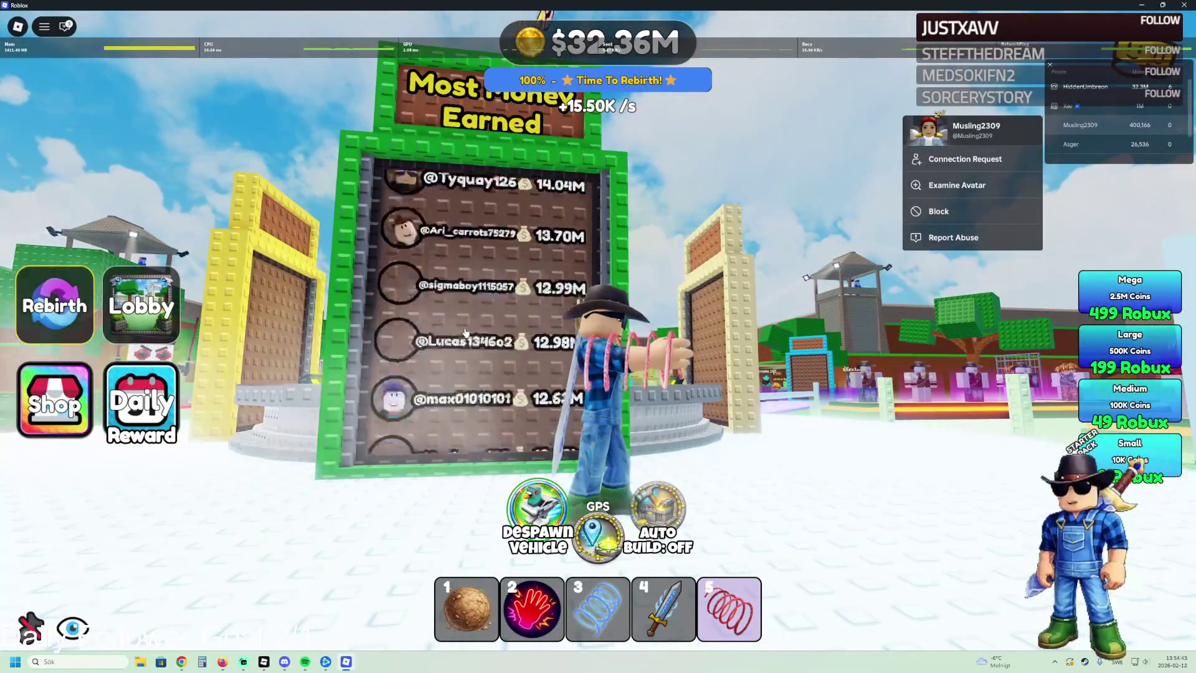
pyautogui.scroll(-5, 465, 332)
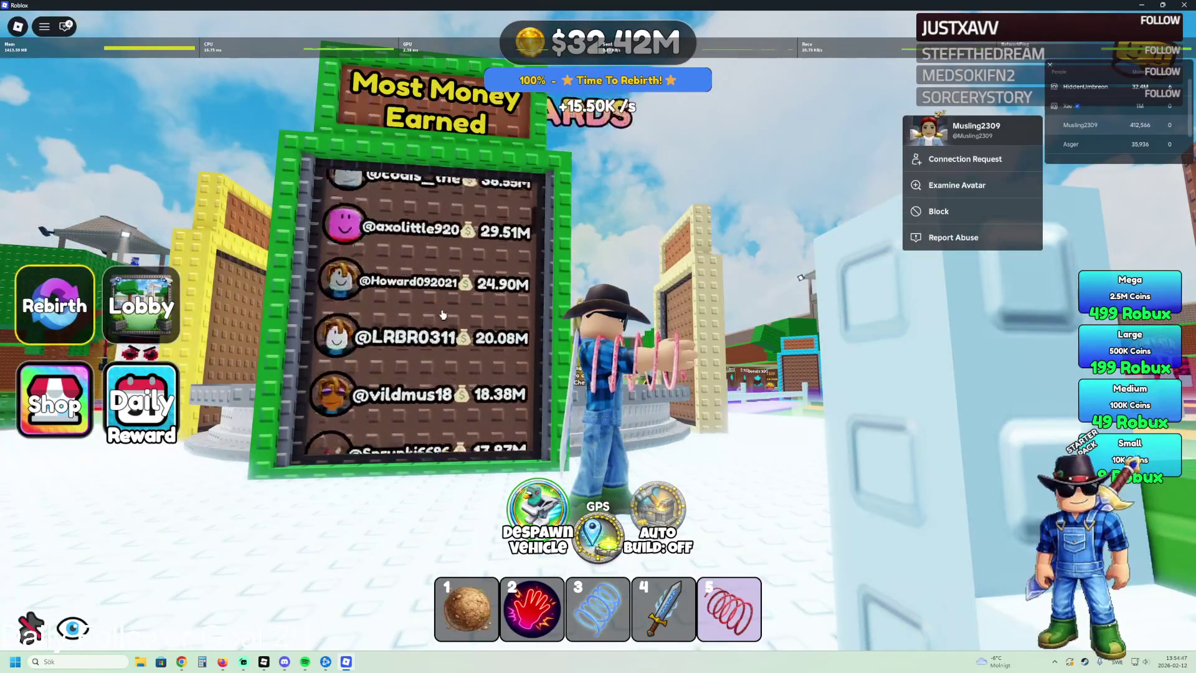
pyautogui.press('d')
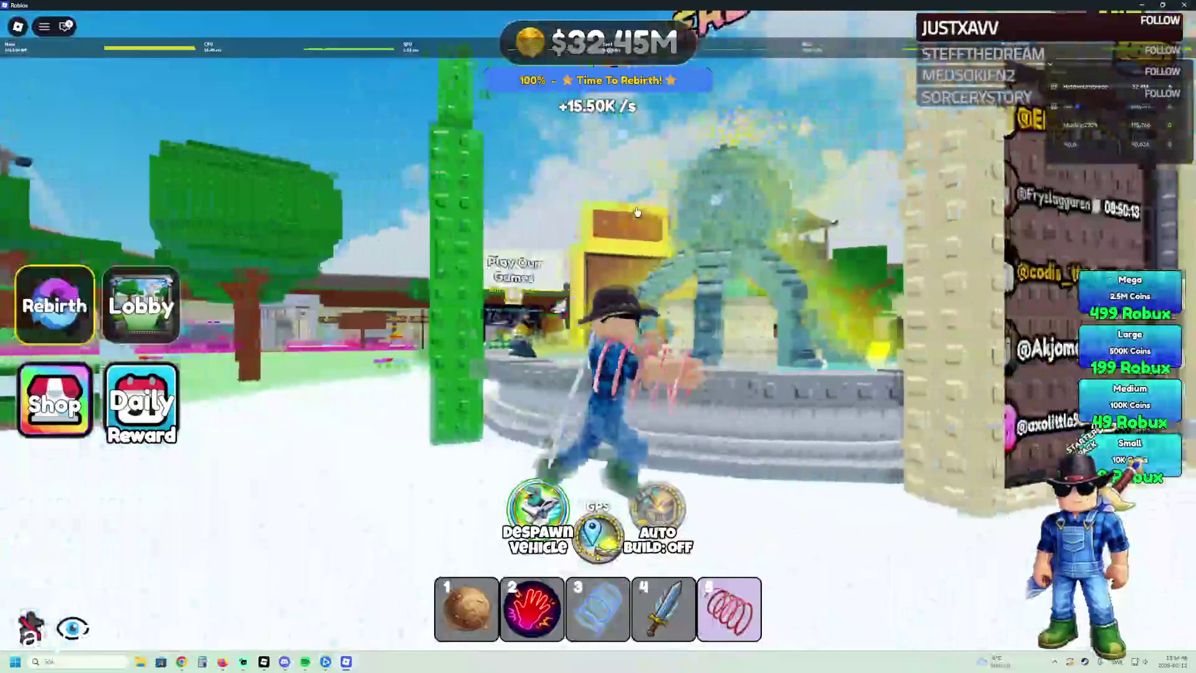
pyautogui.press('a')
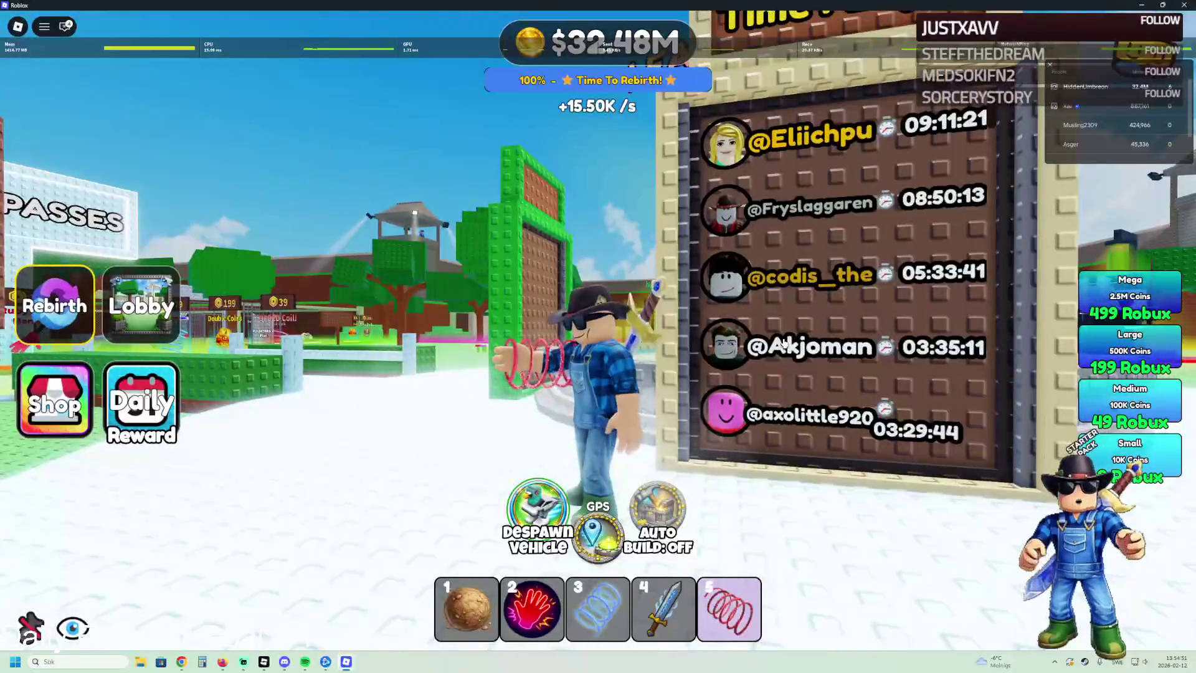
pyautogui.press('w')
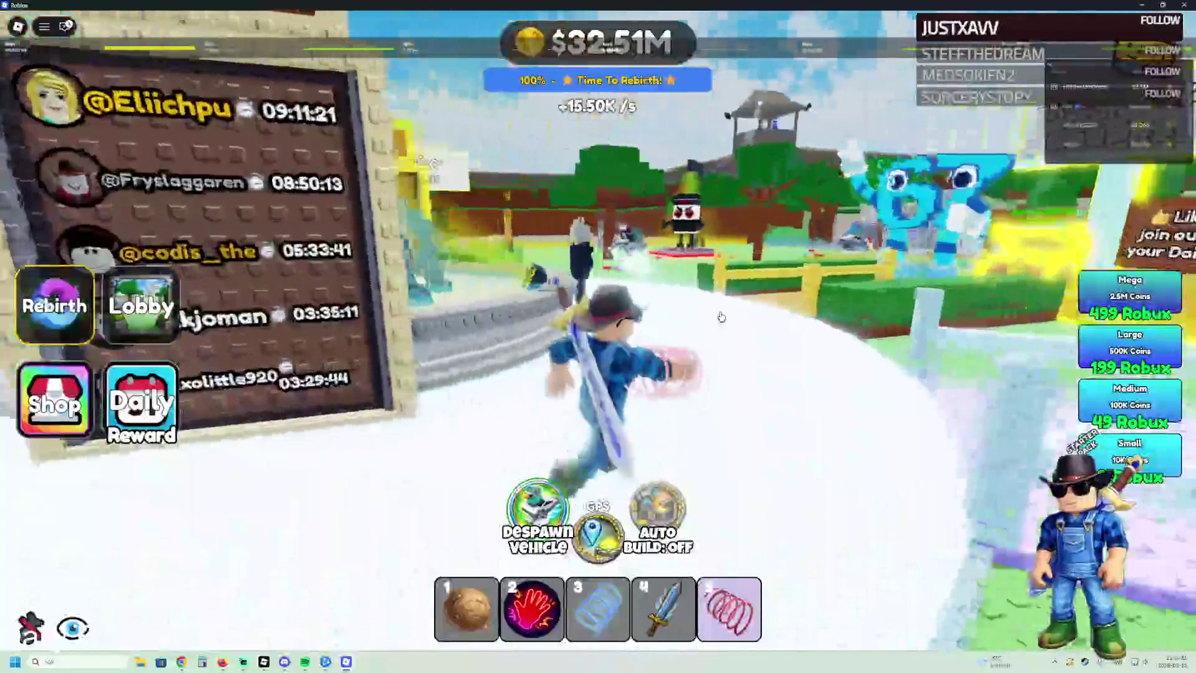
pyautogui.press('a')
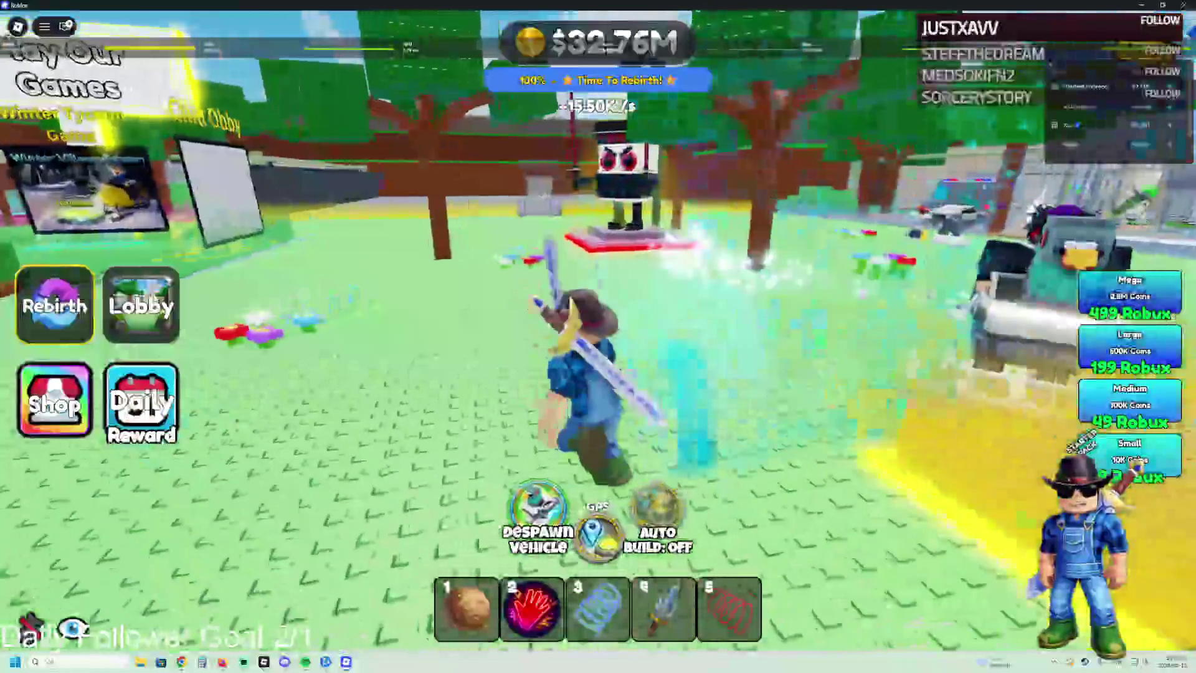
# Step: Equip the pink glove, run around the field, and stop on the green block facing Play Our Games
pyautogui.press('2')
pyautogui.press('w')
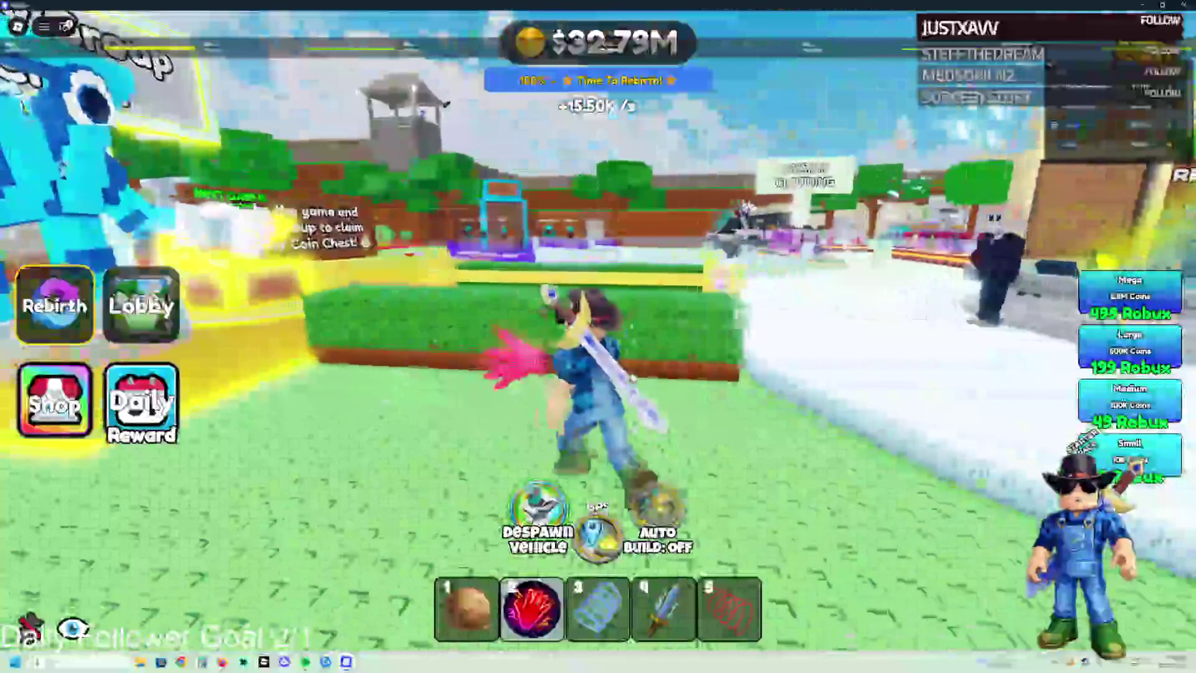
pyautogui.press('a')
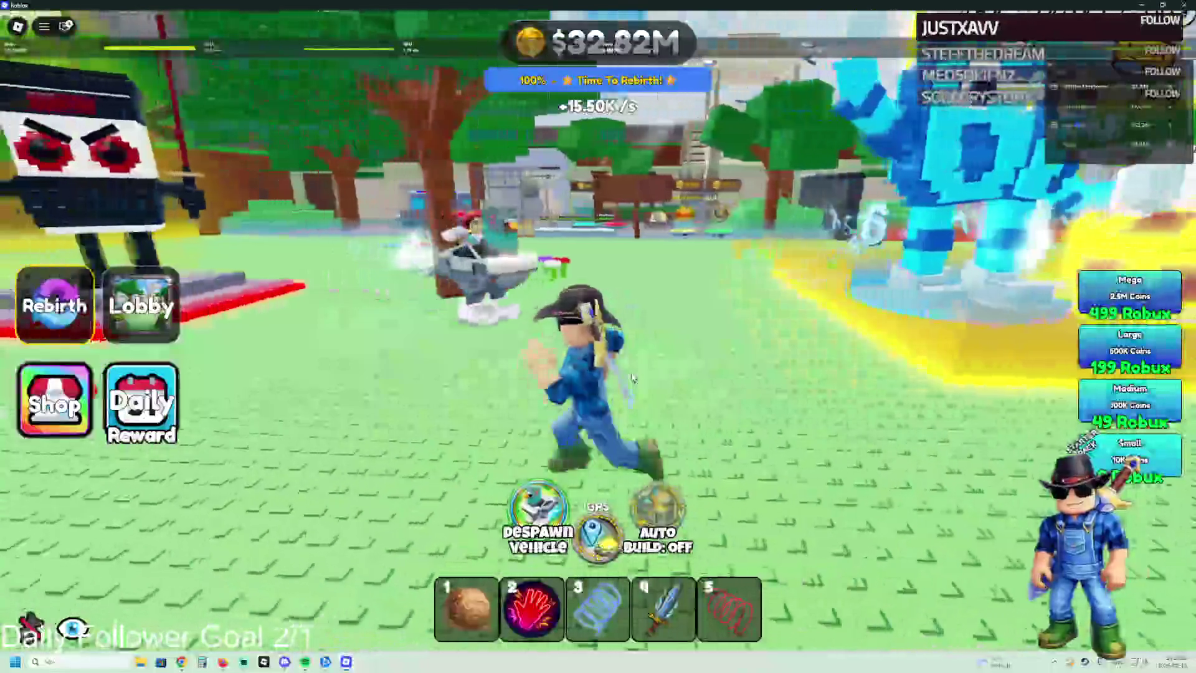
pyautogui.press('w')
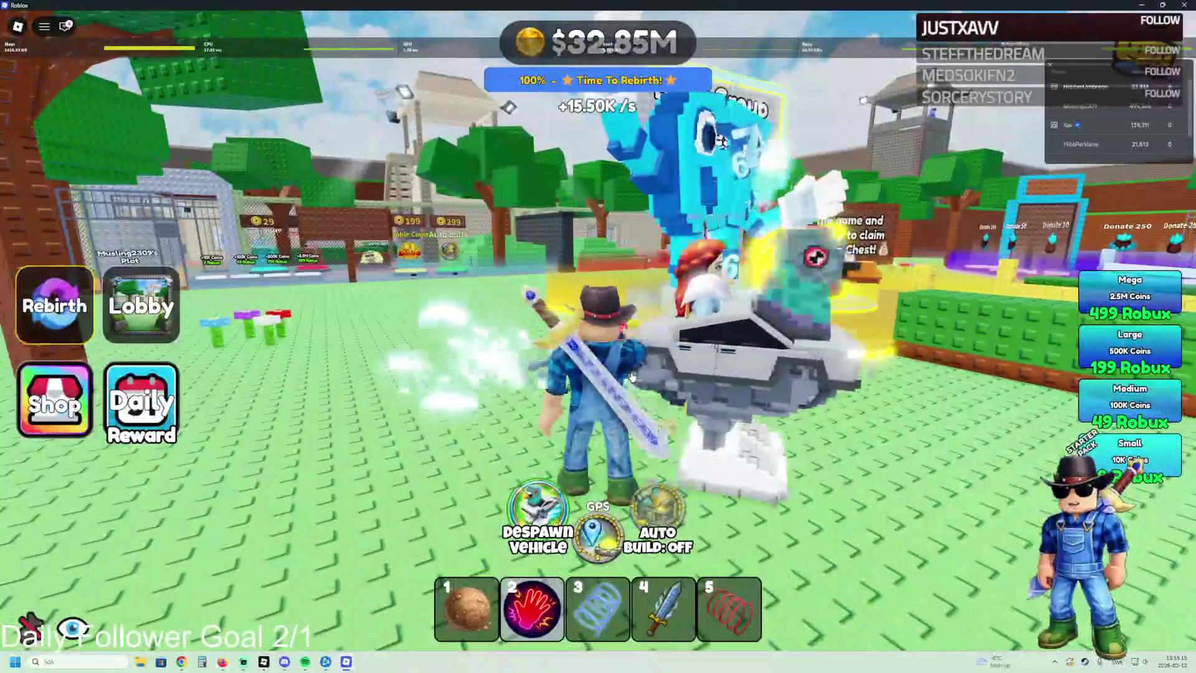
pyautogui.press('w')
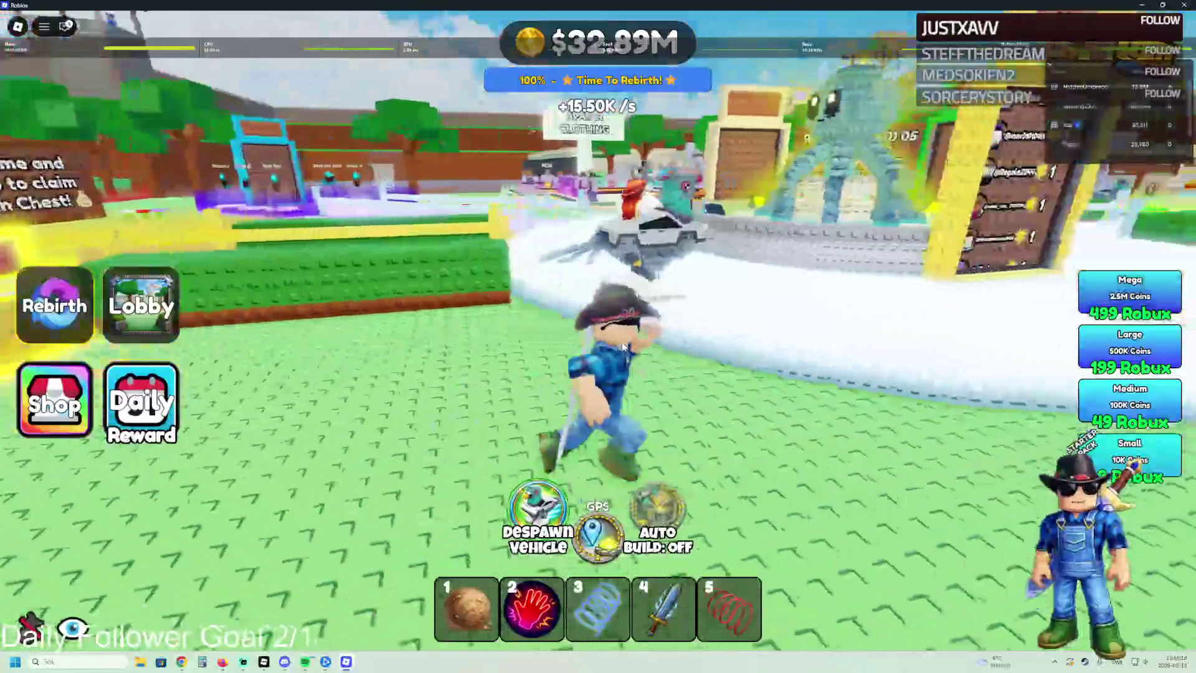
pyautogui.press('w')
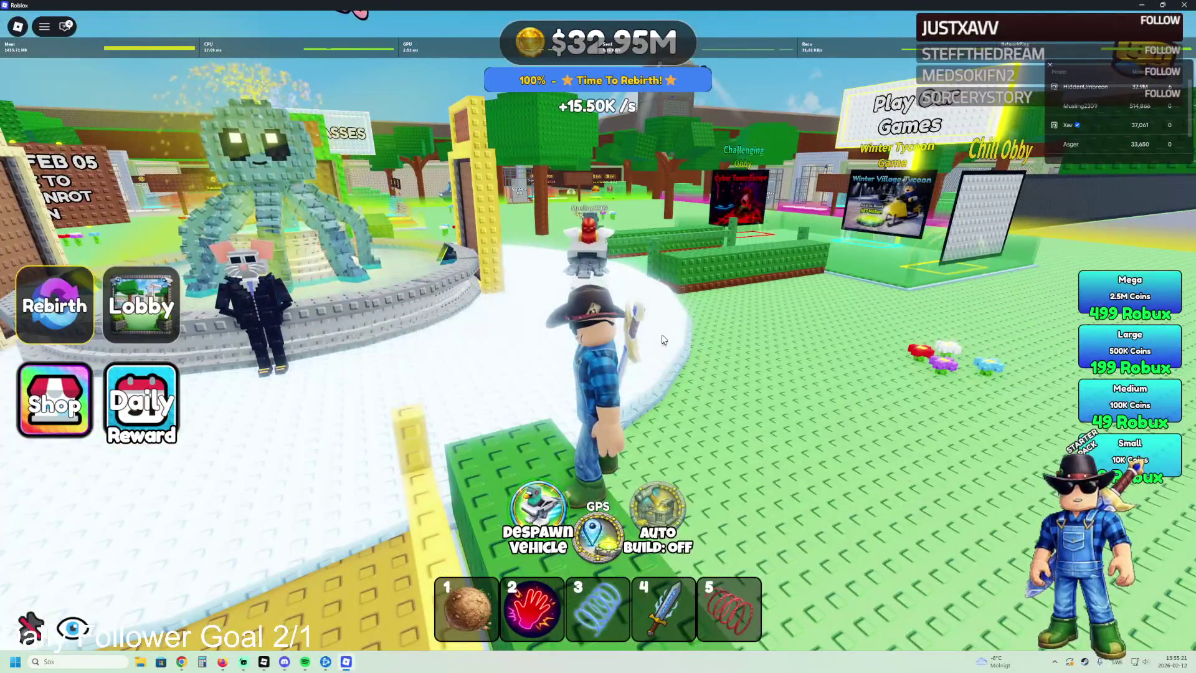
pyautogui.press('s')
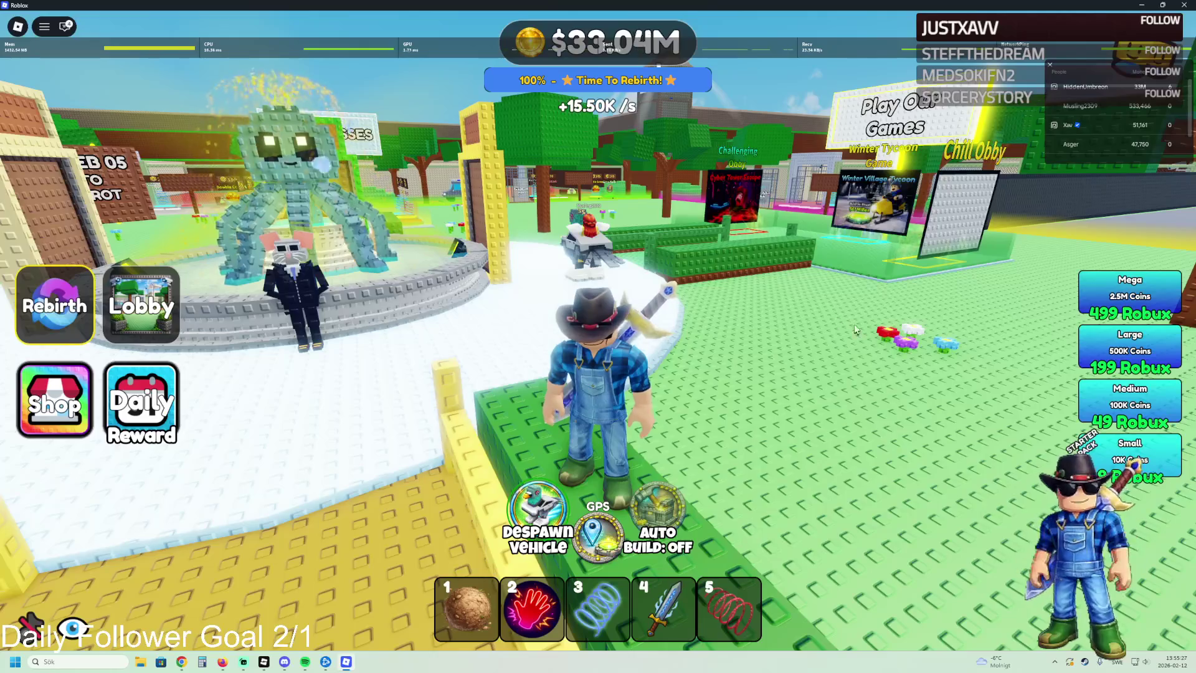
pyautogui.press('Right')
# Step: Fly the free camera over the watchtower and wall, then return to the avatar
pyautogui.scroll(-5, 725, 334)
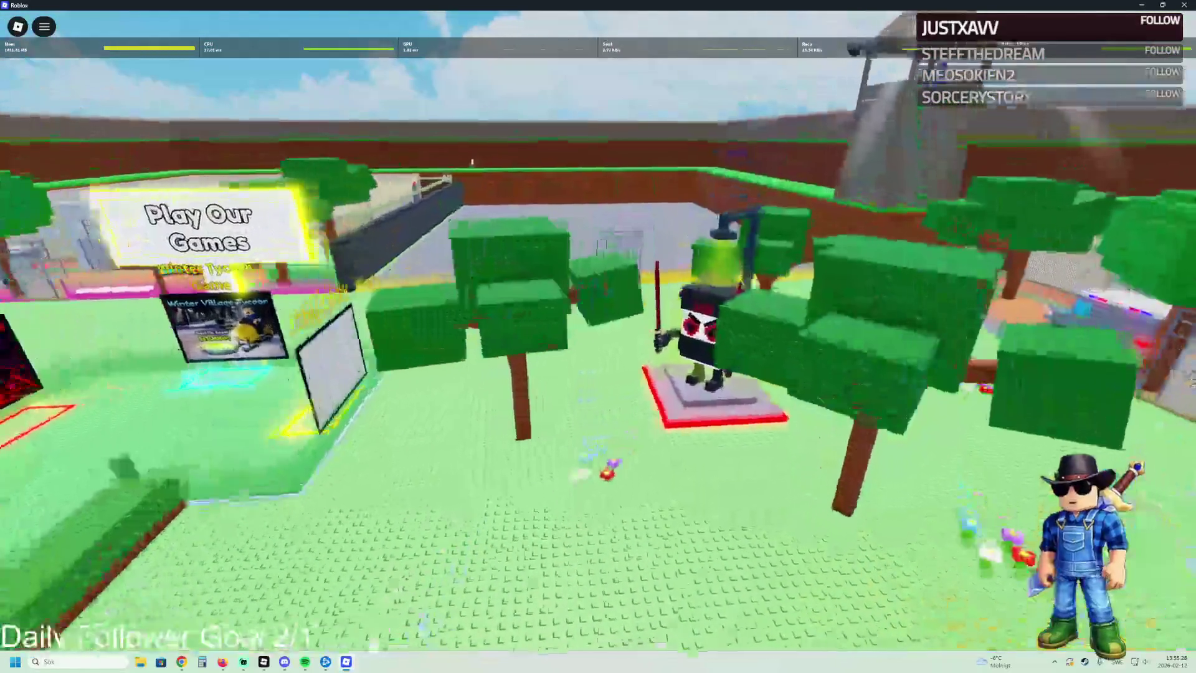
pyautogui.press('w')
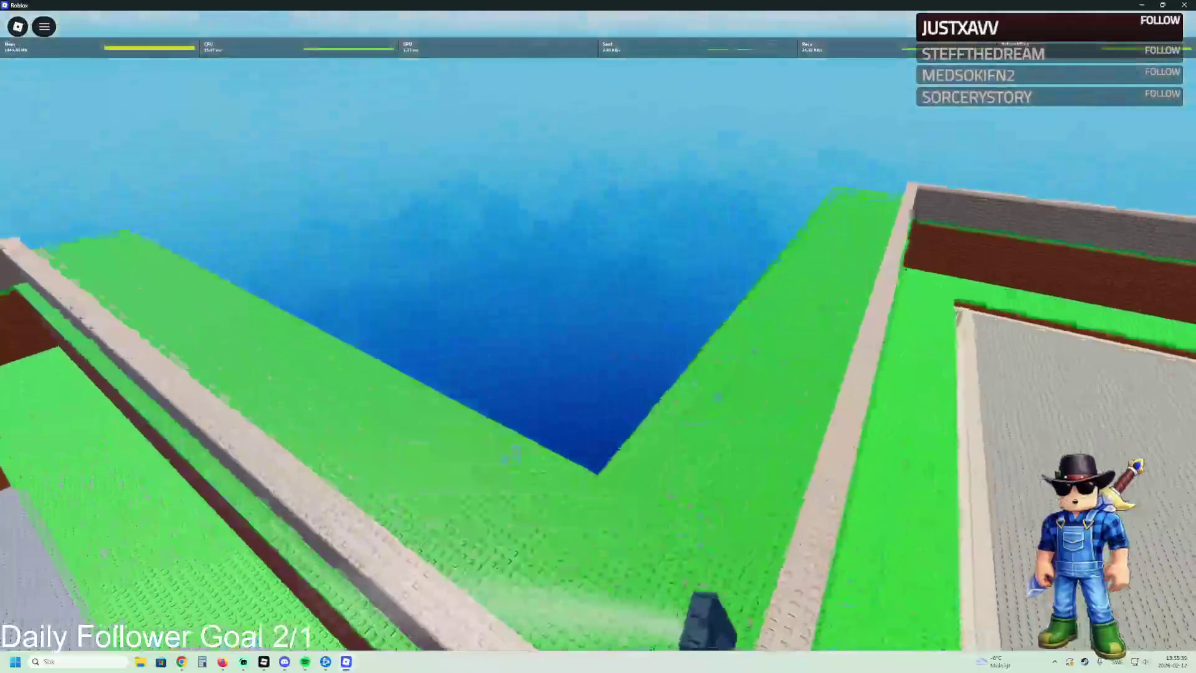
pyautogui.press('s')
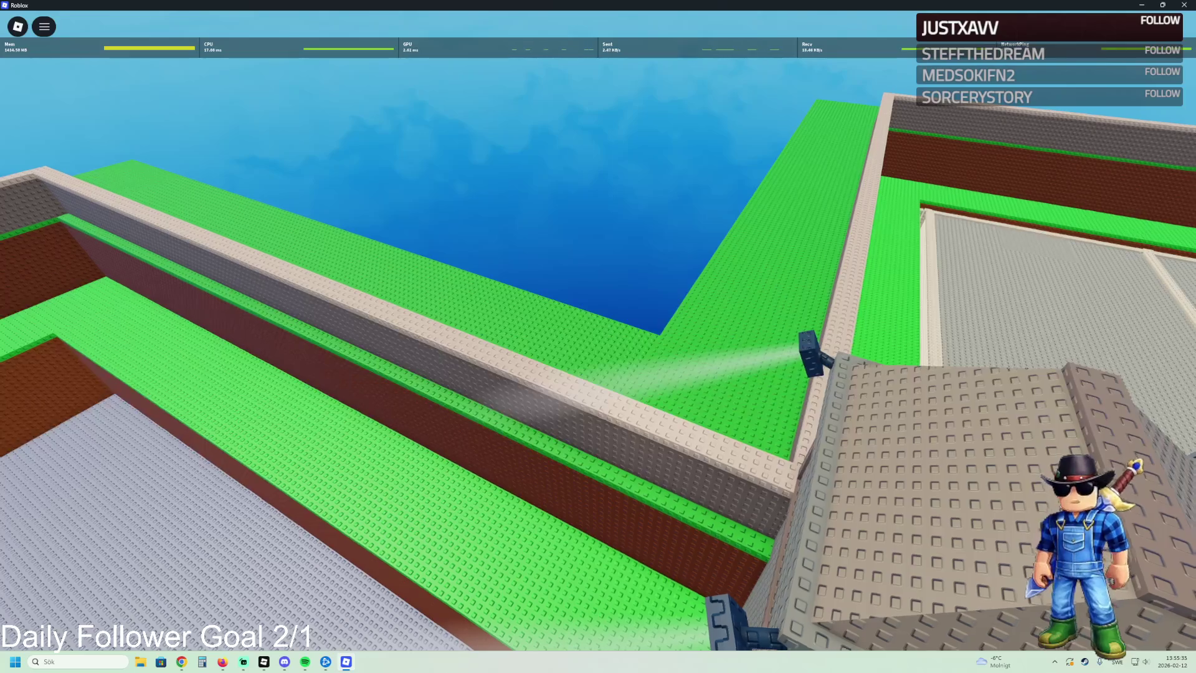
pyautogui.hotkey('shift', 'p')
# Step: Run past the ninja statue to the player's plot gate, shop stalls and chest area
pyautogui.press('a')
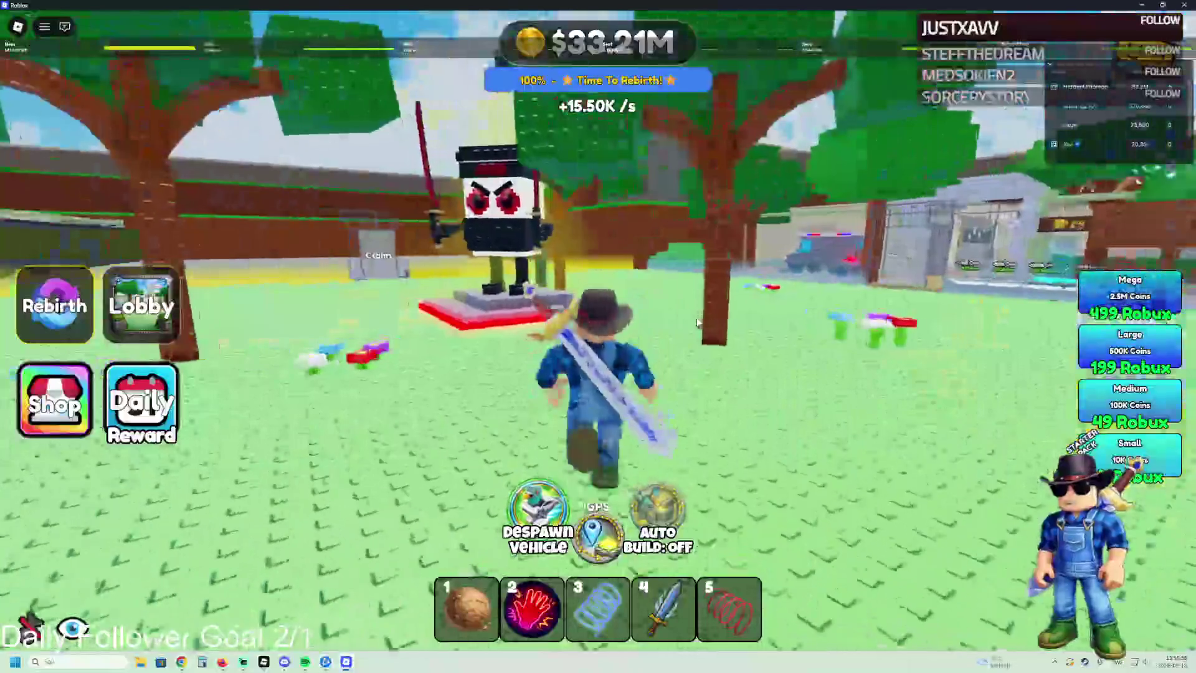
pyautogui.press('w')
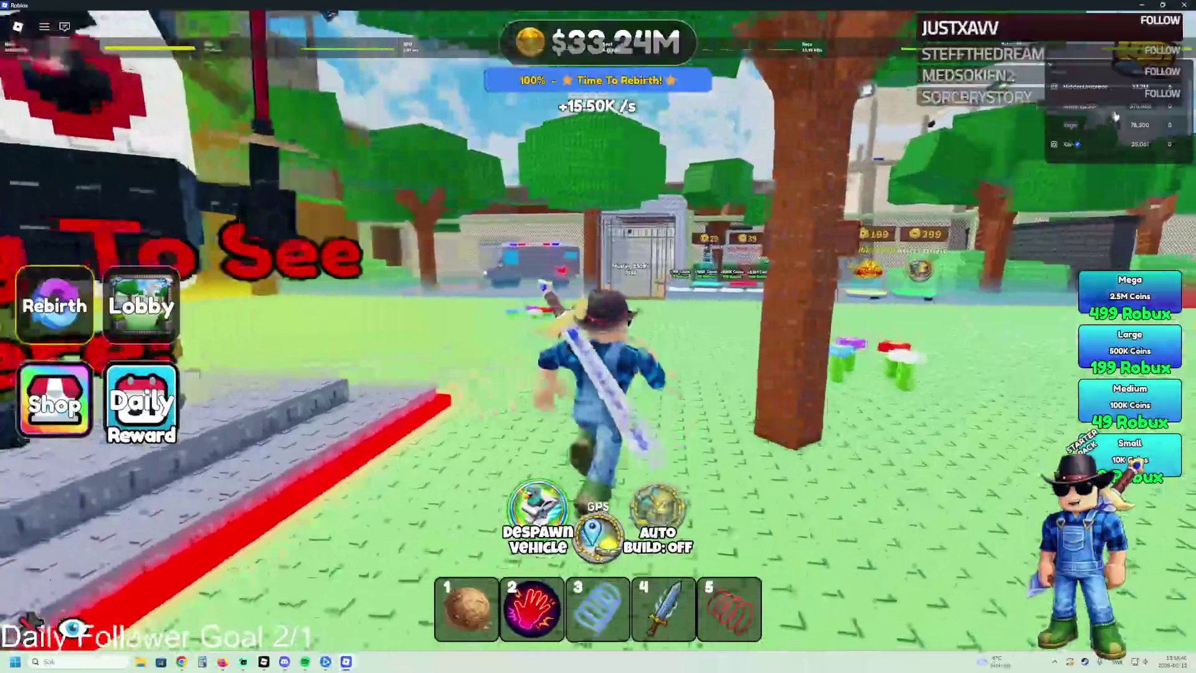
pyautogui.press('w')
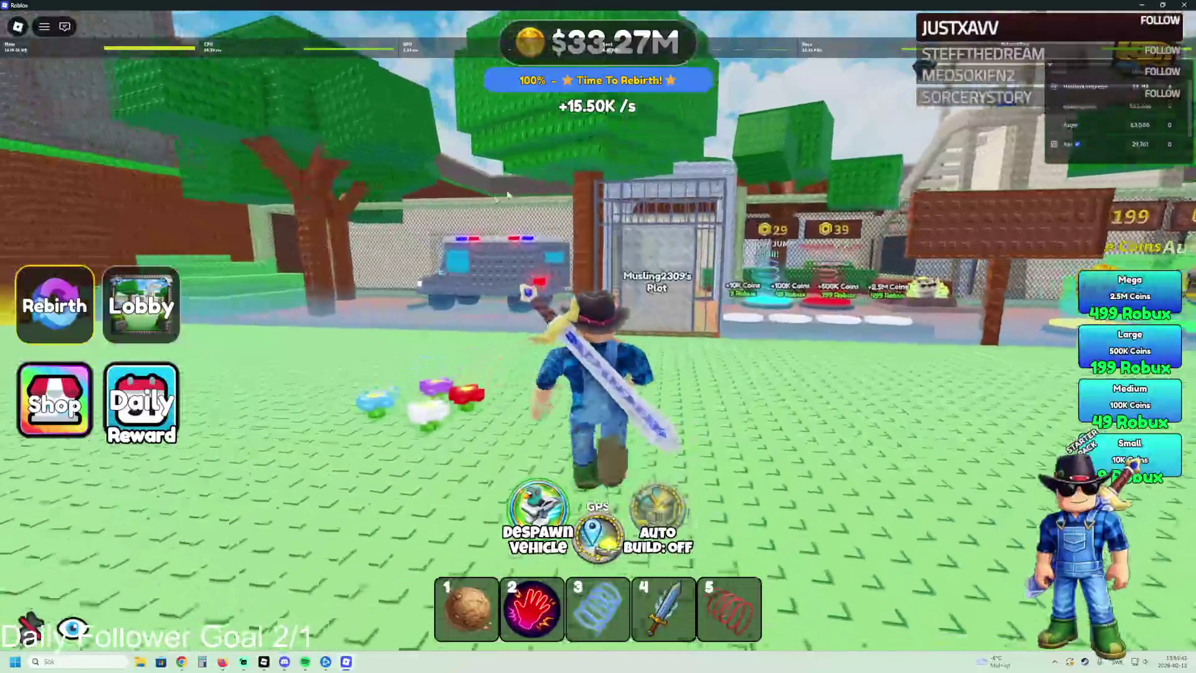
pyautogui.press('d')
pyautogui.press('s')
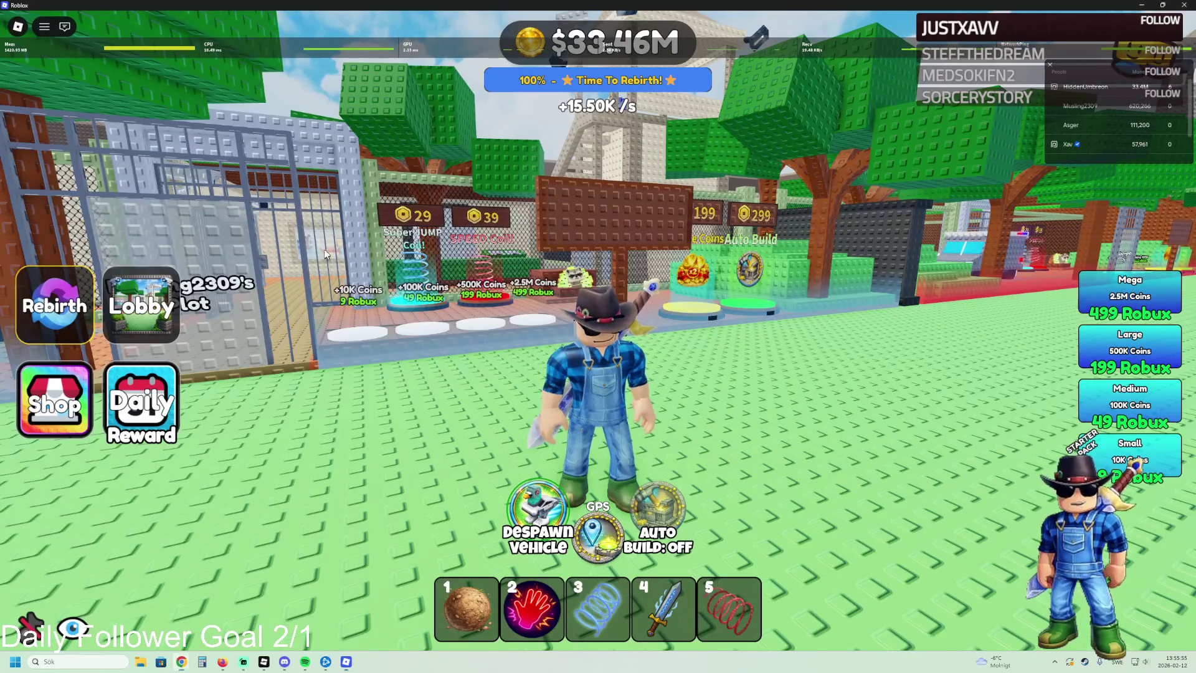
pyautogui.press('w')
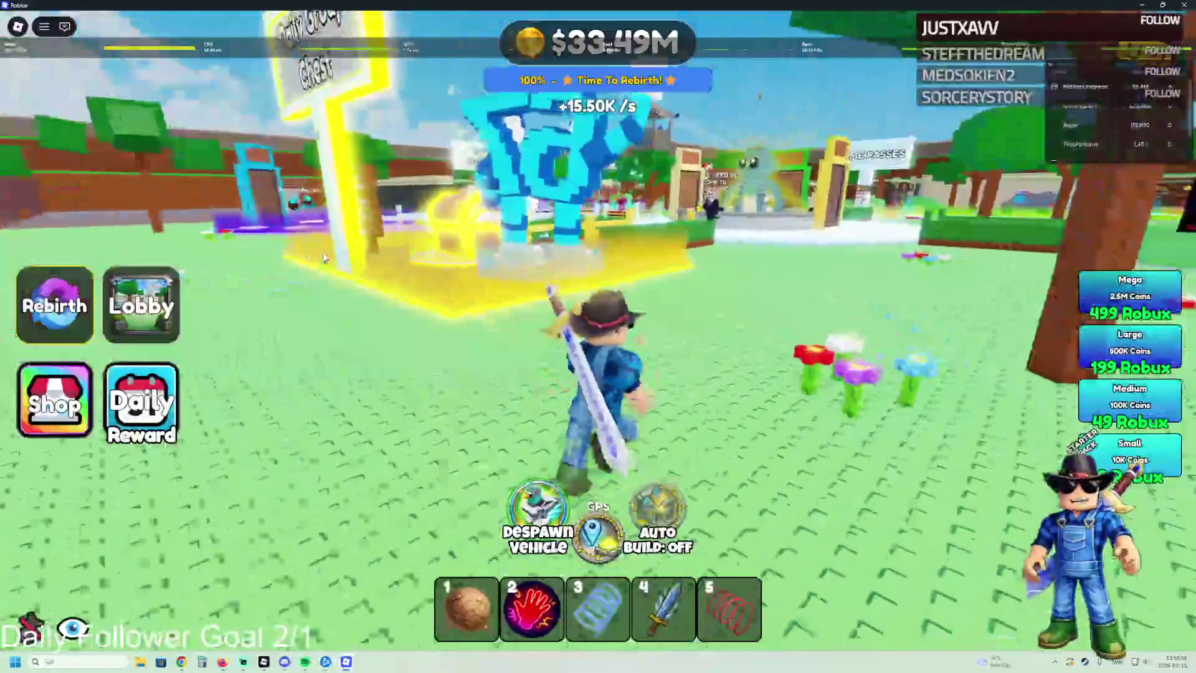
pyautogui.press('a')
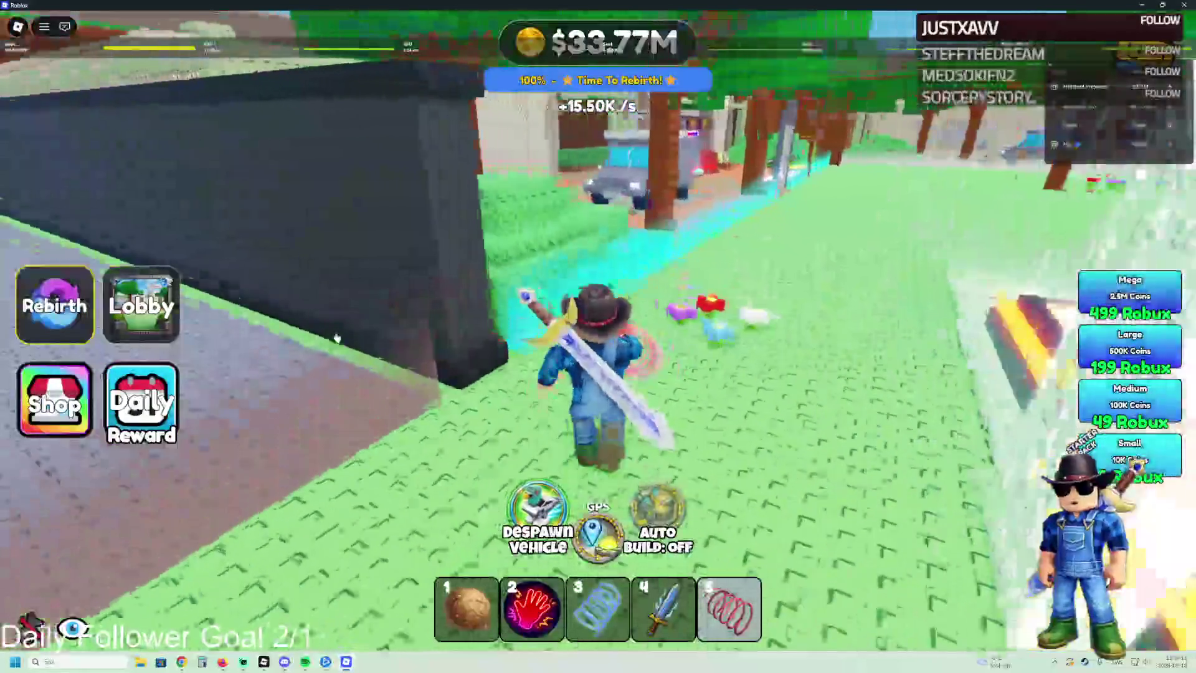
# Step: Run along the plot path past the coloured pads and back across the baseplate to the lobby
pyautogui.press('w')
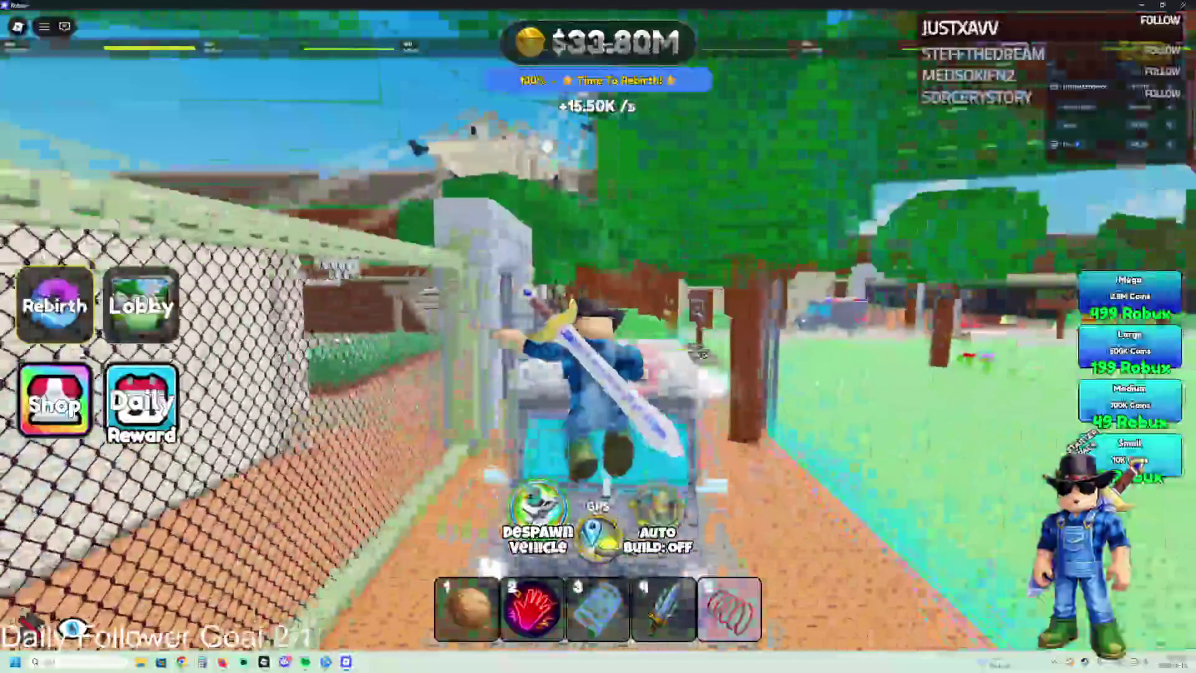
pyautogui.press('w')
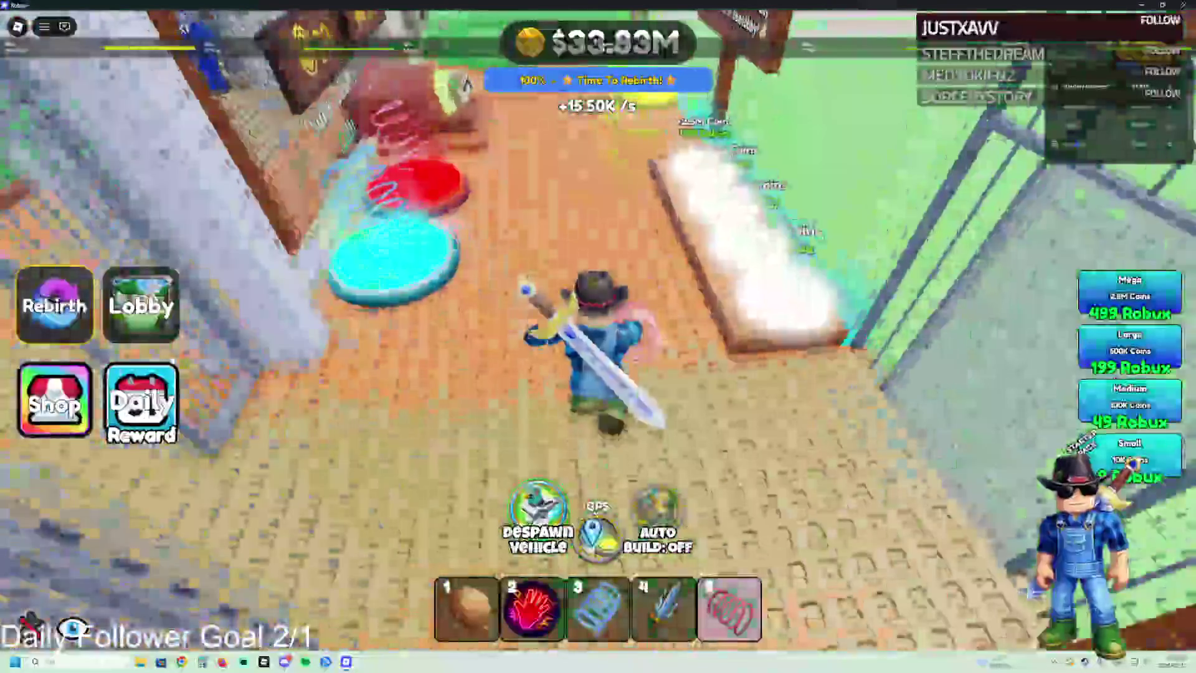
pyautogui.press('w')
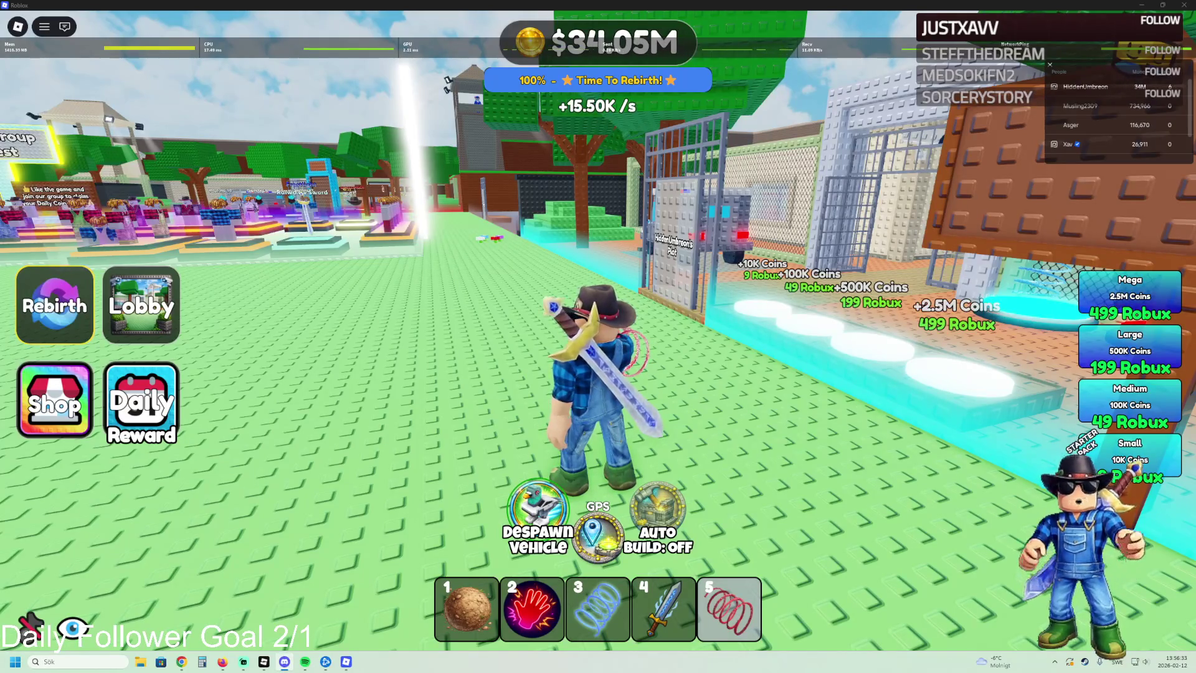
pyautogui.press('a')
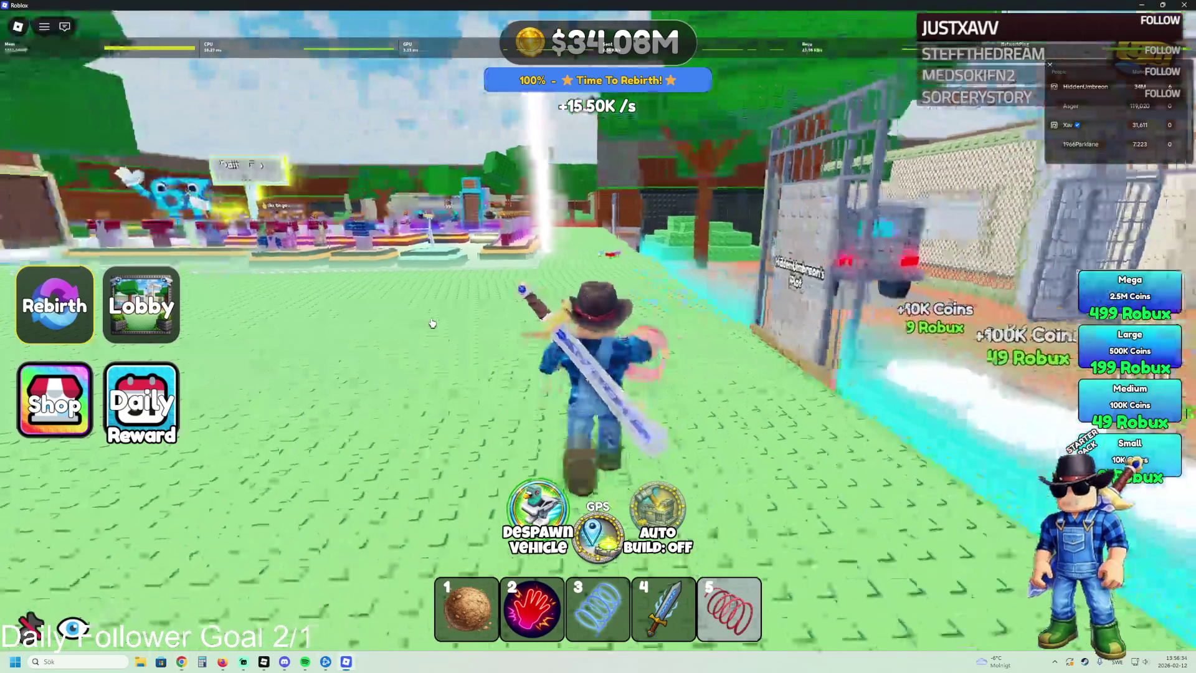
pyautogui.press('a')
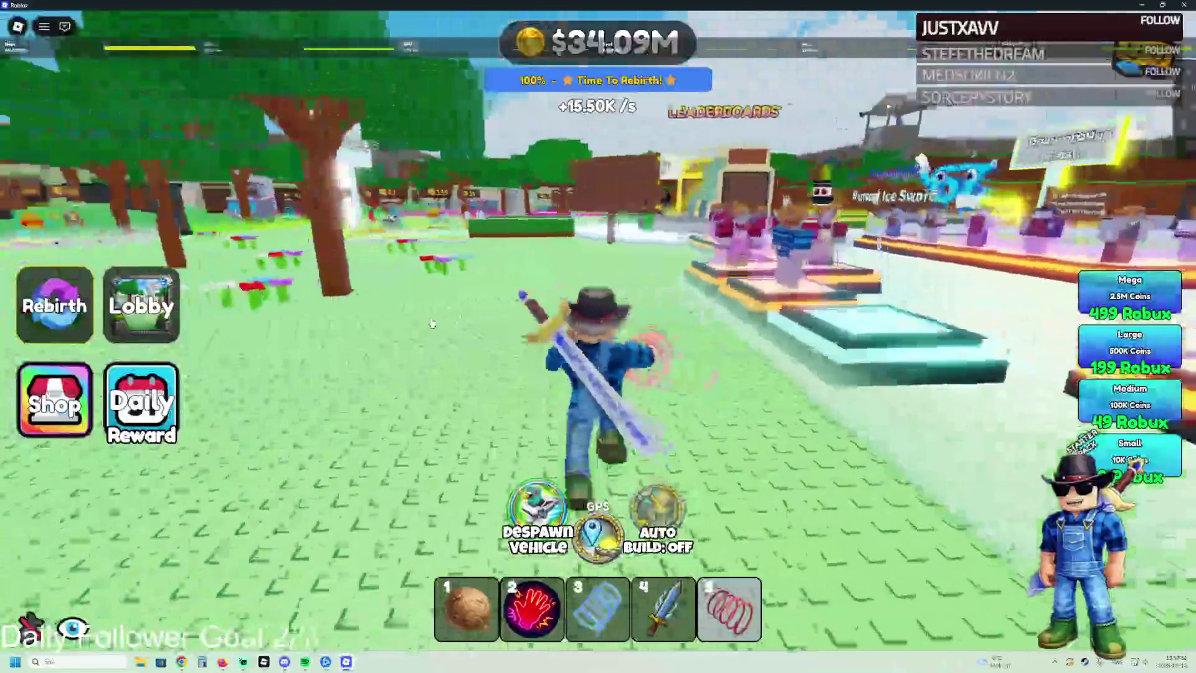
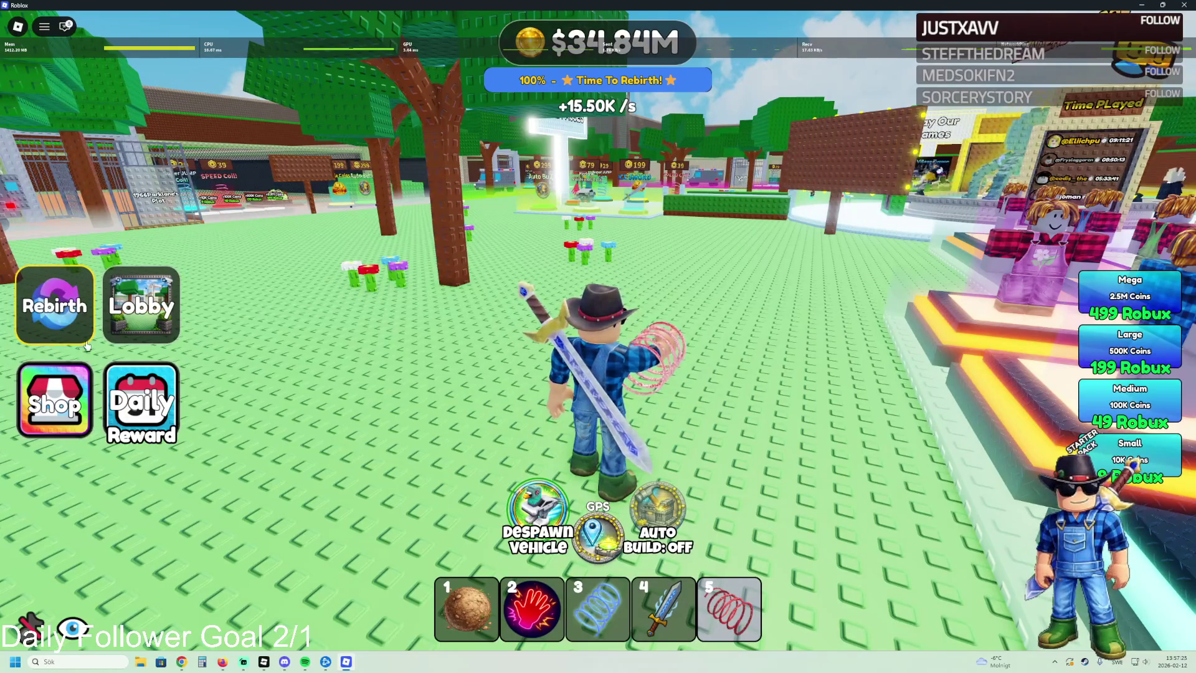
# Step: Run toward the Game Passes area, toggle the chat window, and switch to Roblox Studio
pyautogui.press('w')
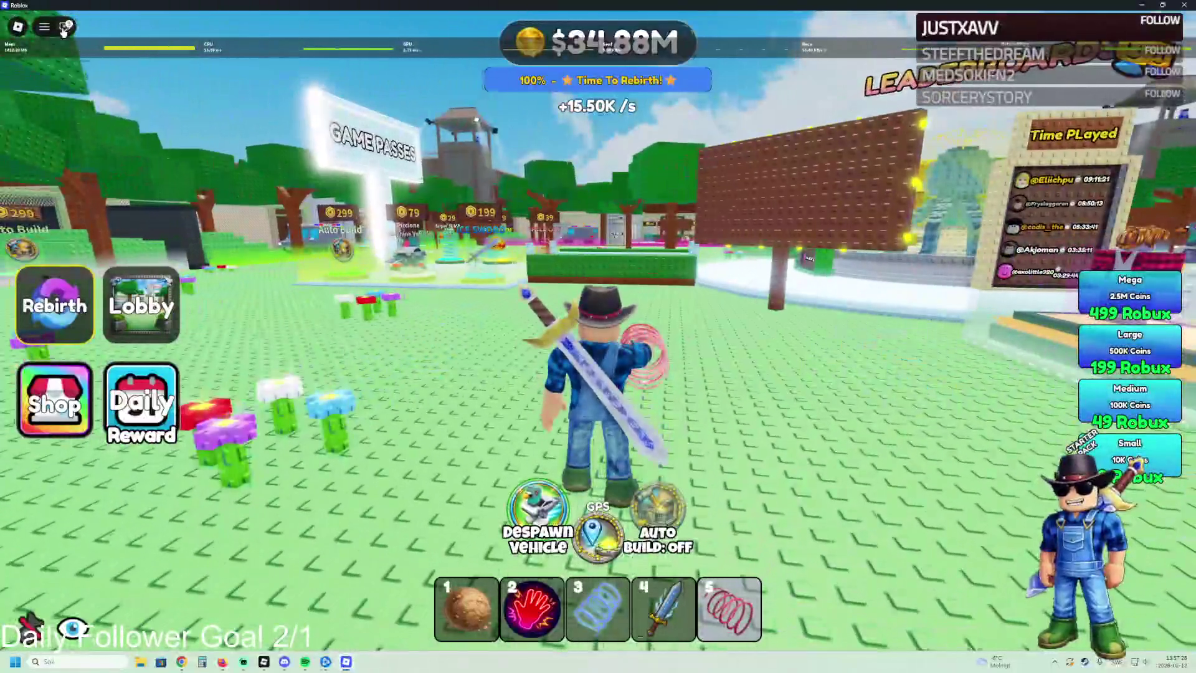
pyautogui.click(63, 28)
pyautogui.click(63, 28)
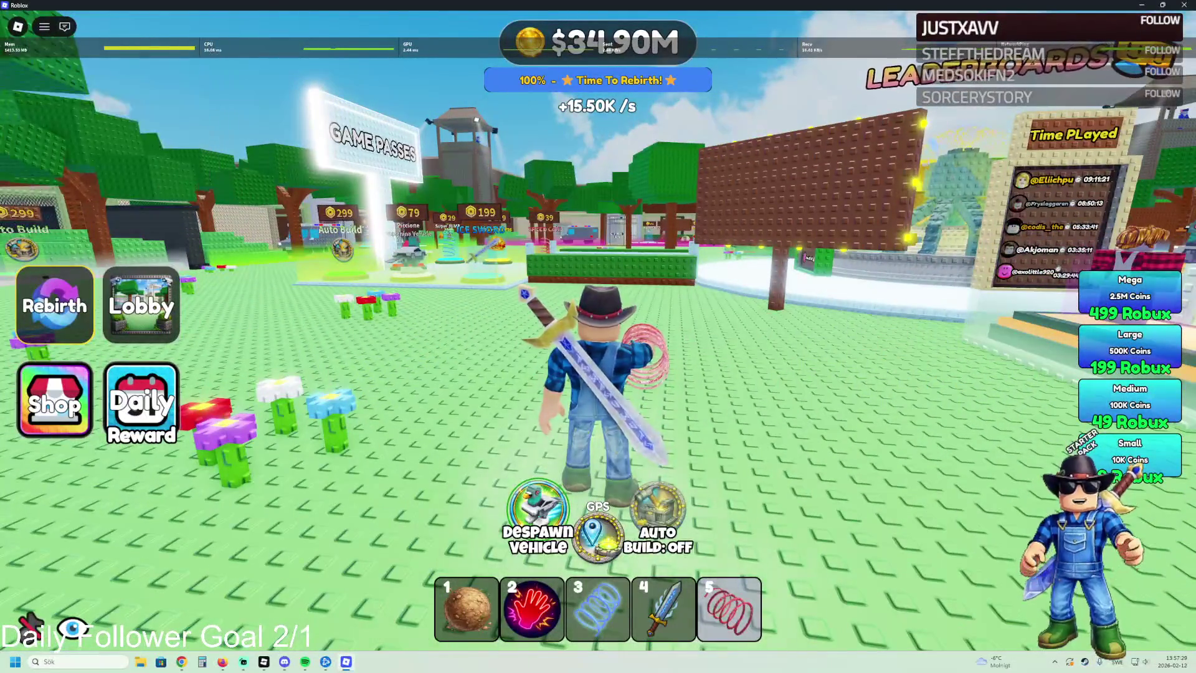
pyautogui.press('a')
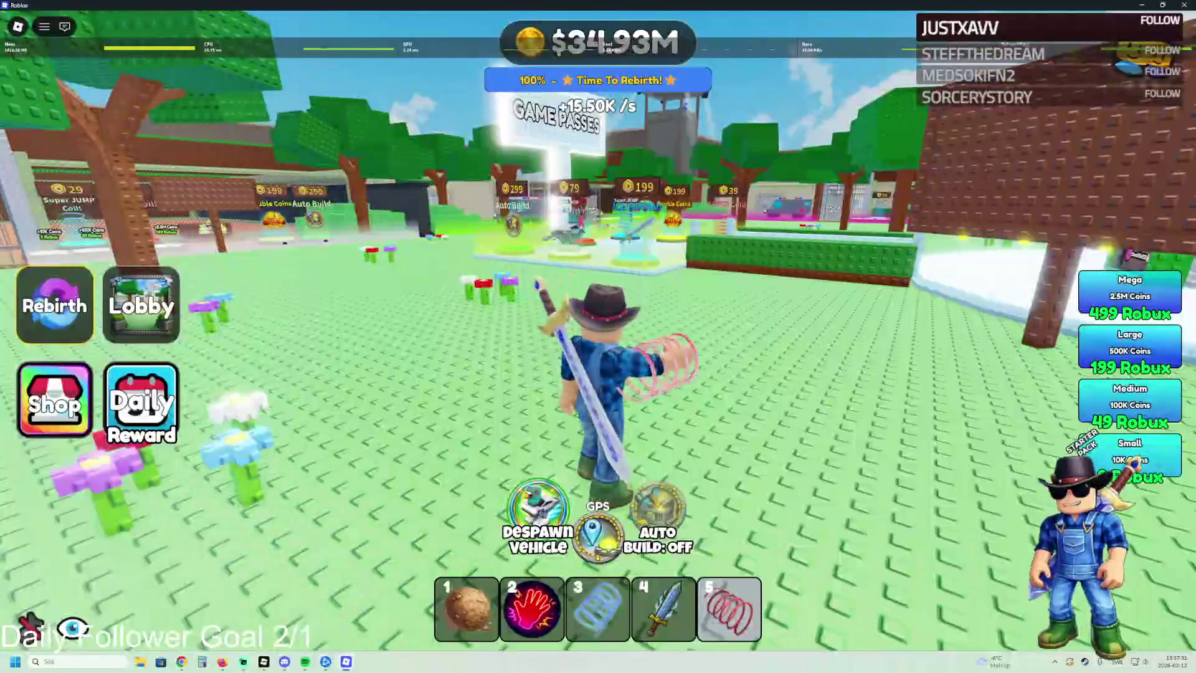
pyautogui.hotkey('alt', 'Tab')
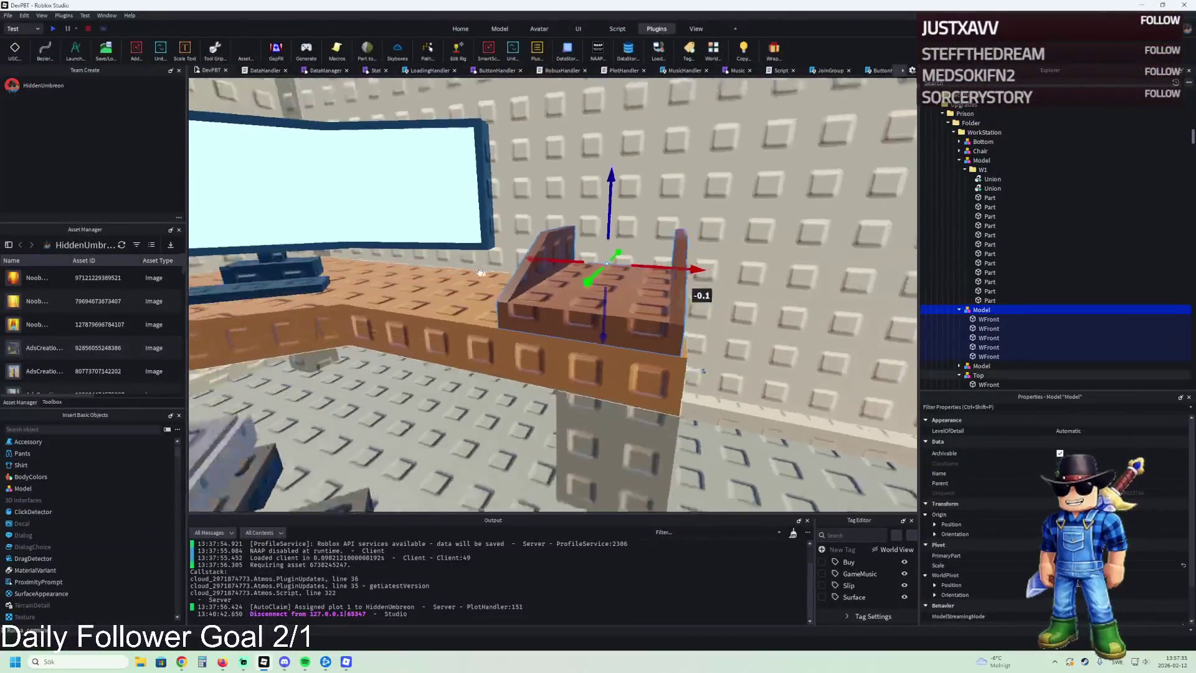
# Step: Fly the Studio camera in toward the WorkStation desk and around its chair
pyautogui.press('w')
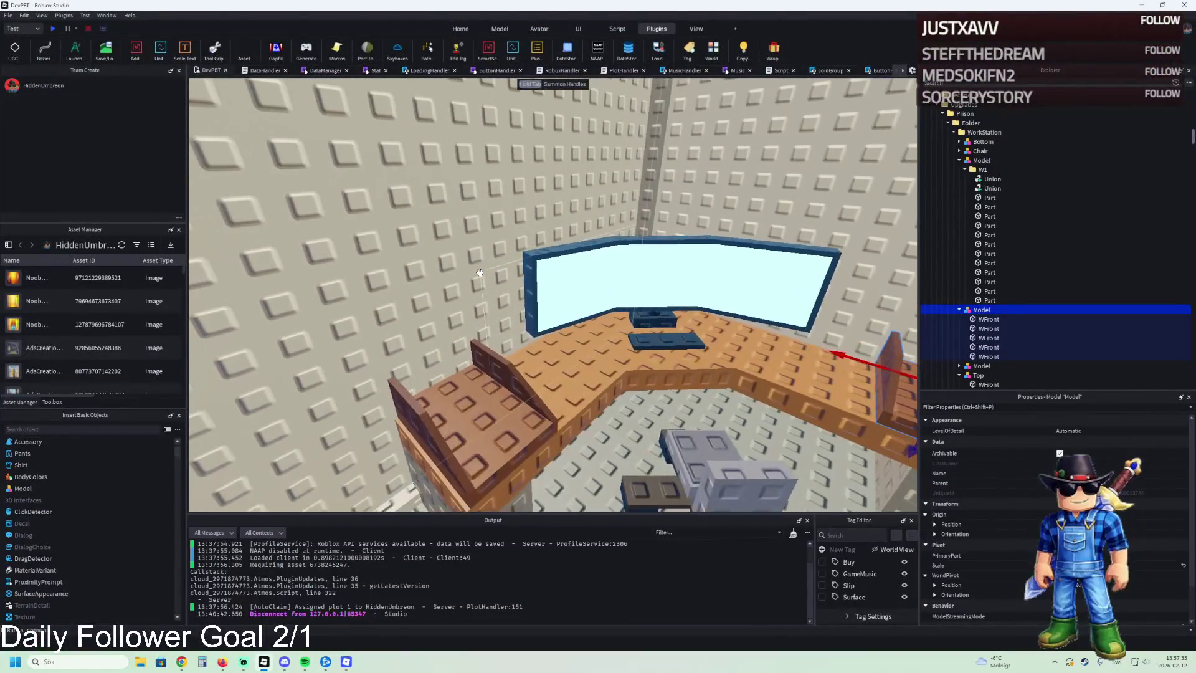
pyautogui.press('d')
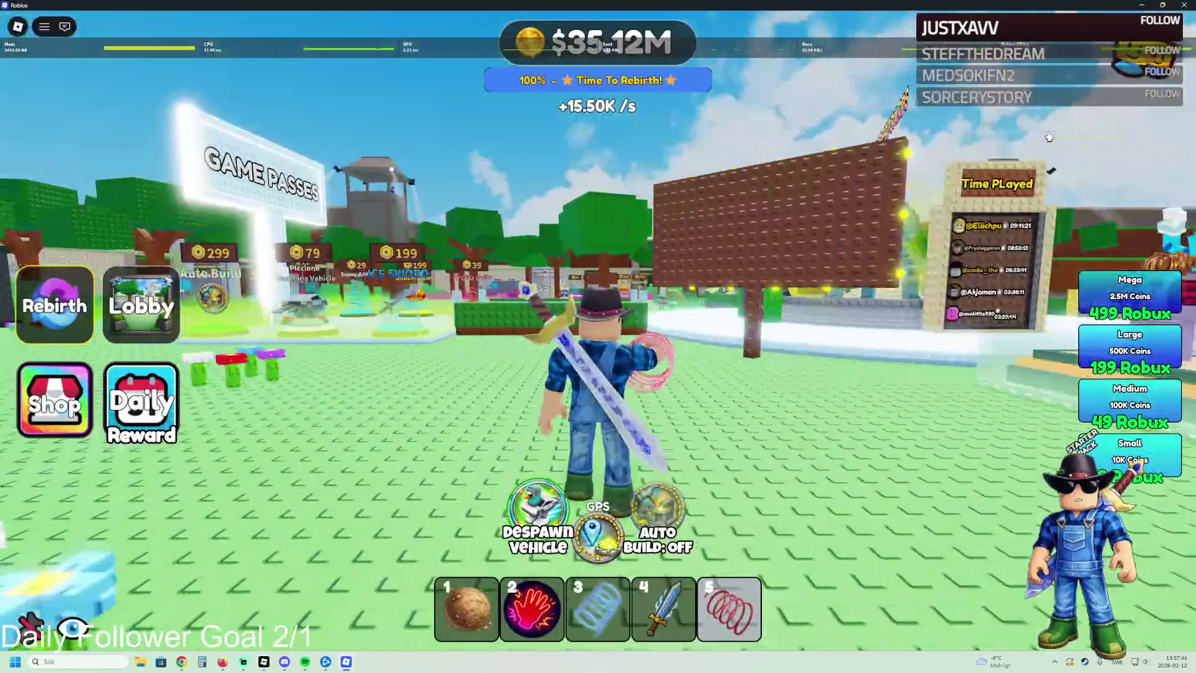
# Step: View a player's options from the server player list, then close the list
pyautogui.press('Tab')
pyautogui.click(1067, 124)
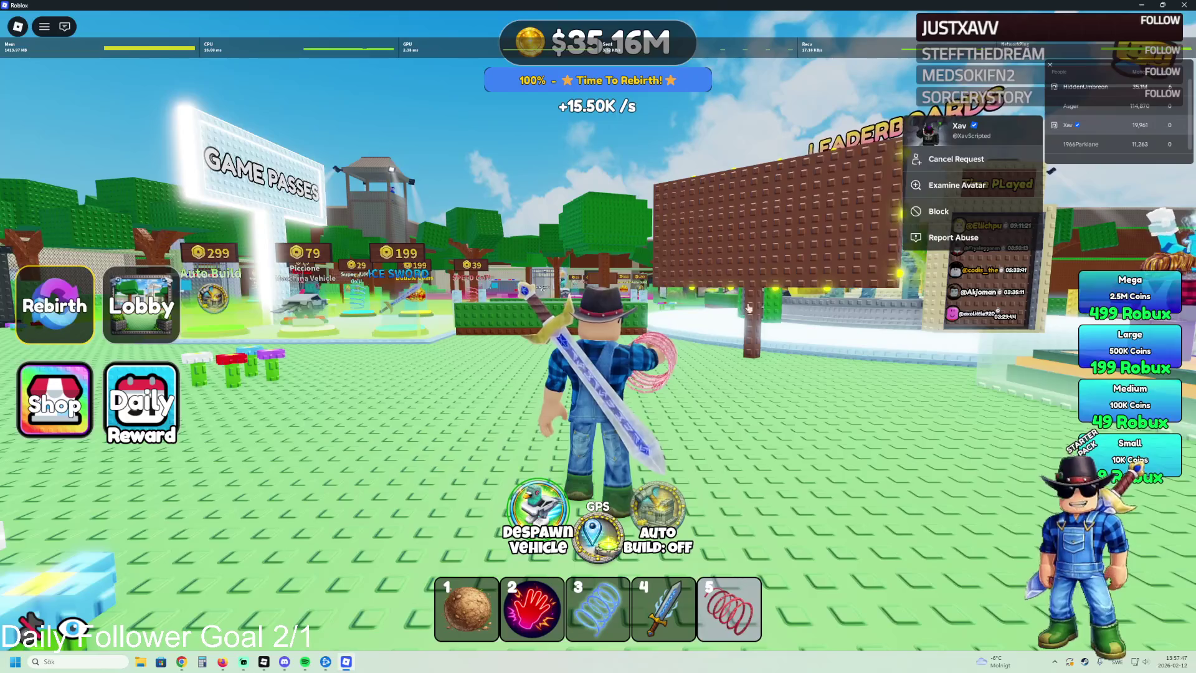
pyautogui.press('w')
pyautogui.press('Tab')
# Step: Run along the path and across the lawn toward the flowers
pyautogui.press('d')
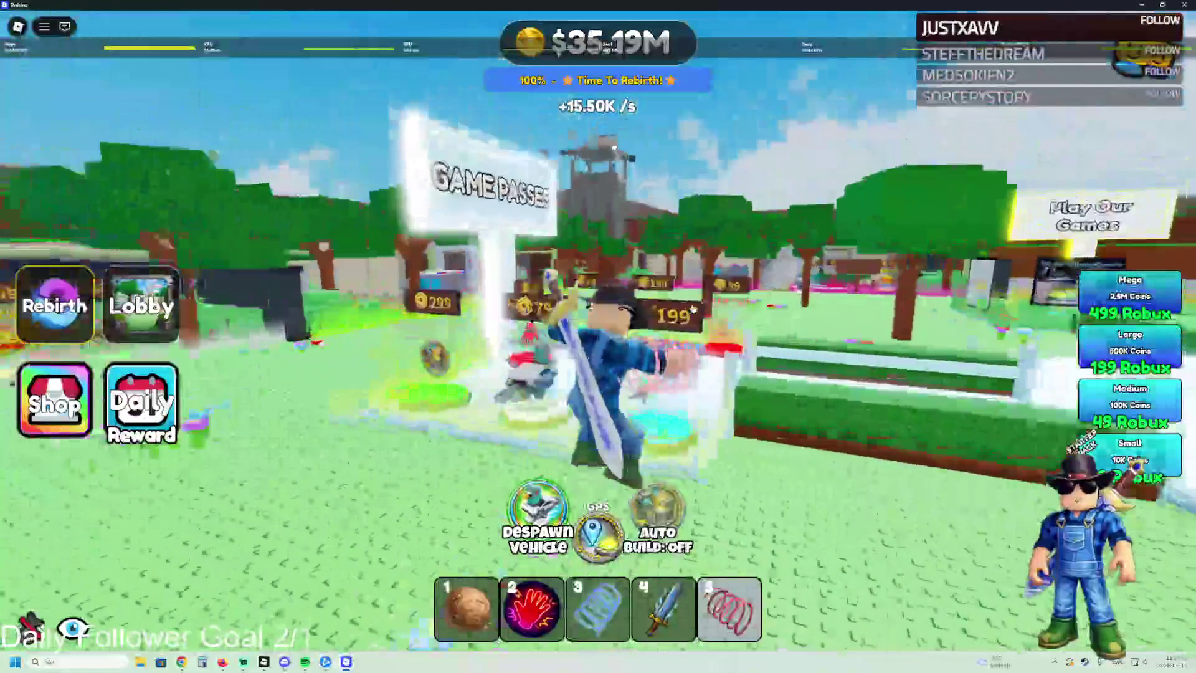
pyautogui.press('w')
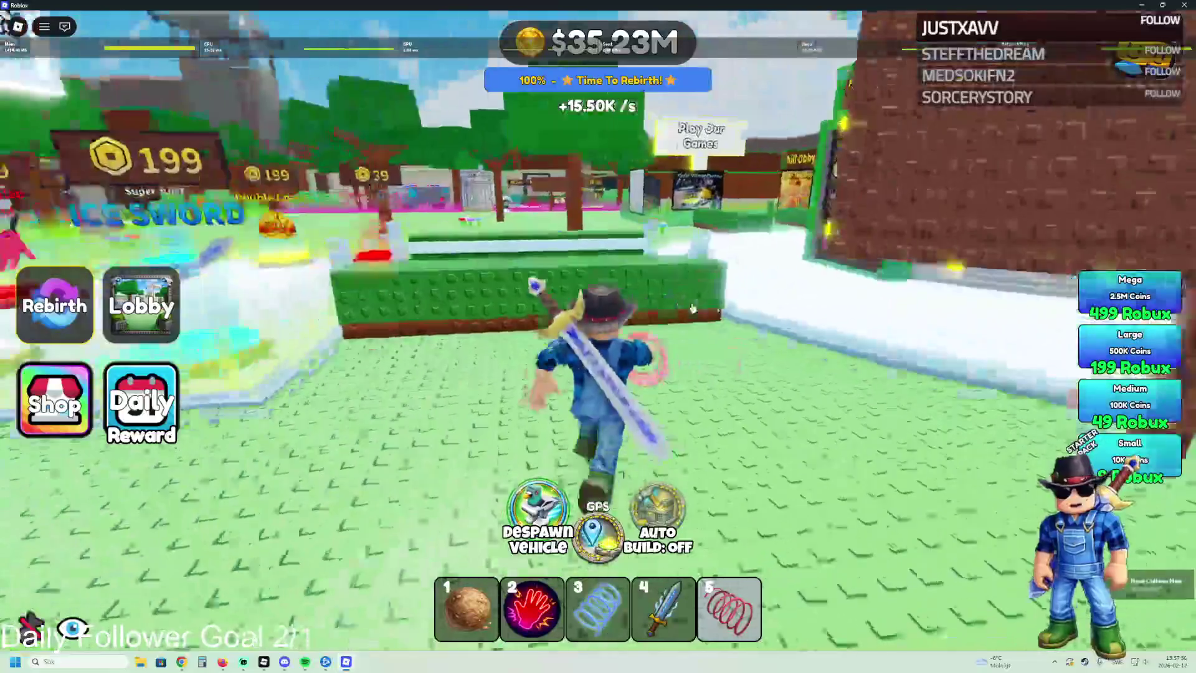
pyautogui.press('a')
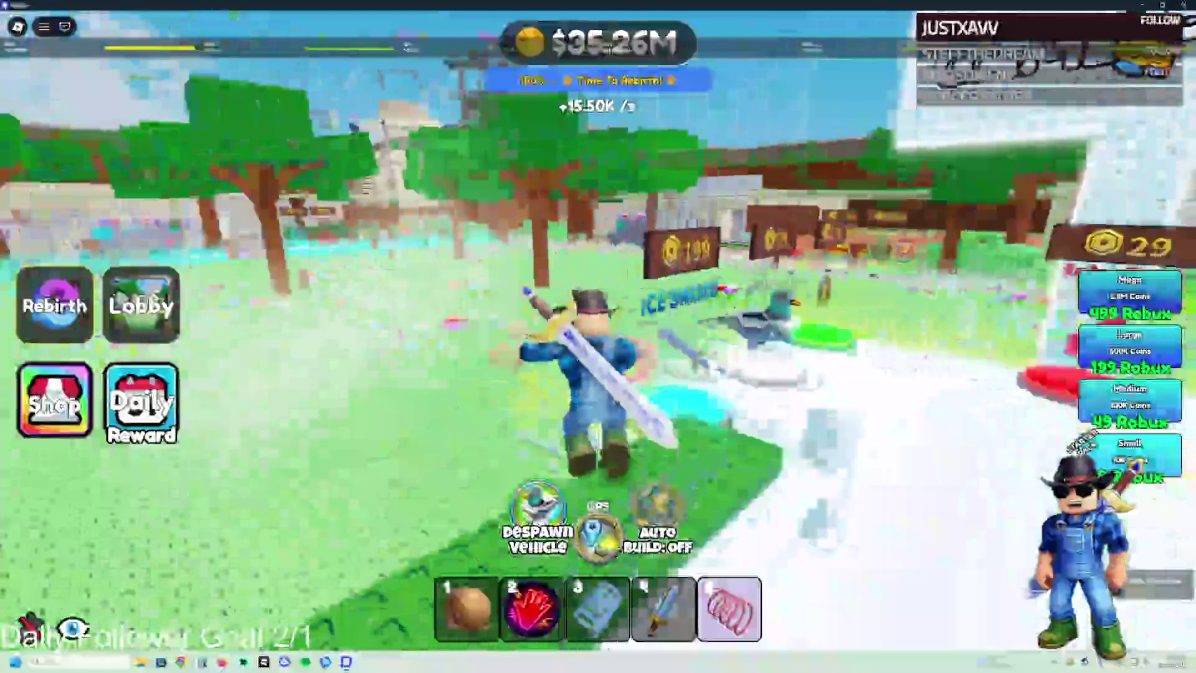
pyautogui.press('a')
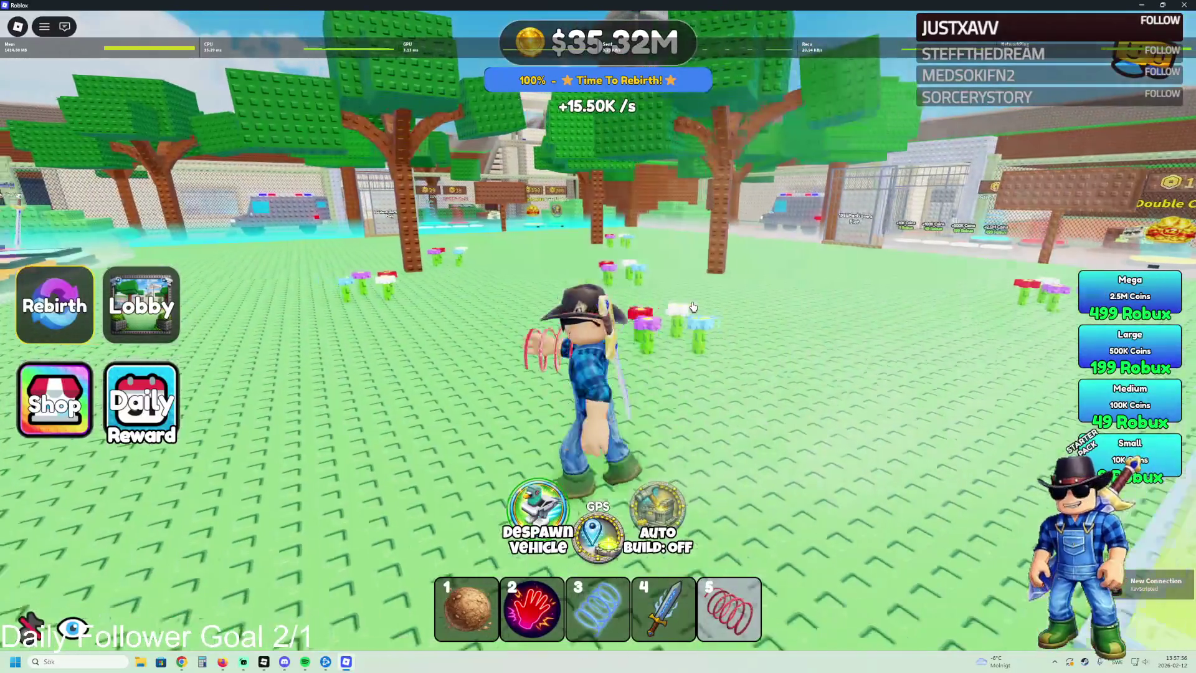
pyautogui.press('w')
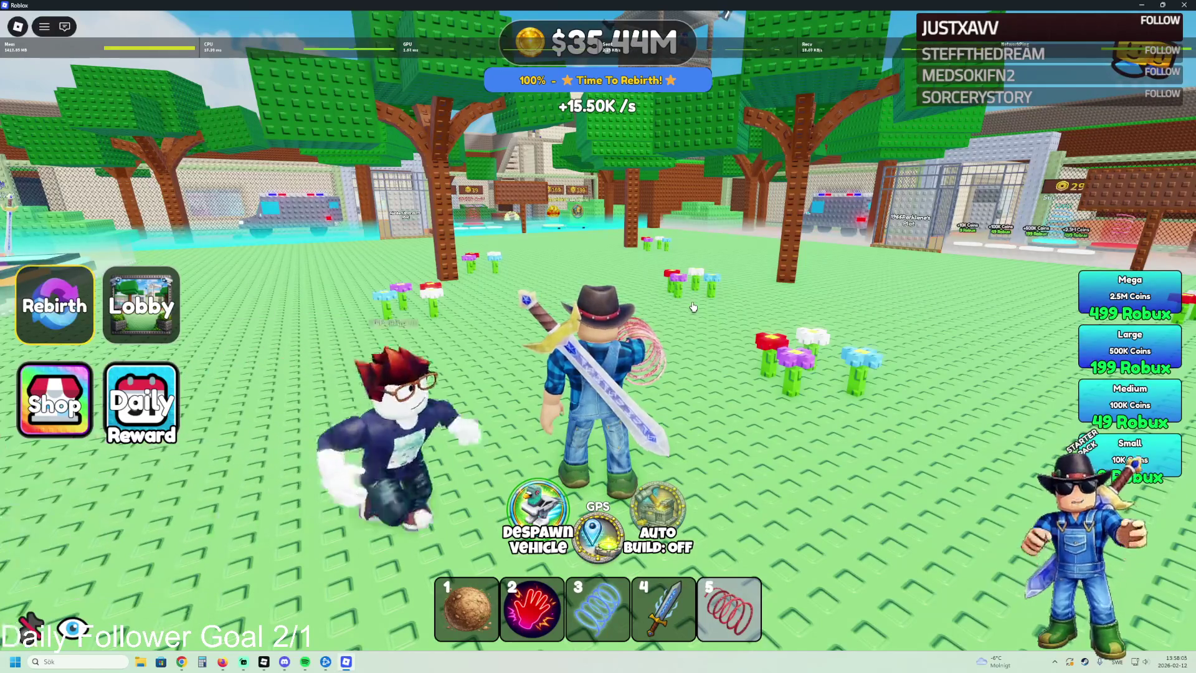
# Step: Run past the Ice Sword display and jump onto the green hedge
pyautogui.press('w')
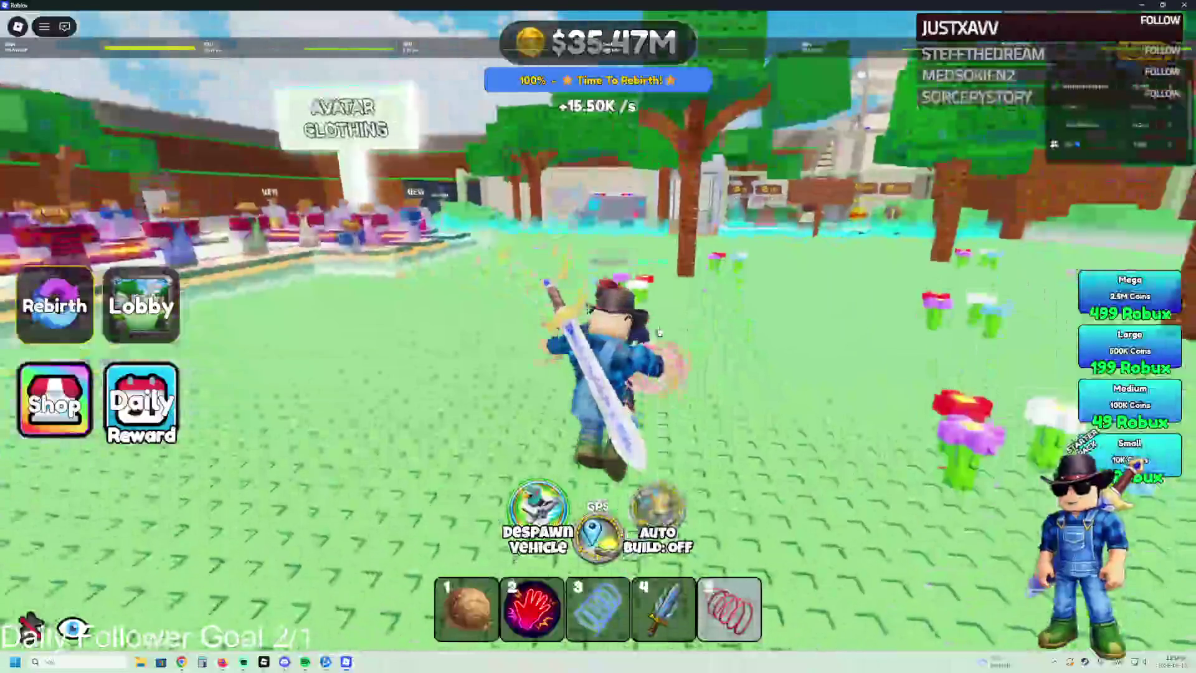
pyautogui.press('a')
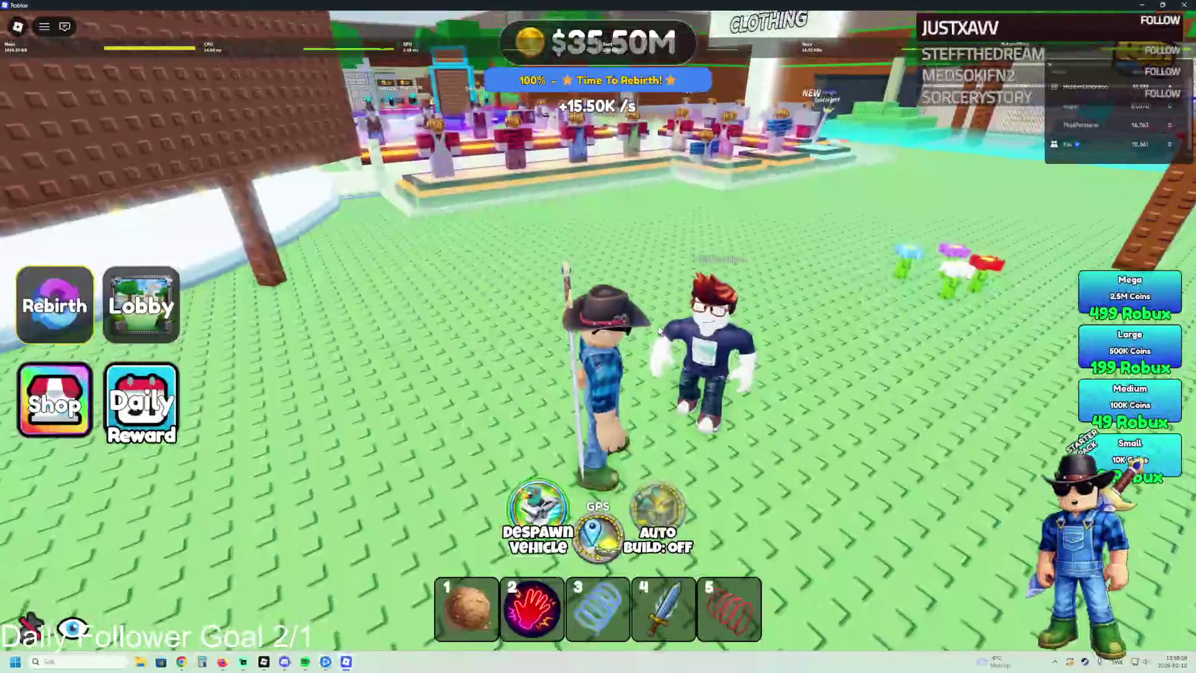
pyautogui.press('w')
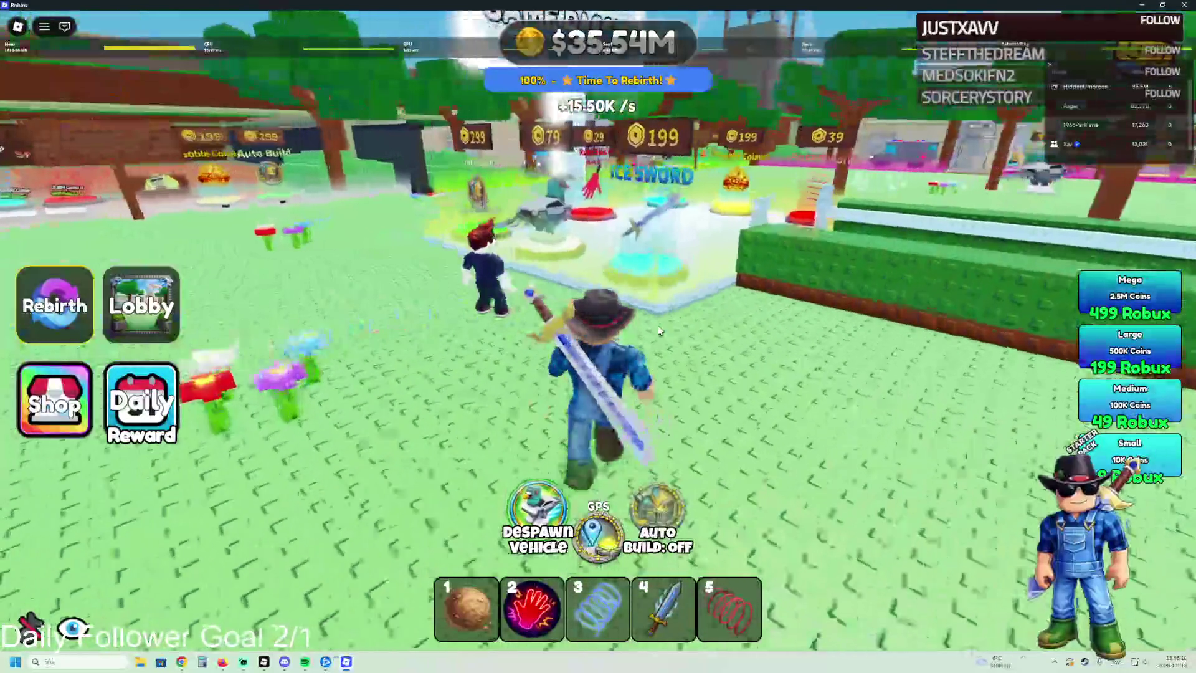
pyautogui.press('w')
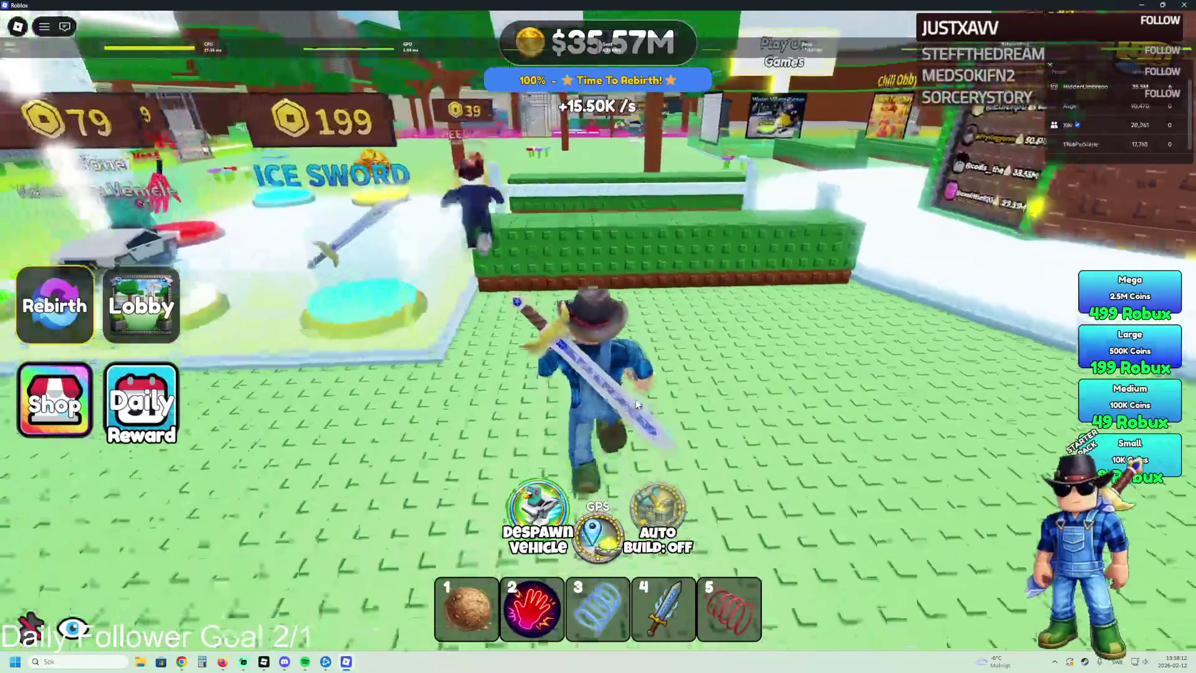
pyautogui.press('space')
# Step: Cross the grass from the hedge and stop near the leaderboards and Speed Coil
pyautogui.press('a')
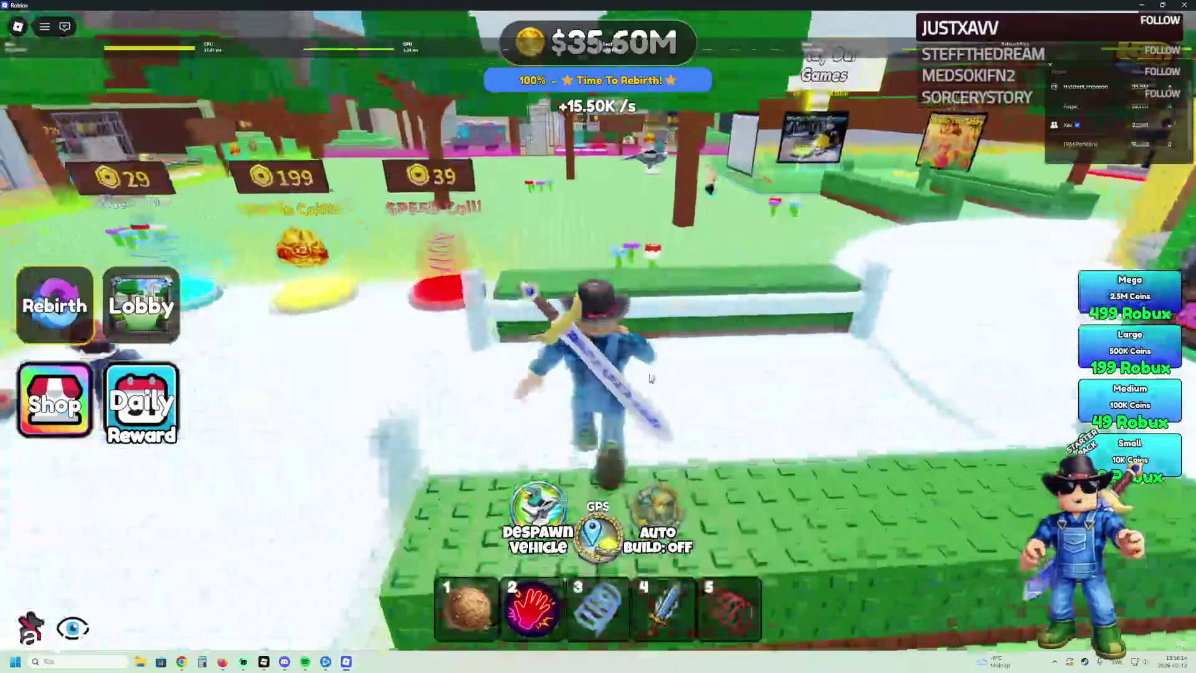
pyautogui.press('w')
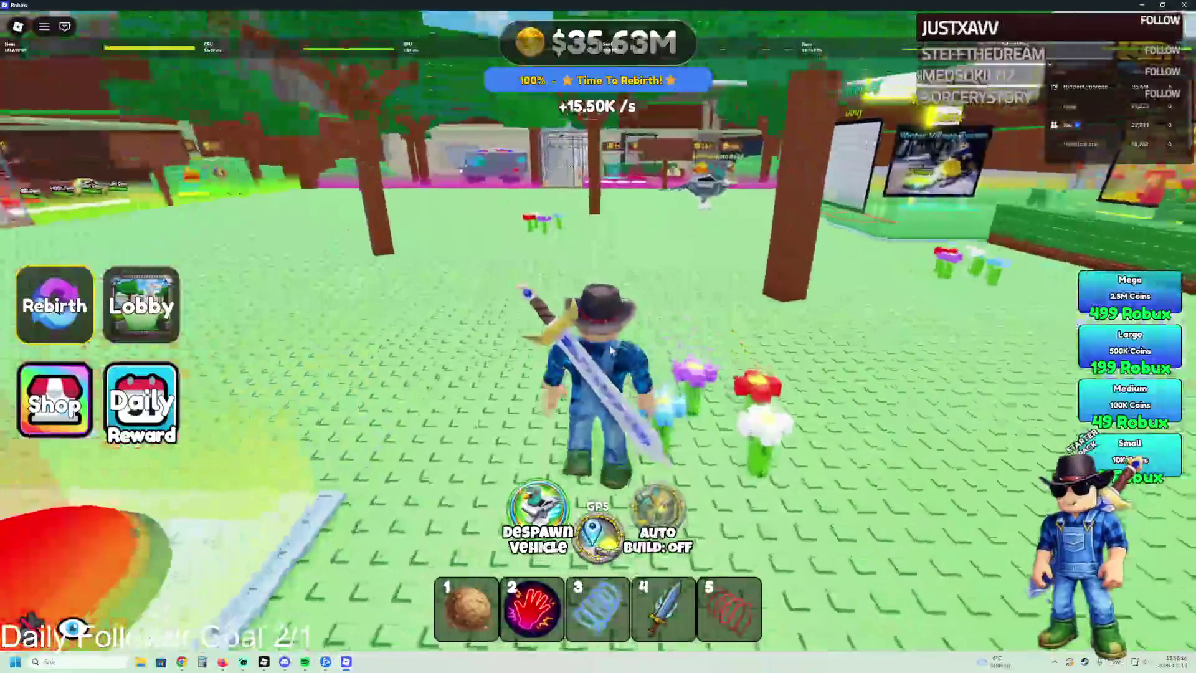
pyautogui.press('w')
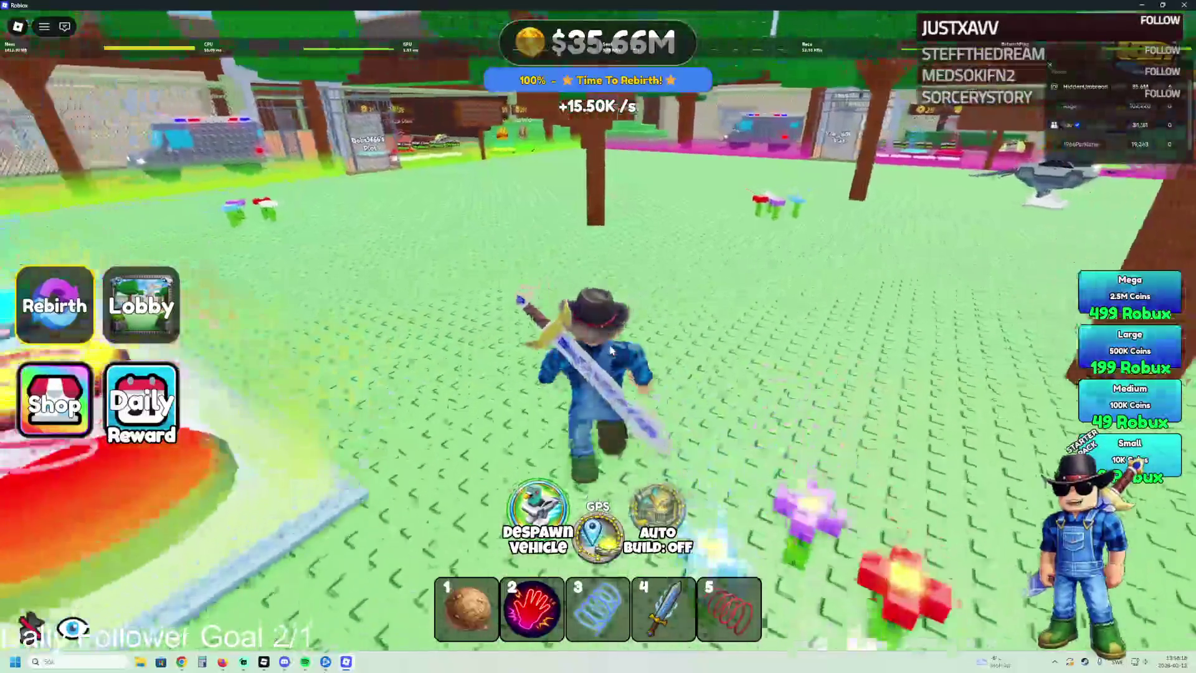
pyautogui.press('w')
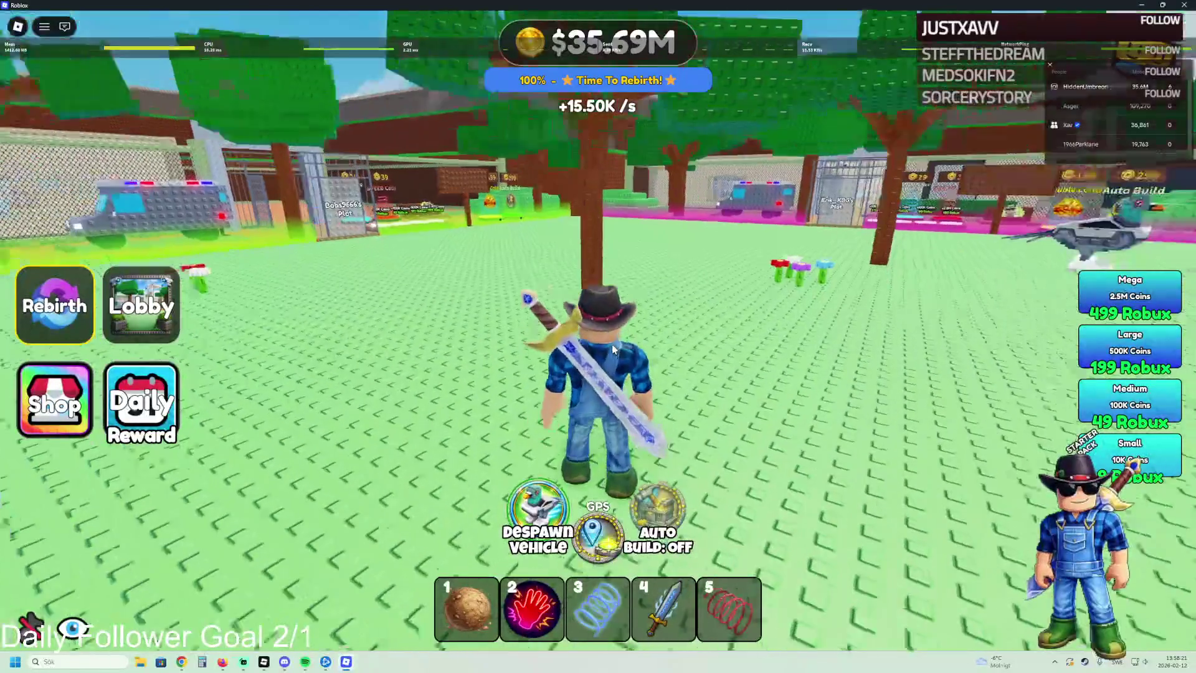
pyautogui.press('w')
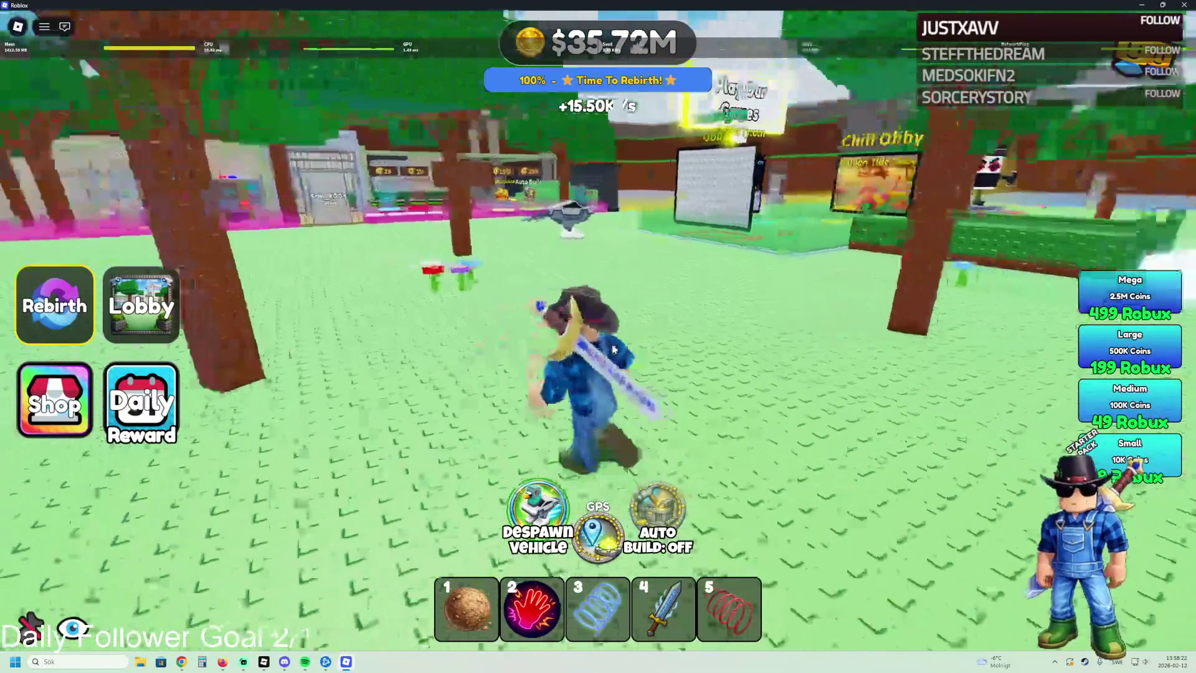
pyautogui.press('w')
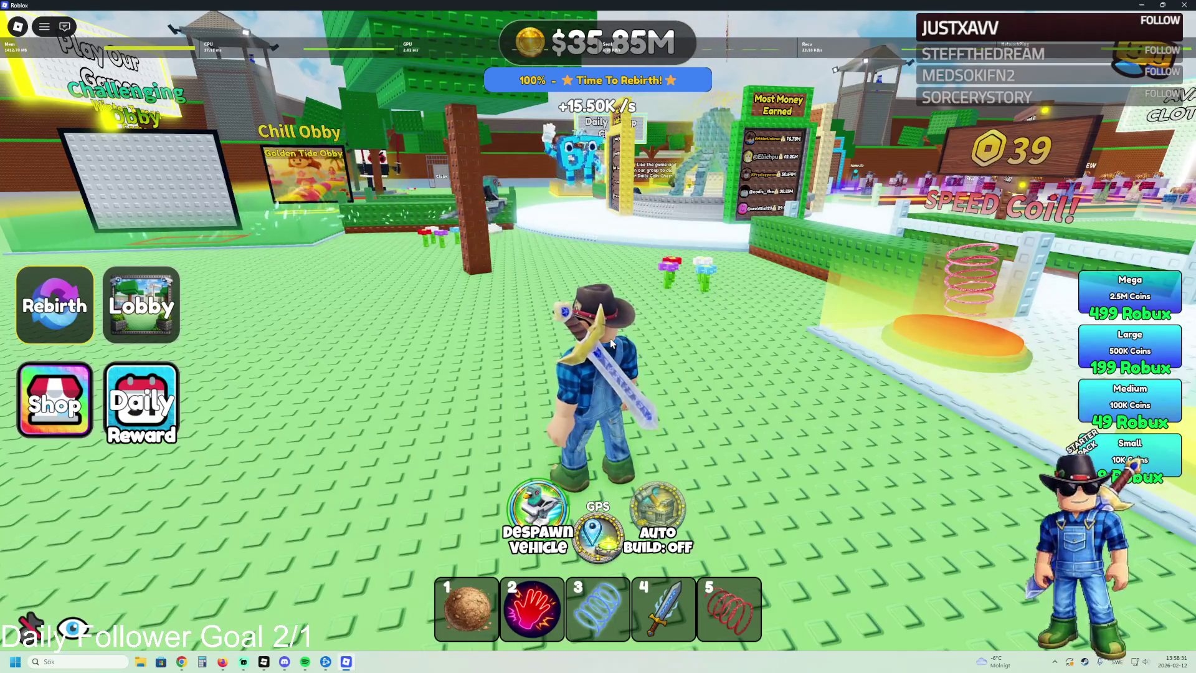
# Step: Run back and forth around the leaderboard stand along the green path
pyautogui.press('Right')
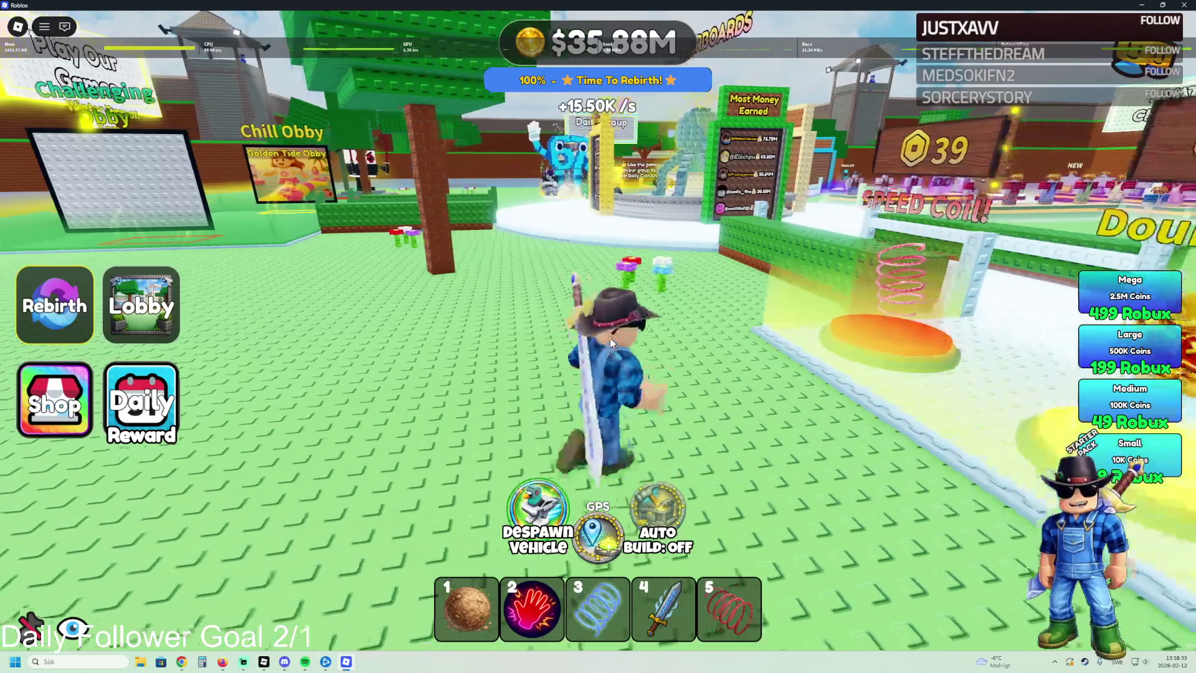
pyautogui.press('w')
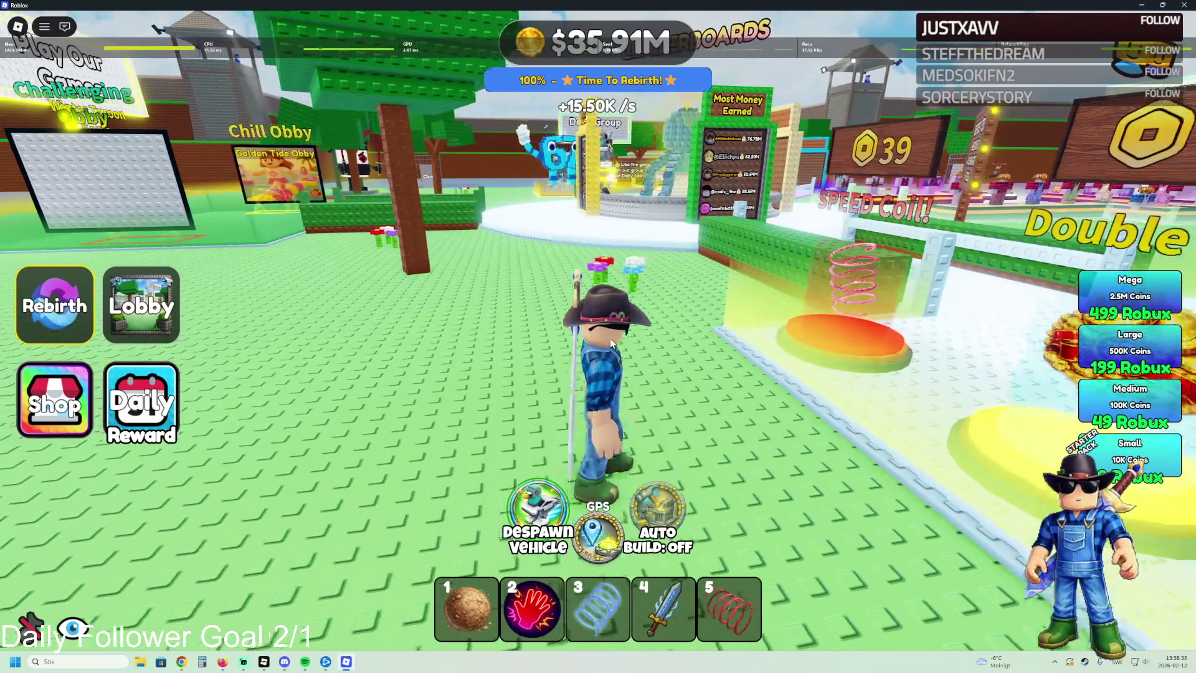
pyautogui.press('w')
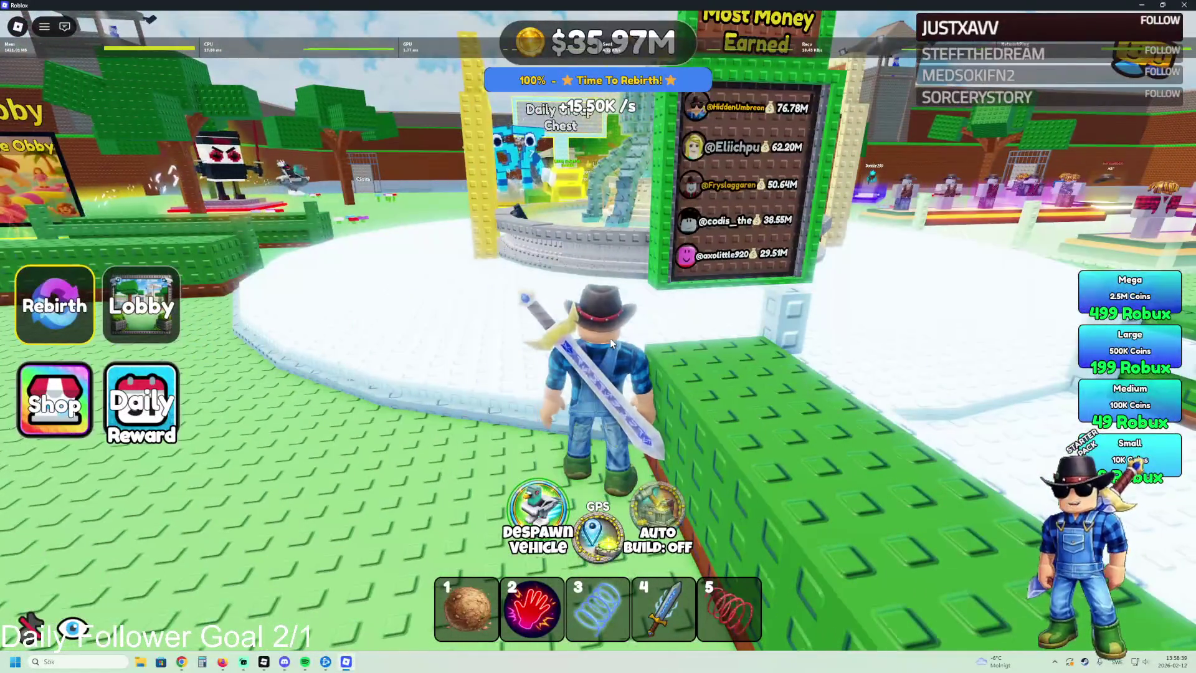
pyautogui.press('s')
pyautogui.press('w')
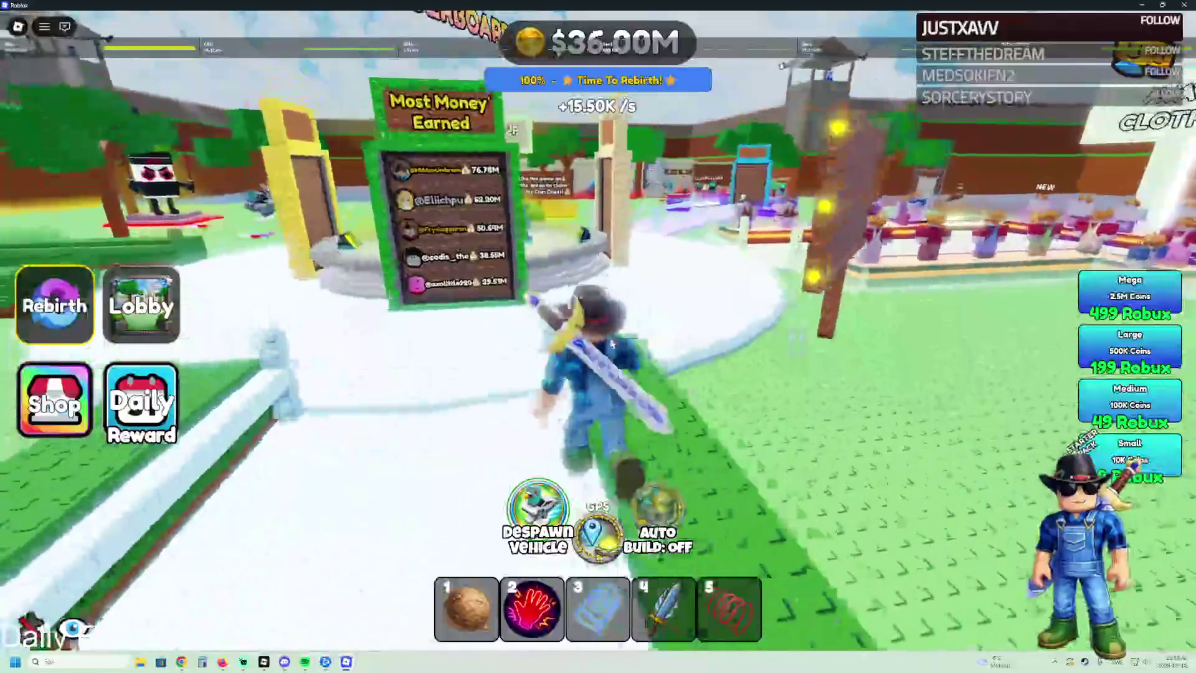
pyautogui.press('s')
pyautogui.press('w')
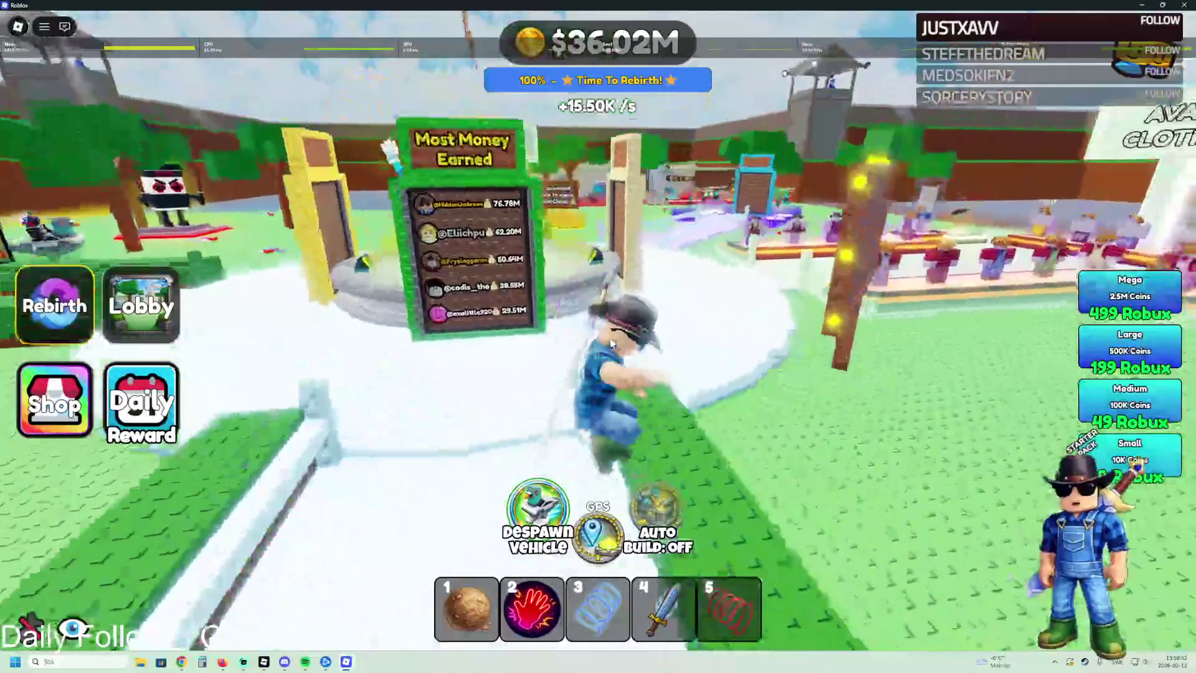
pyautogui.press('w')
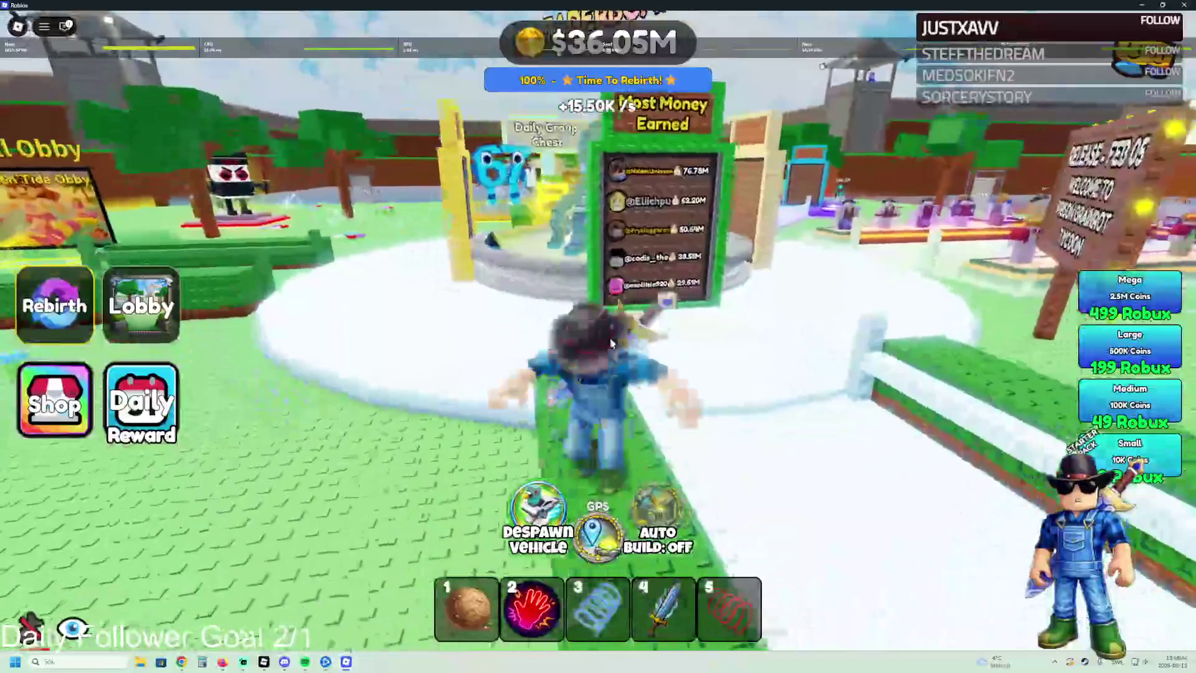
pyautogui.press('w')
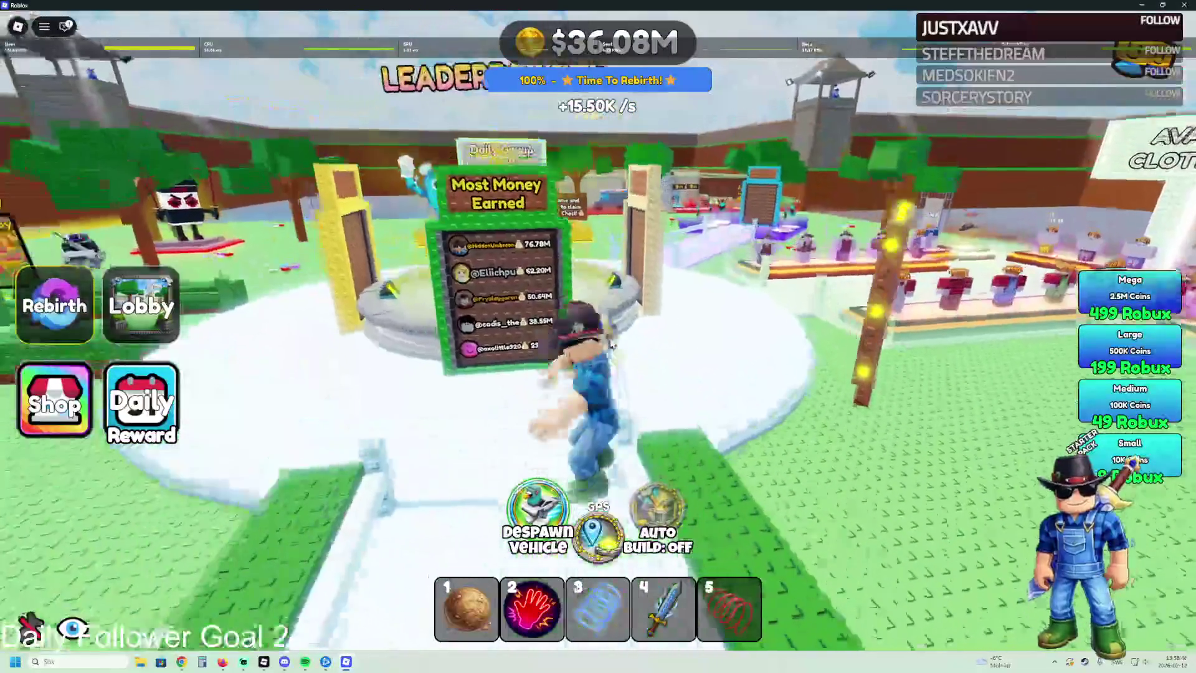
# Step: Equip the sword from slot 4 and keep running toward the leaderboard
pyautogui.press('w')
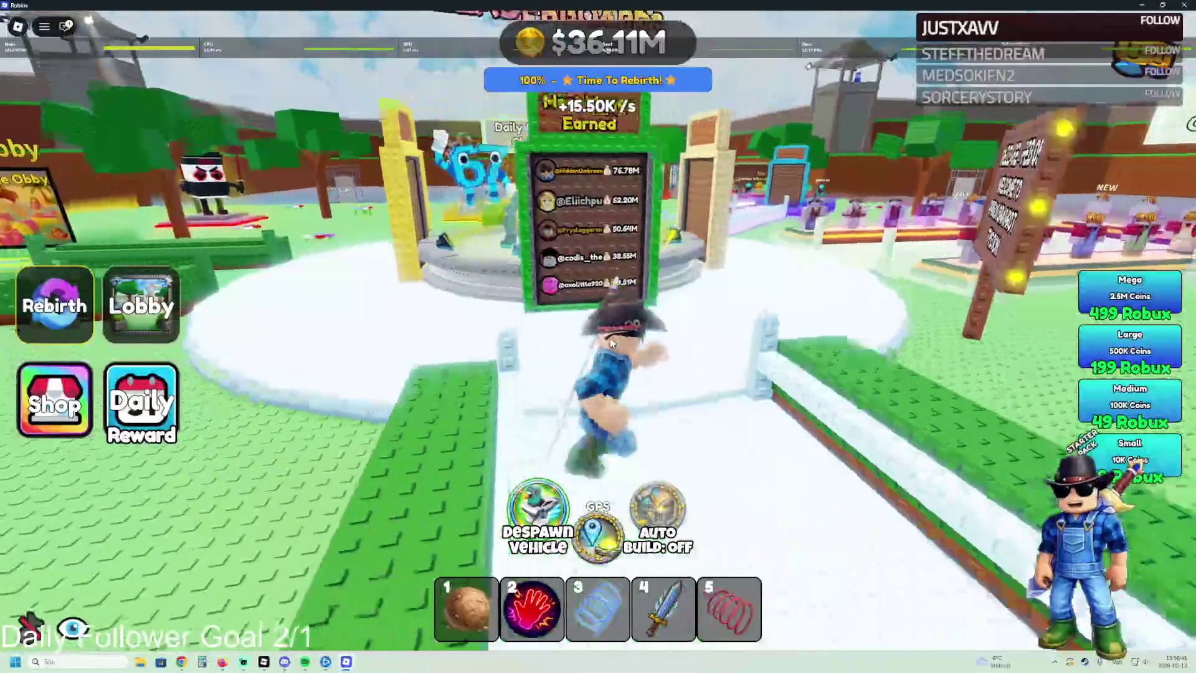
pyautogui.press('4')
pyautogui.press('w')
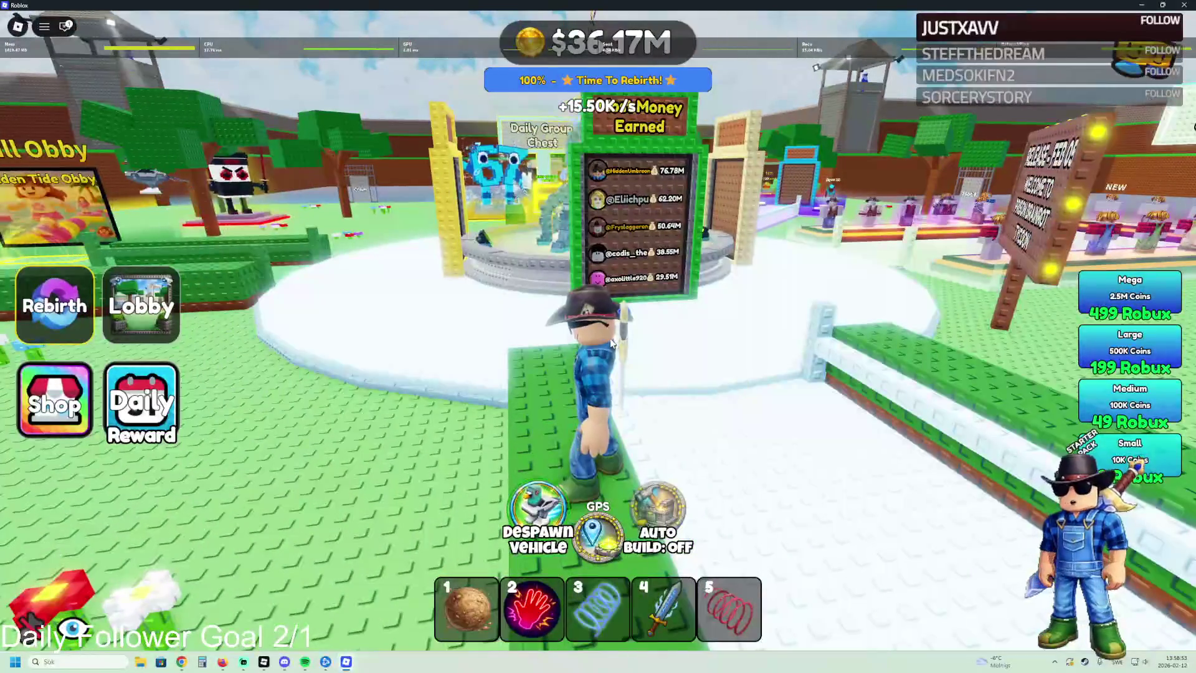
pyautogui.press('w')
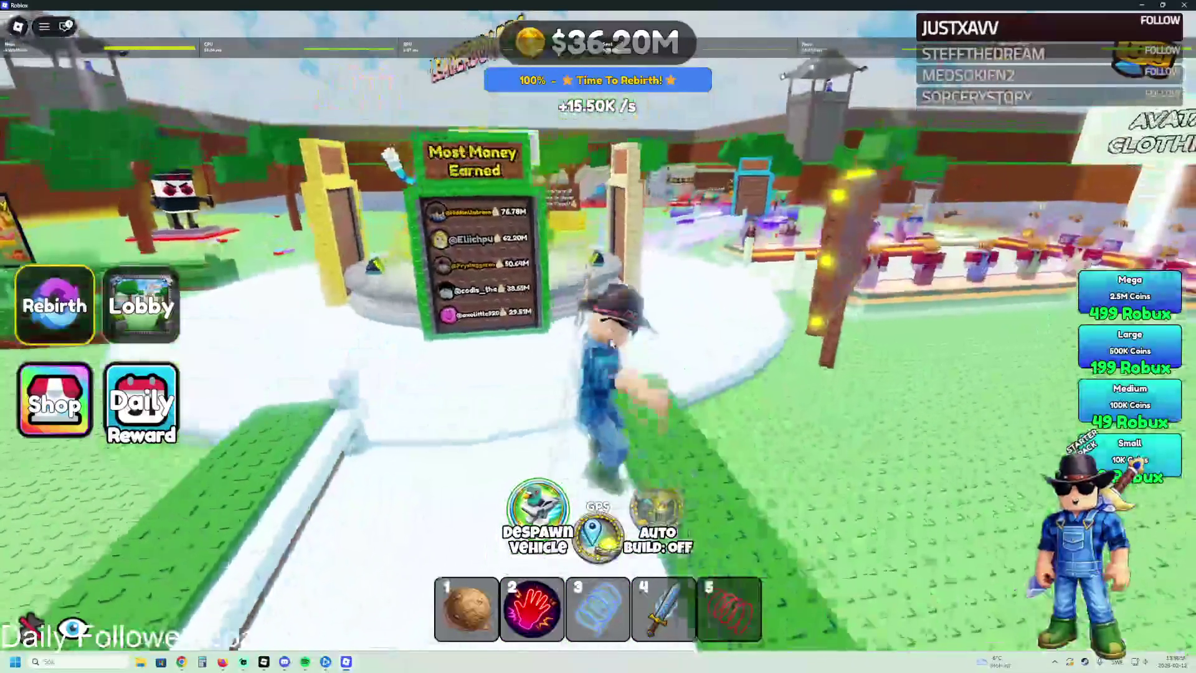
pyautogui.press('w')
pyautogui.press('w')
pyautogui.press('w')
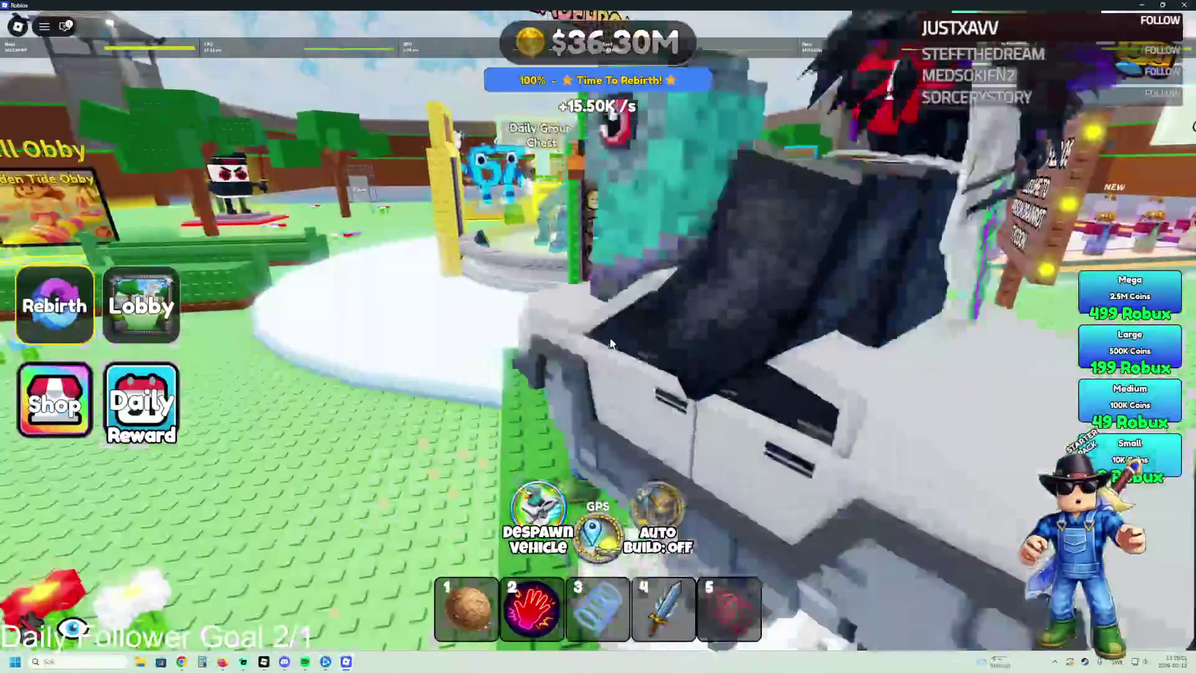
# Step: Drive the vehicle across the grass, past the shops and Claim cage toward Plot 8
pyautogui.press('w')
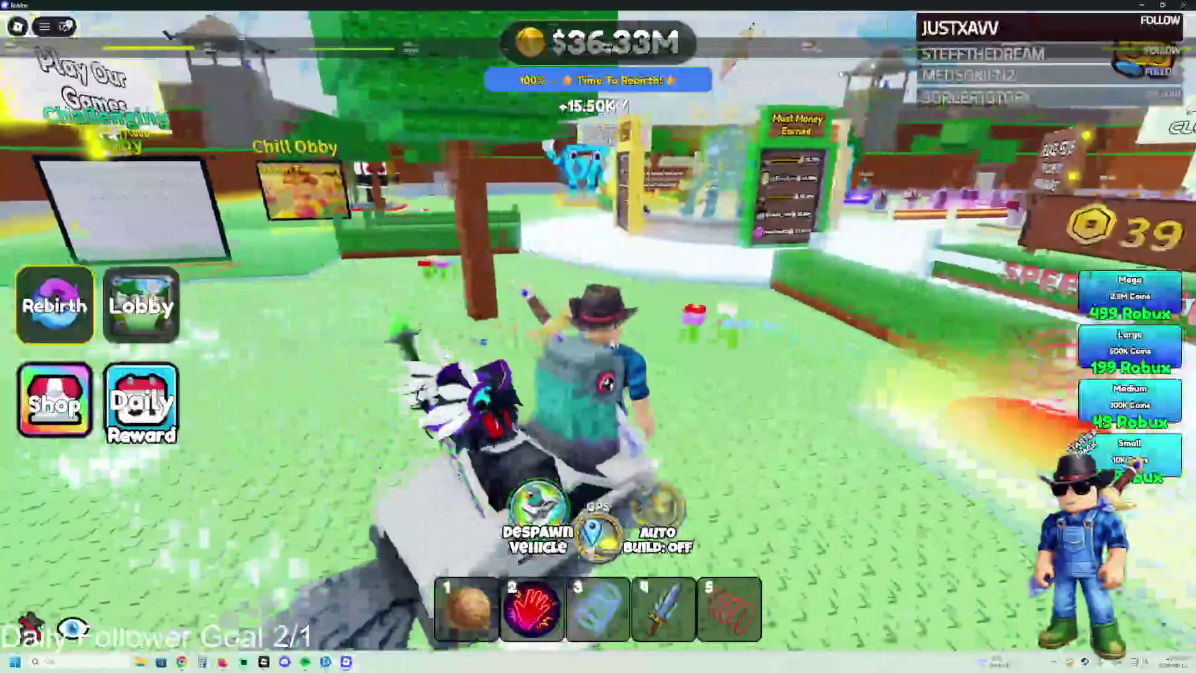
pyautogui.press('w')
pyautogui.press('w')
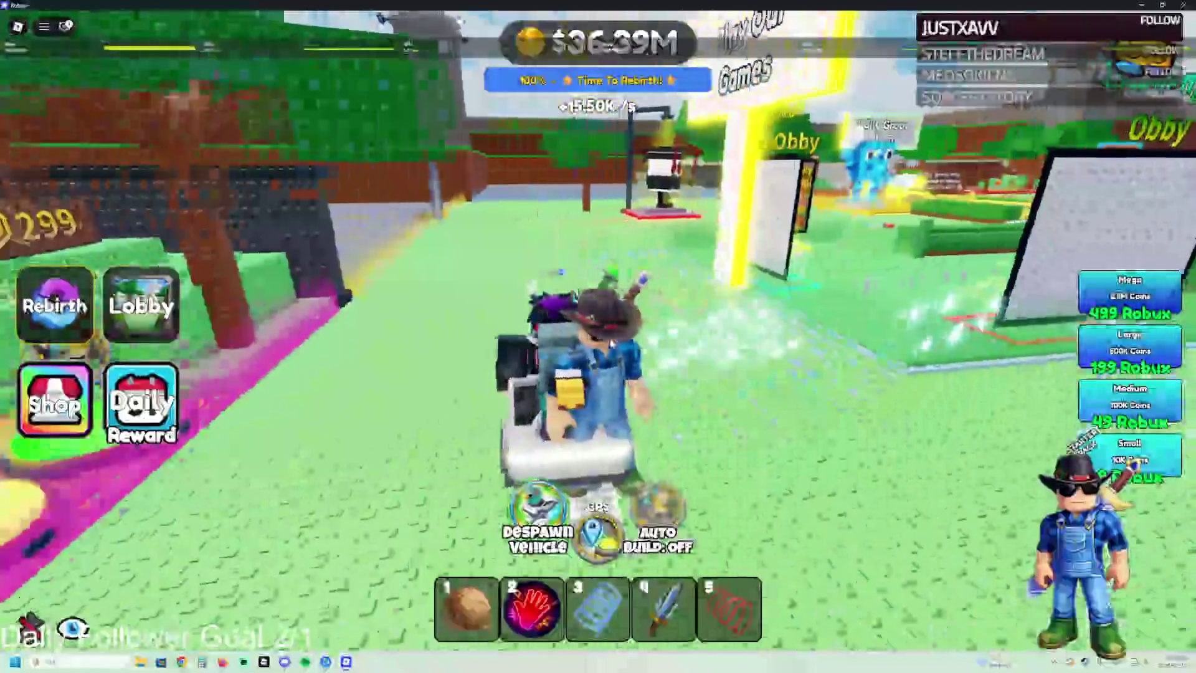
pyautogui.press('w')
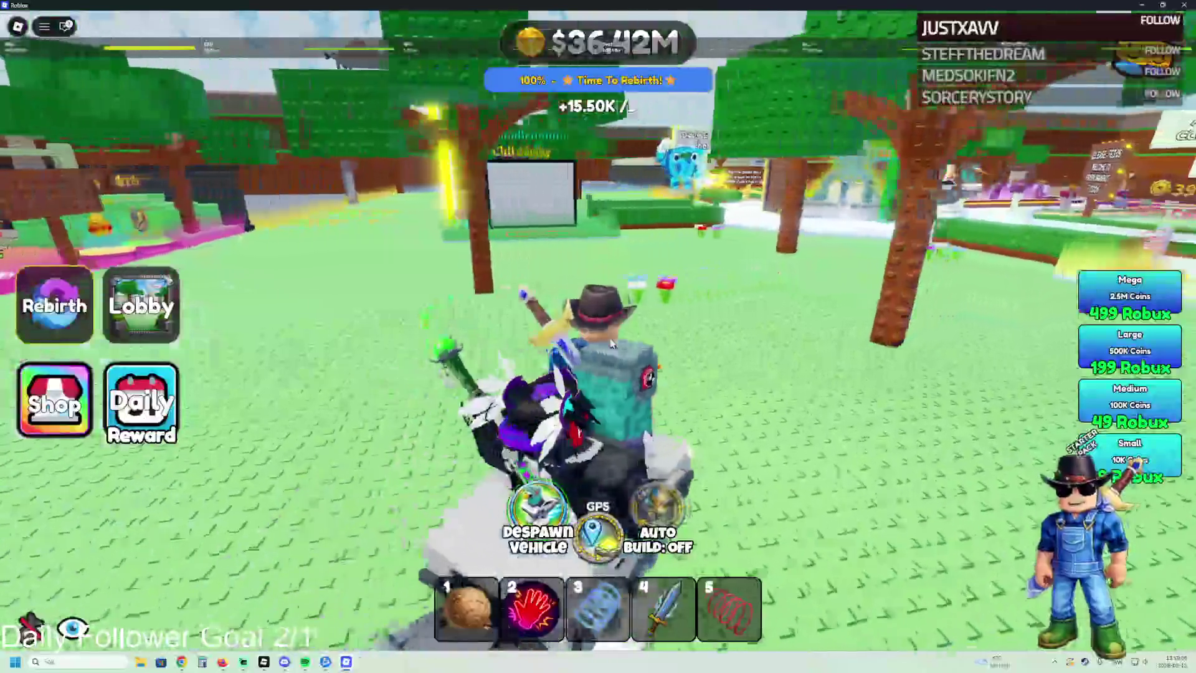
pyautogui.press('w')
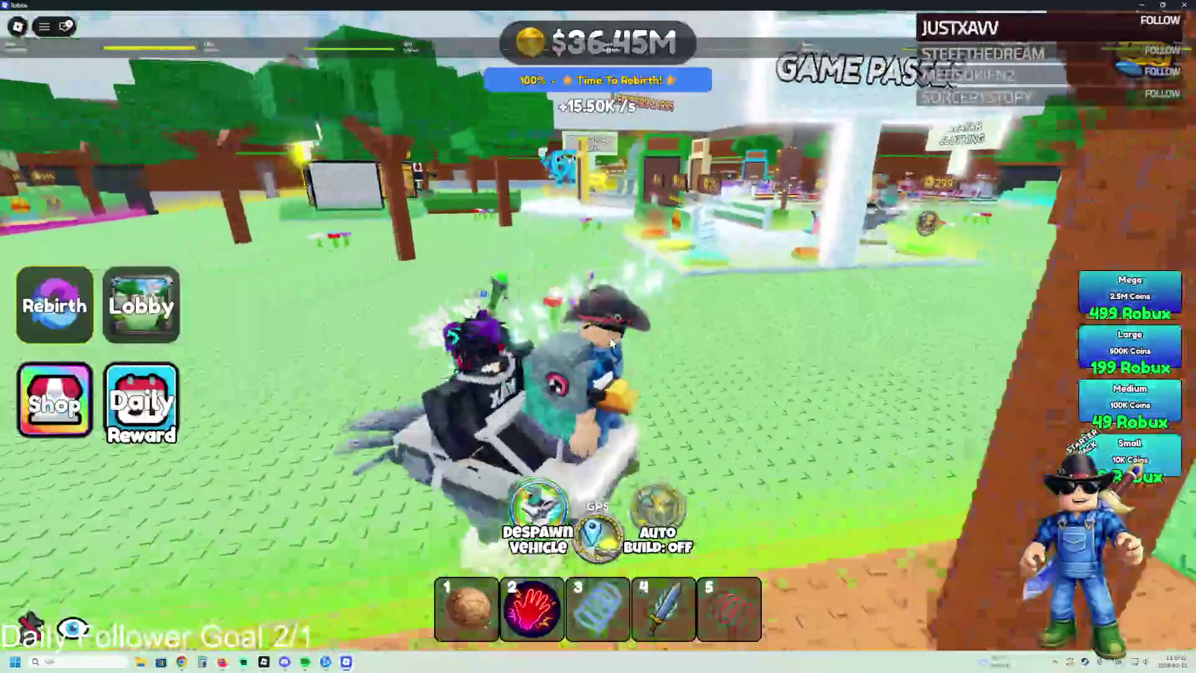
pyautogui.press('w')
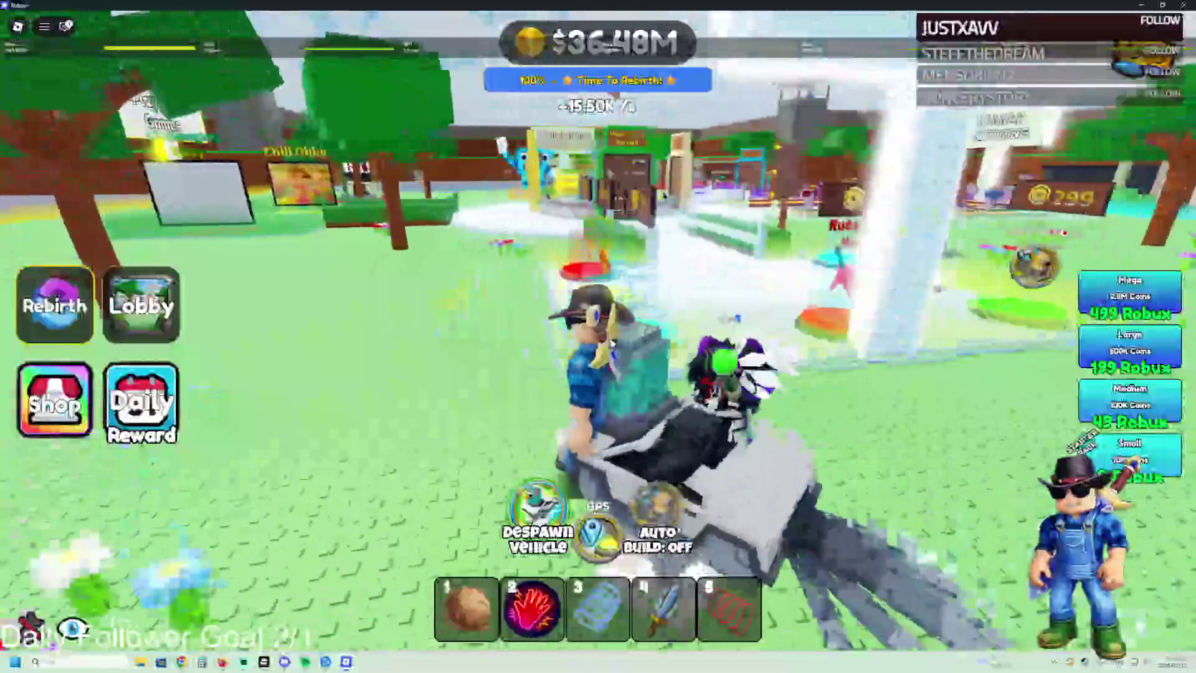
pyautogui.press('w')
pyautogui.press('w')
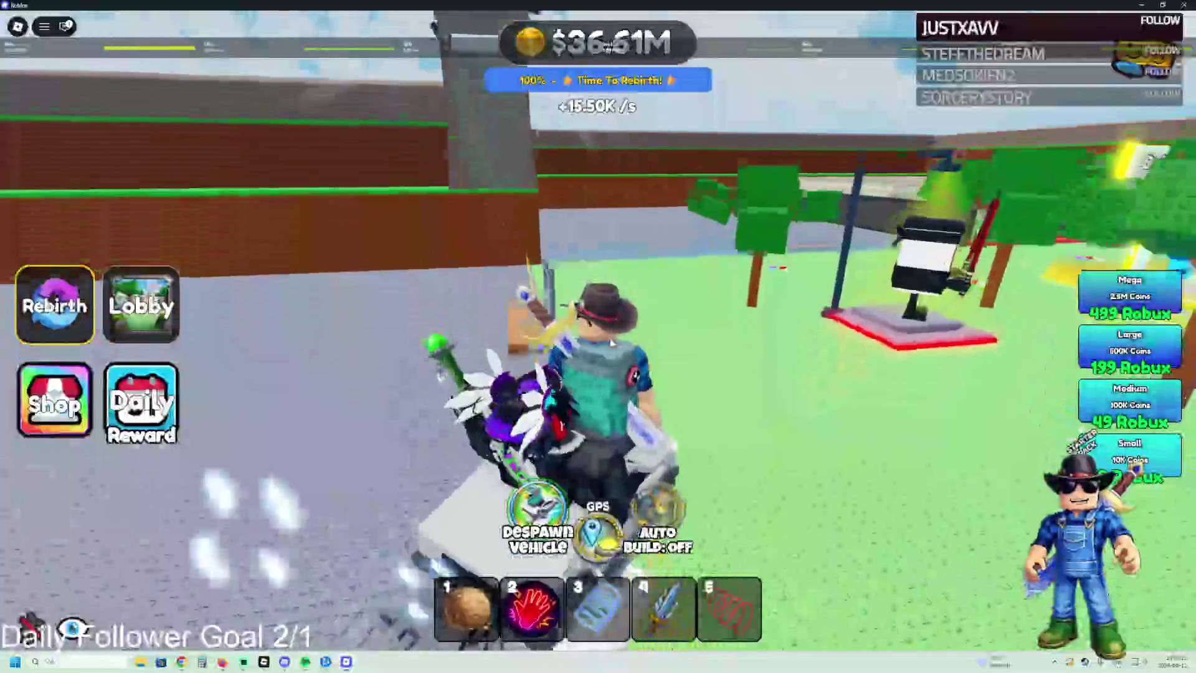
pyautogui.press('a')
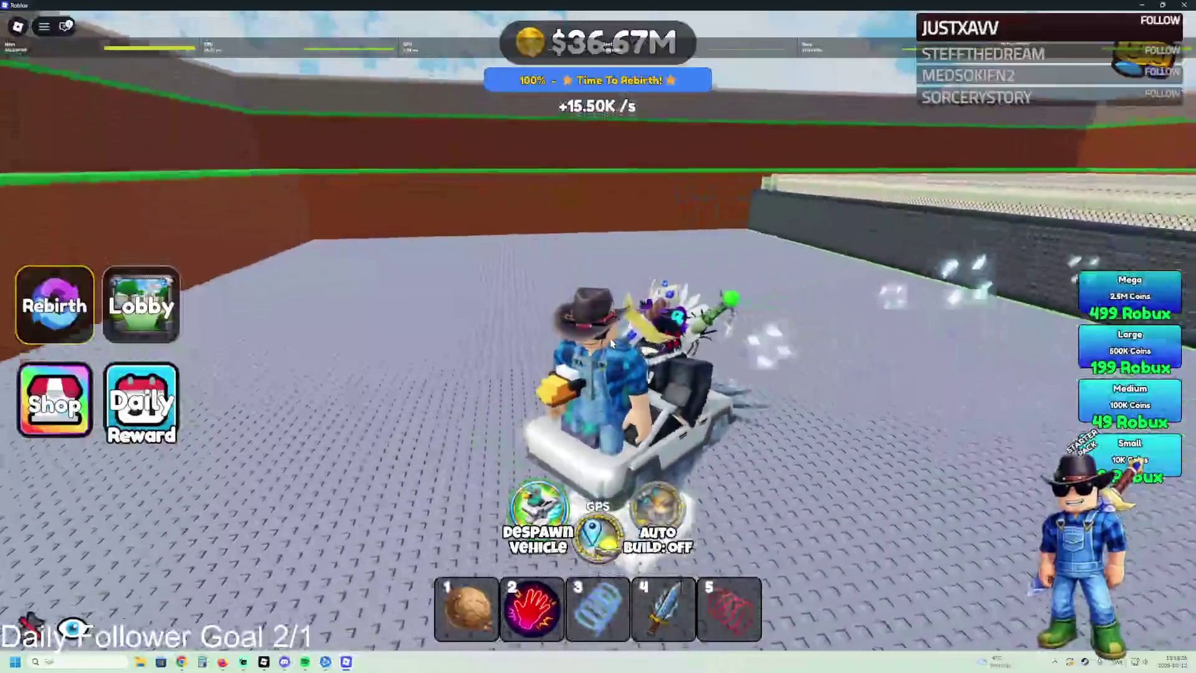
pyautogui.press('d')
pyautogui.press('d')
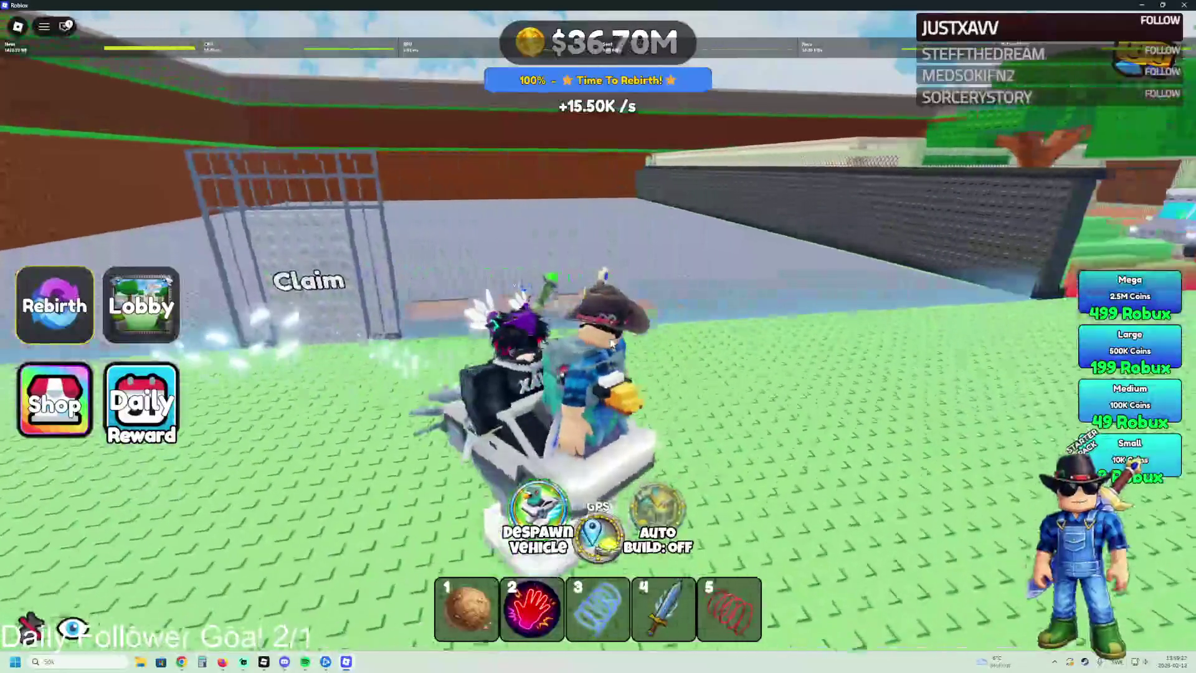
pyautogui.press('d')
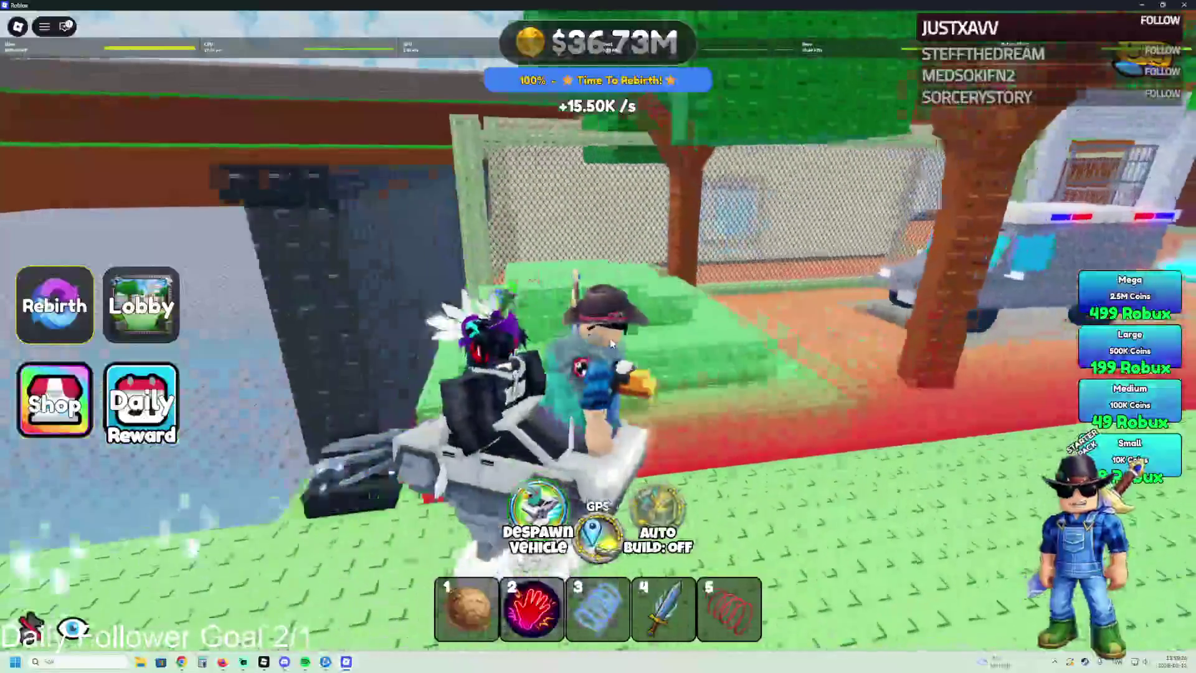
# Step: Finish steering toward Plot 8, then examine another player's avatar from the player list
pyautogui.press('d')
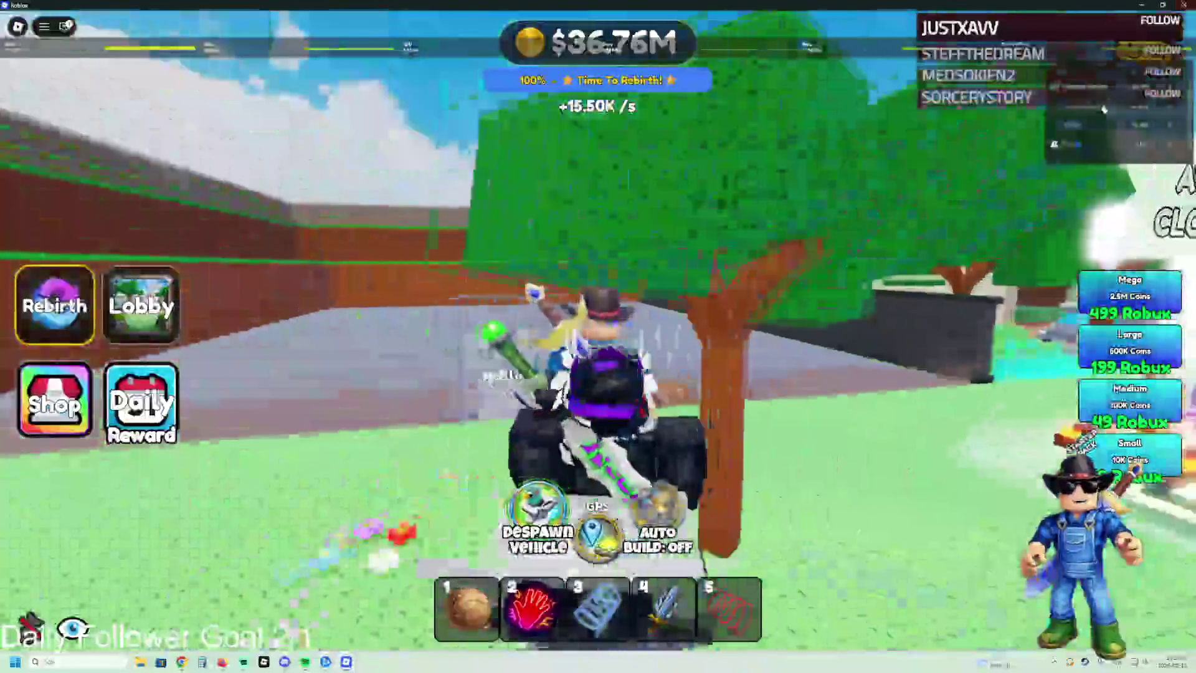
pyautogui.press('d')
pyautogui.click(1072, 144)
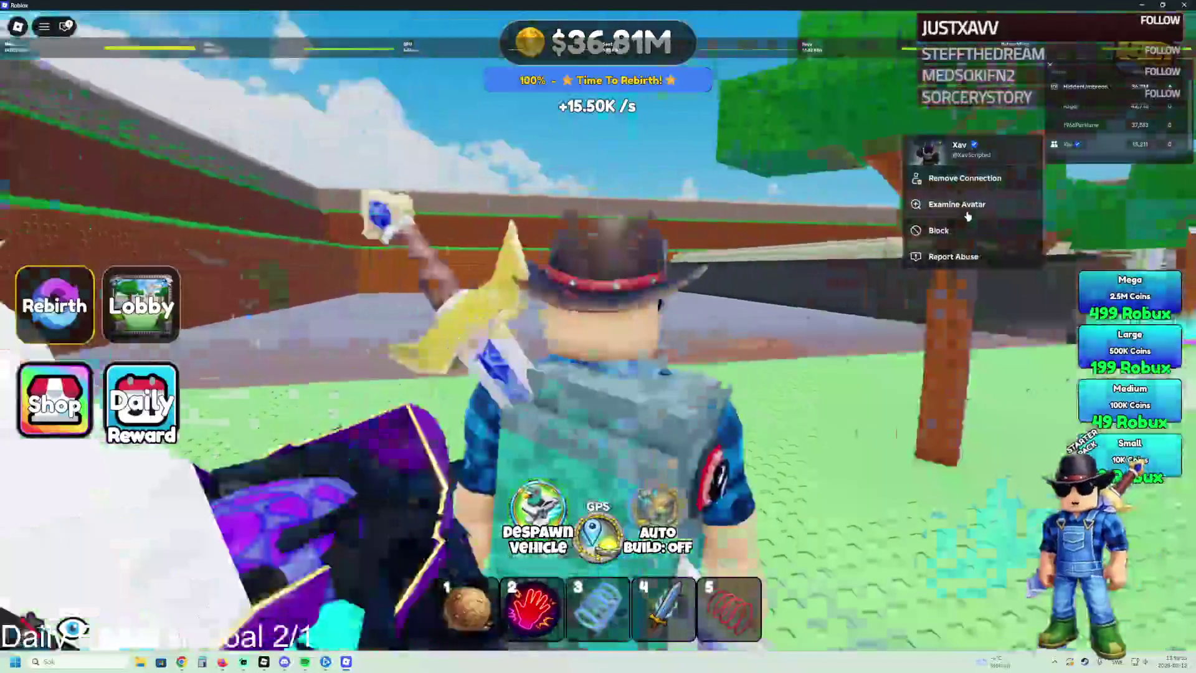
pyautogui.click(957, 204)
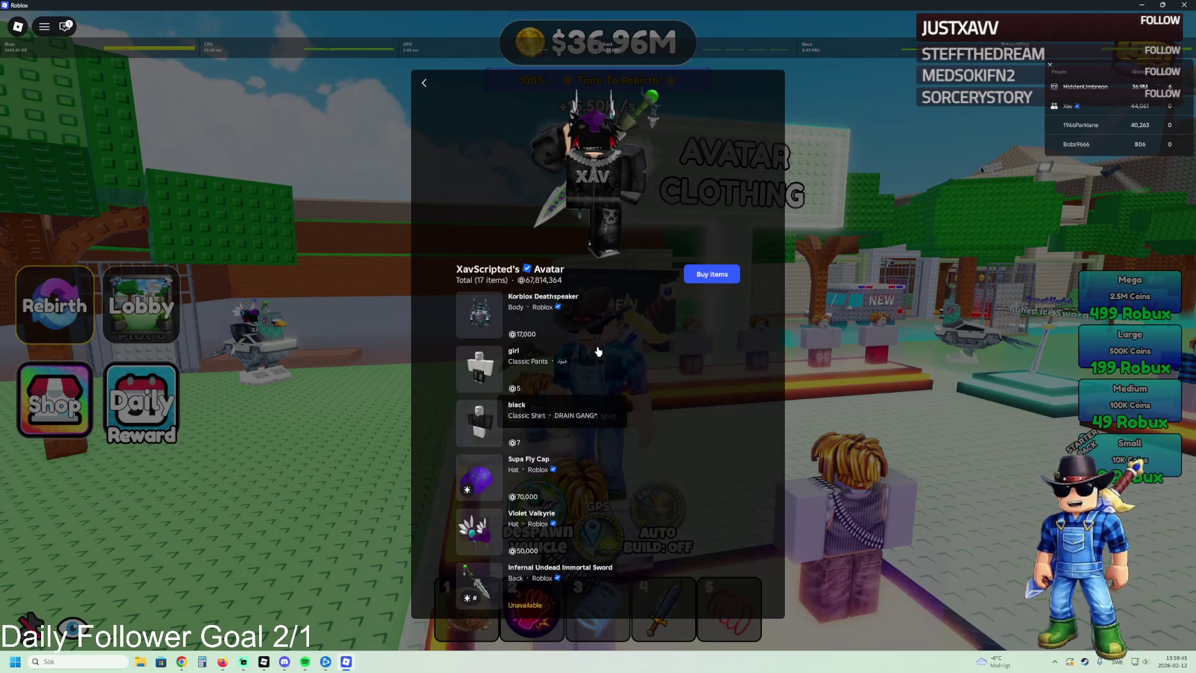
# Step: Scroll down through that player's avatar item list
pyautogui.scroll(-3, 598, 352)
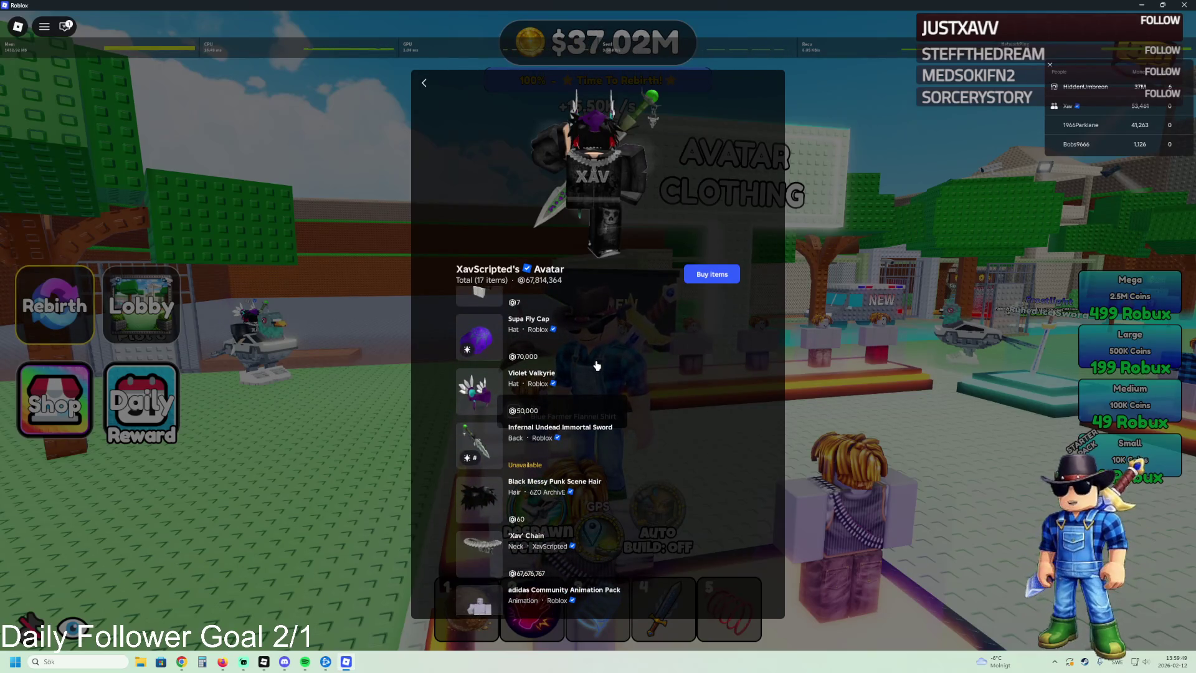
pyautogui.scroll(-7, 597, 366)
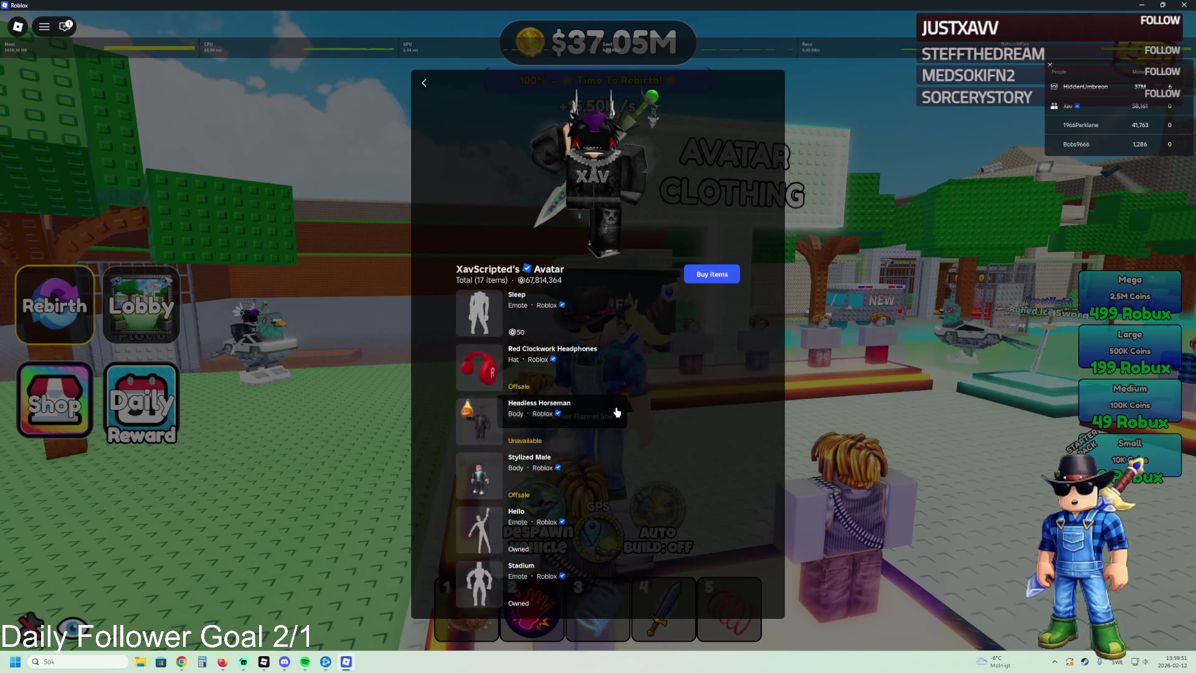
pyautogui.scroll(-8, 610, 413)
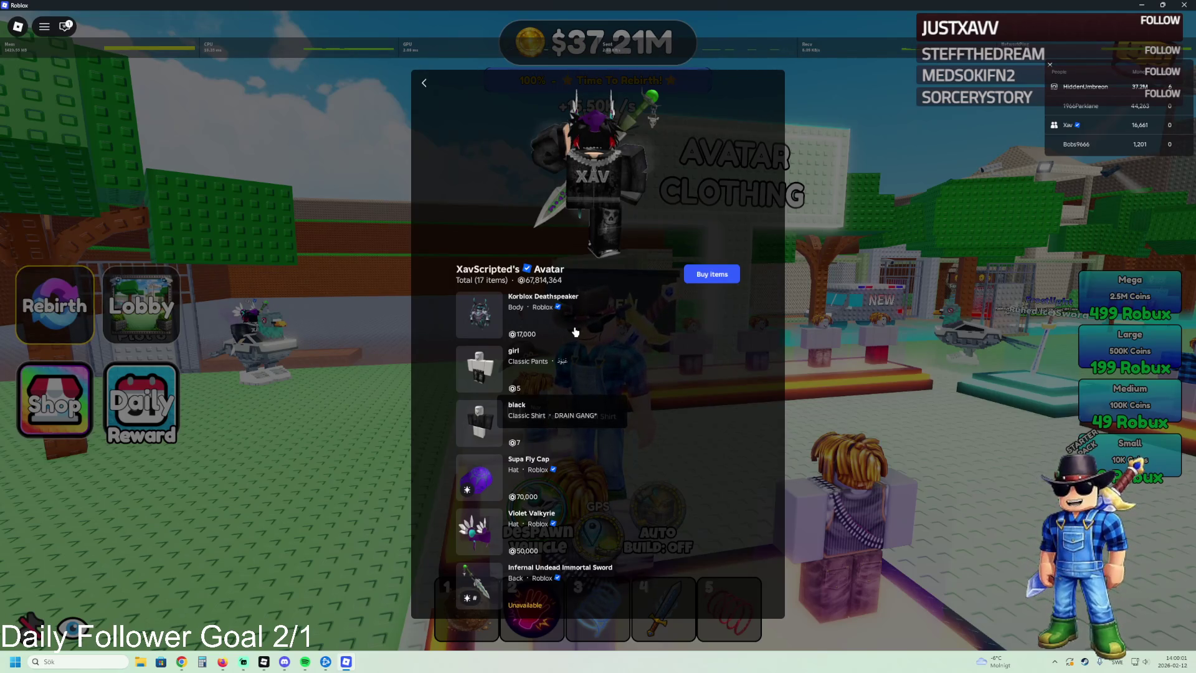
pyautogui.scroll(-2, 578, 371)
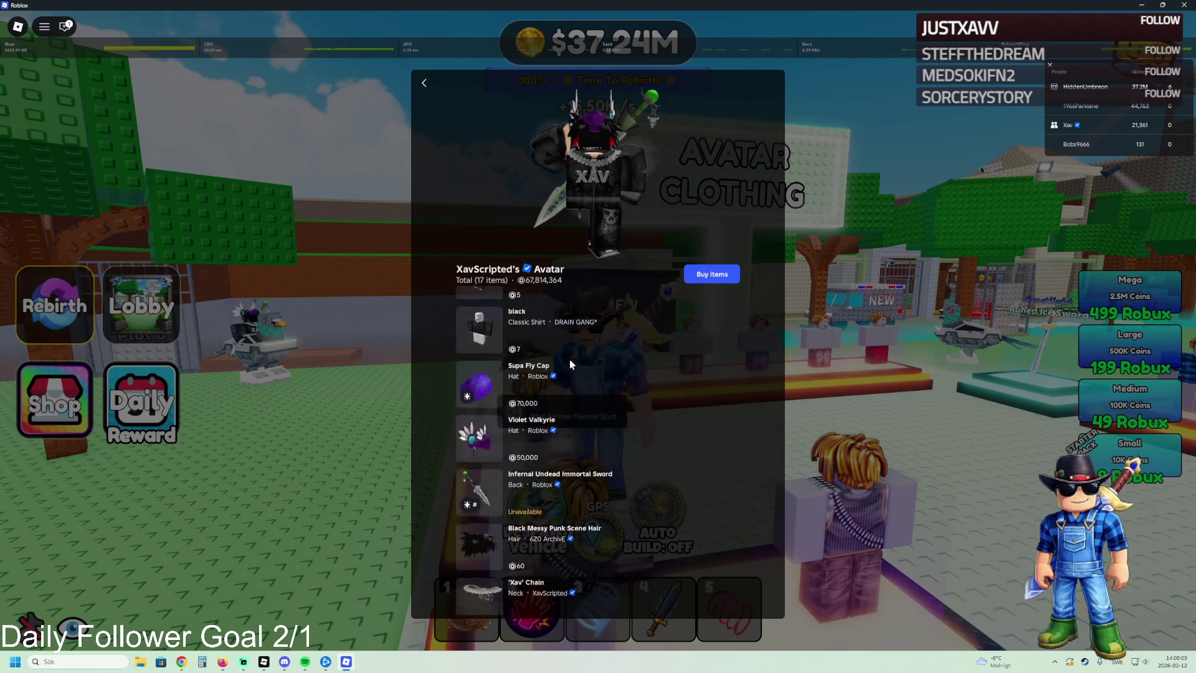
pyautogui.scroll(-2, 574, 366)
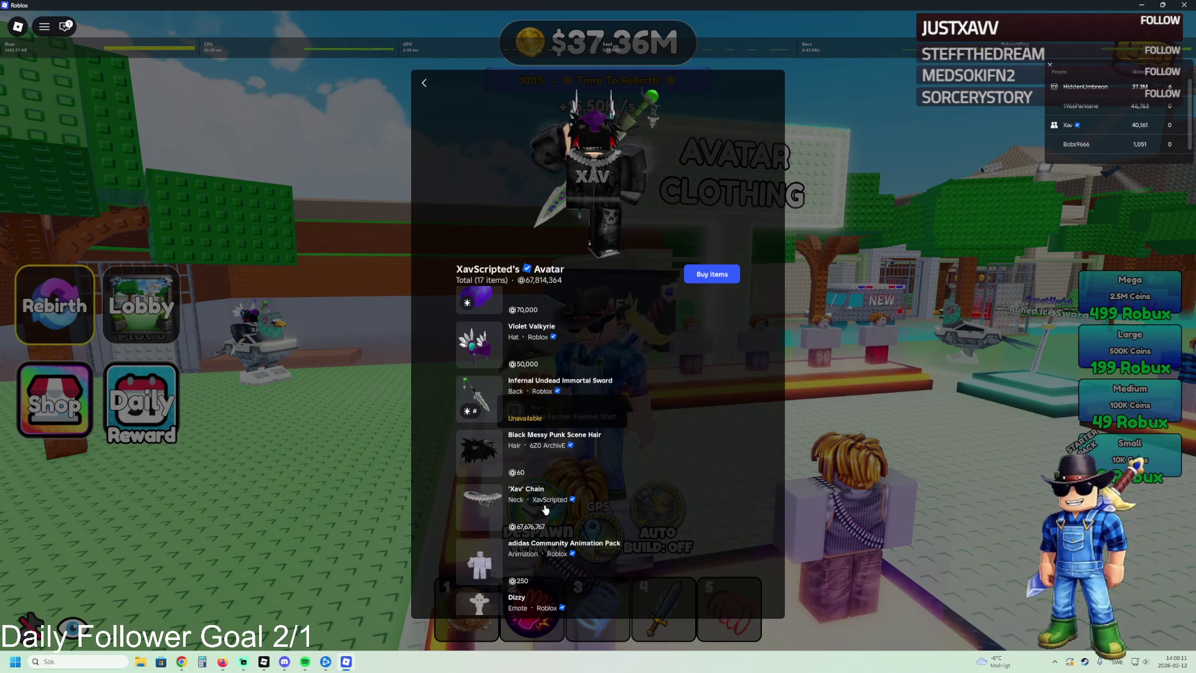
# Step: Inspect the neck chain item's details, return to the list, and close the panel
pyautogui.click(545, 510)
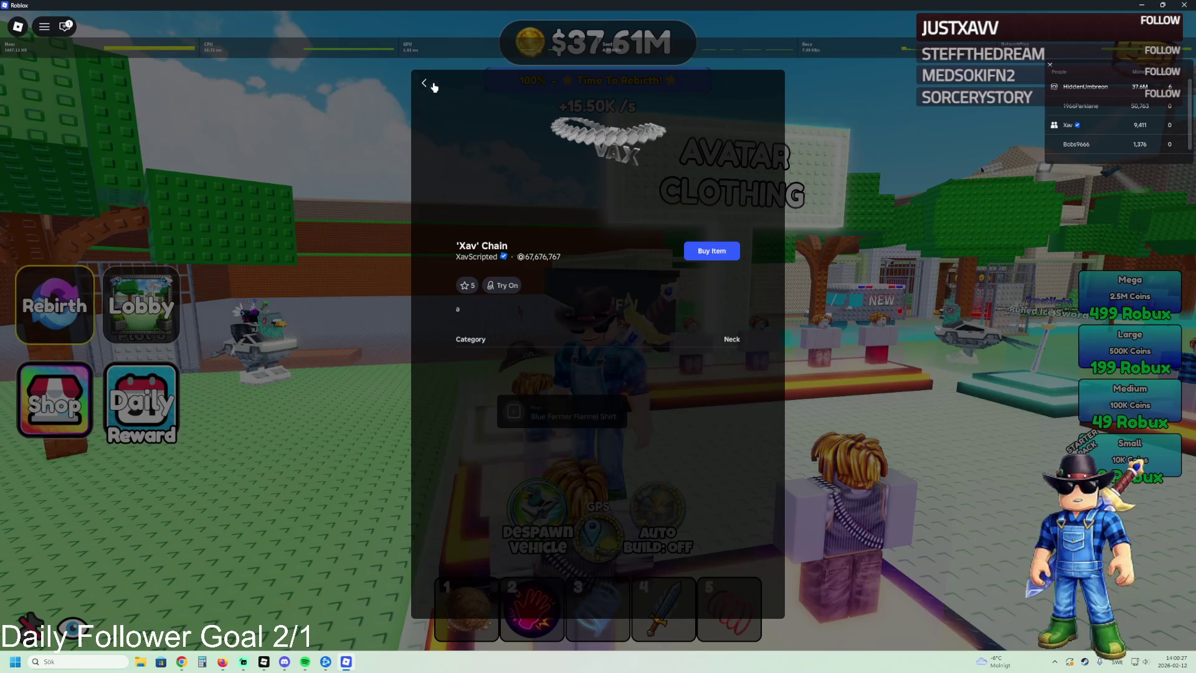
pyautogui.click(434, 87)
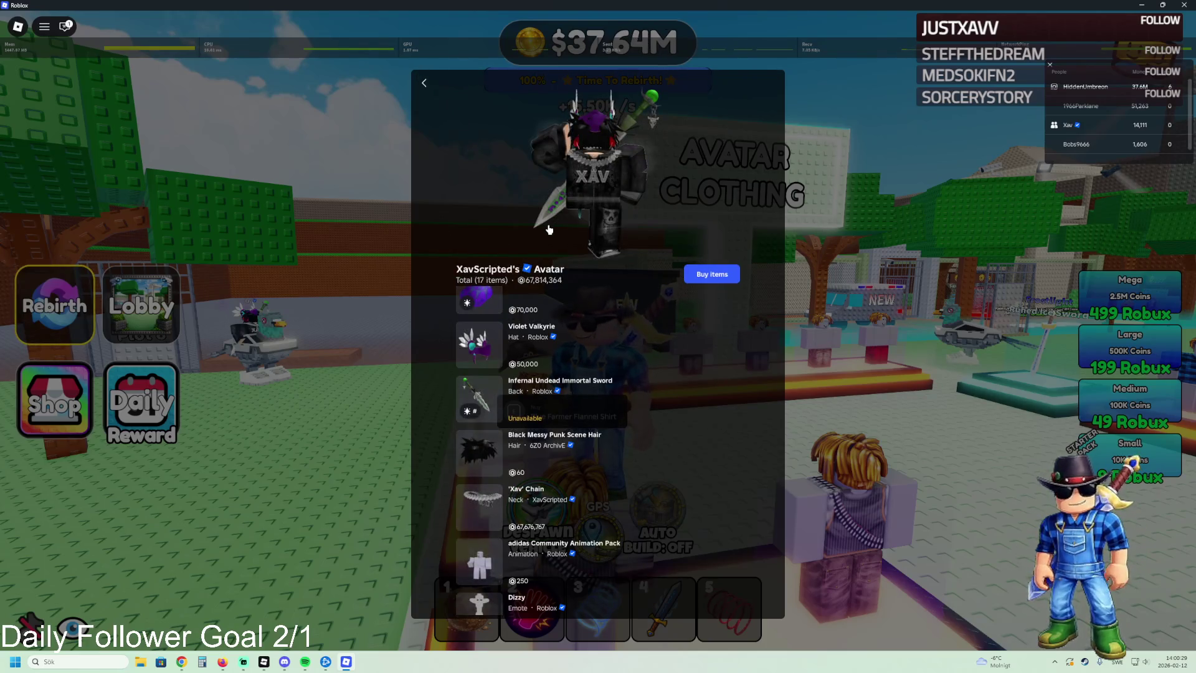
pyautogui.scroll(3, 527, 341)
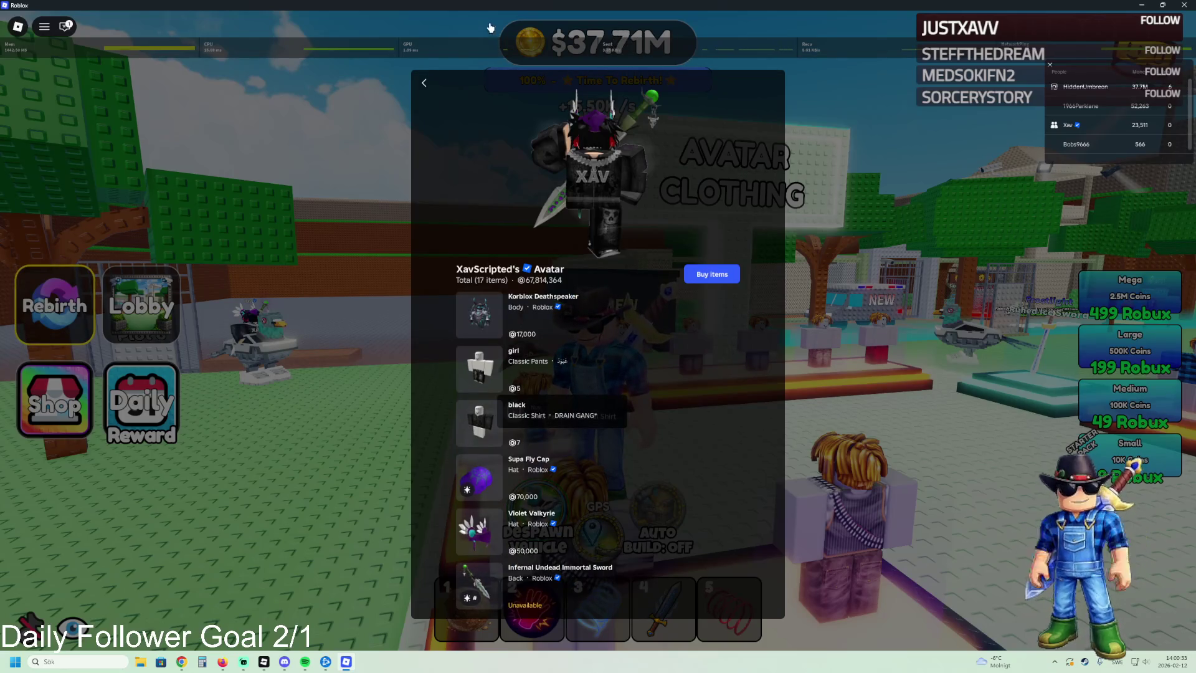
pyautogui.click(424, 82)
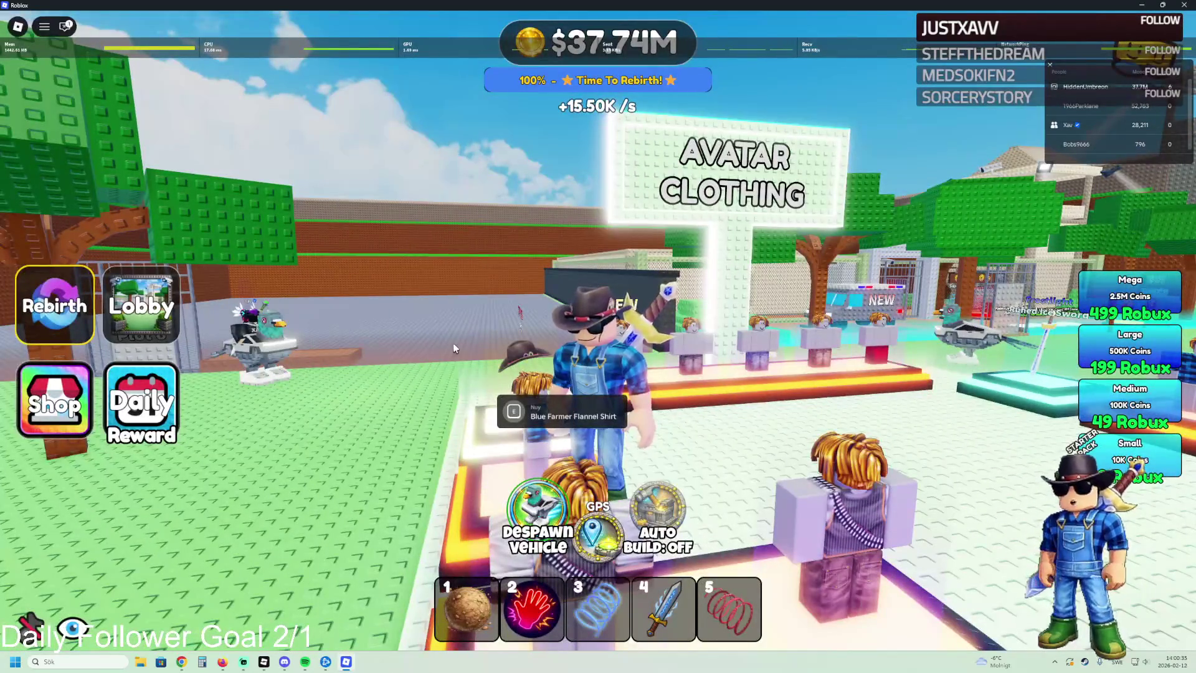
# Step: Run past the display platforms toward the Time Played board and onto the grass
pyautogui.press('w')
pyautogui.press('w')
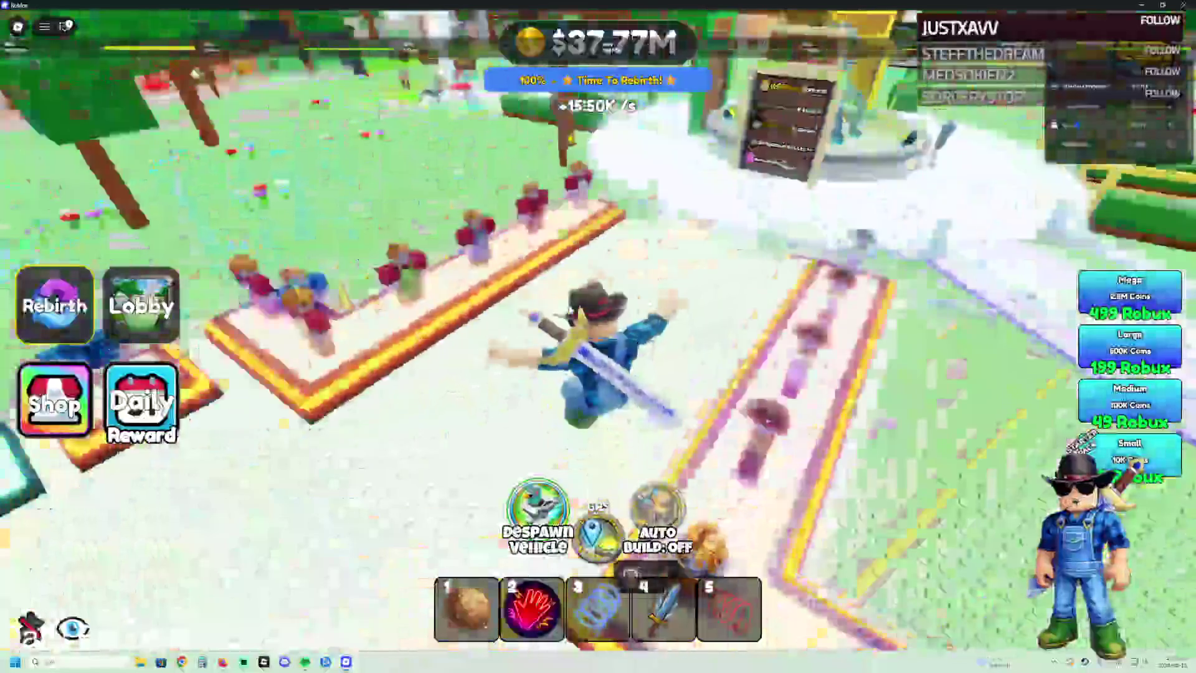
pyautogui.press('w')
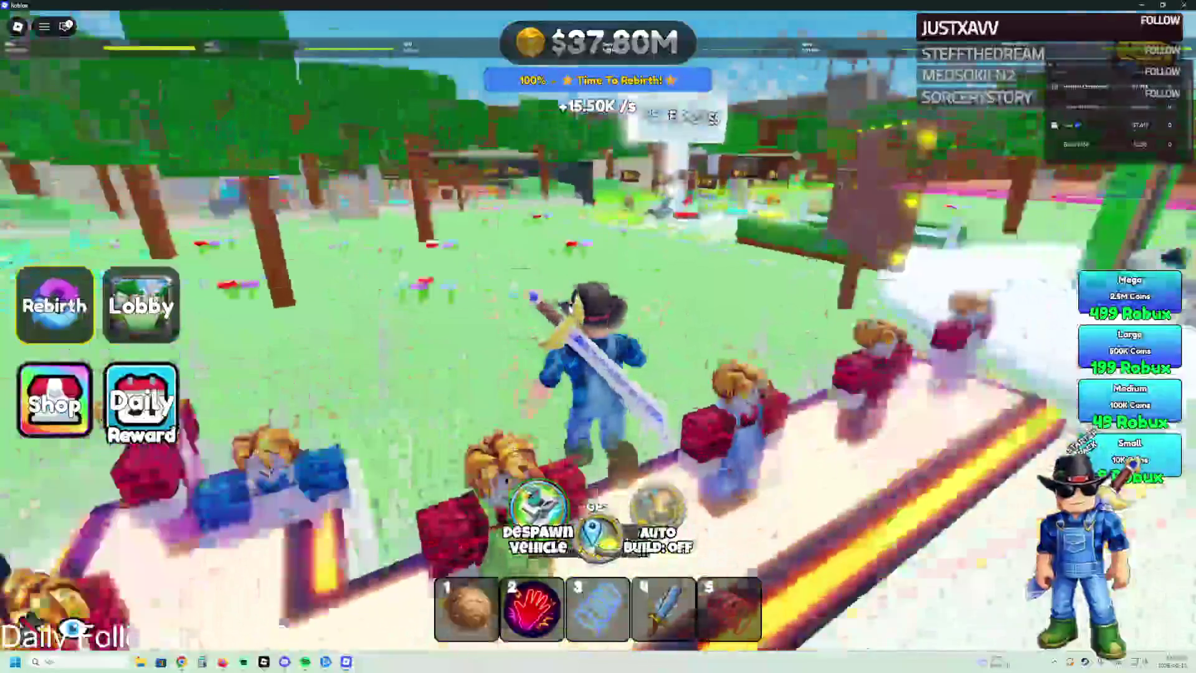
pyautogui.press('w')
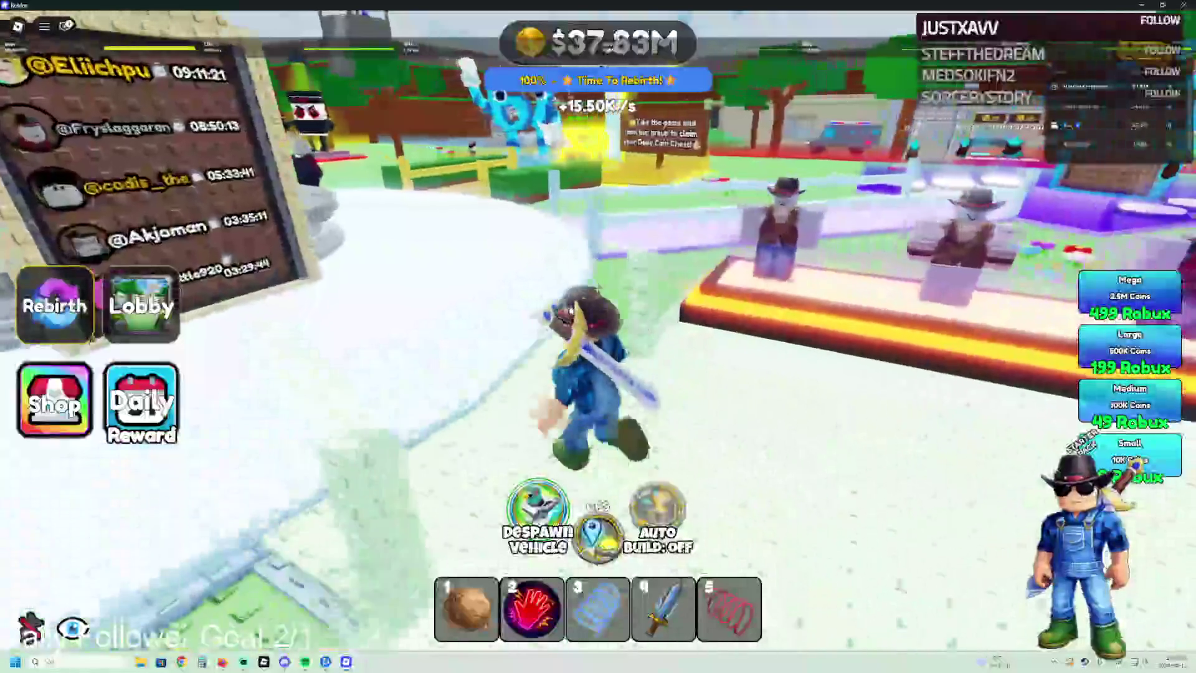
pyautogui.press('w')
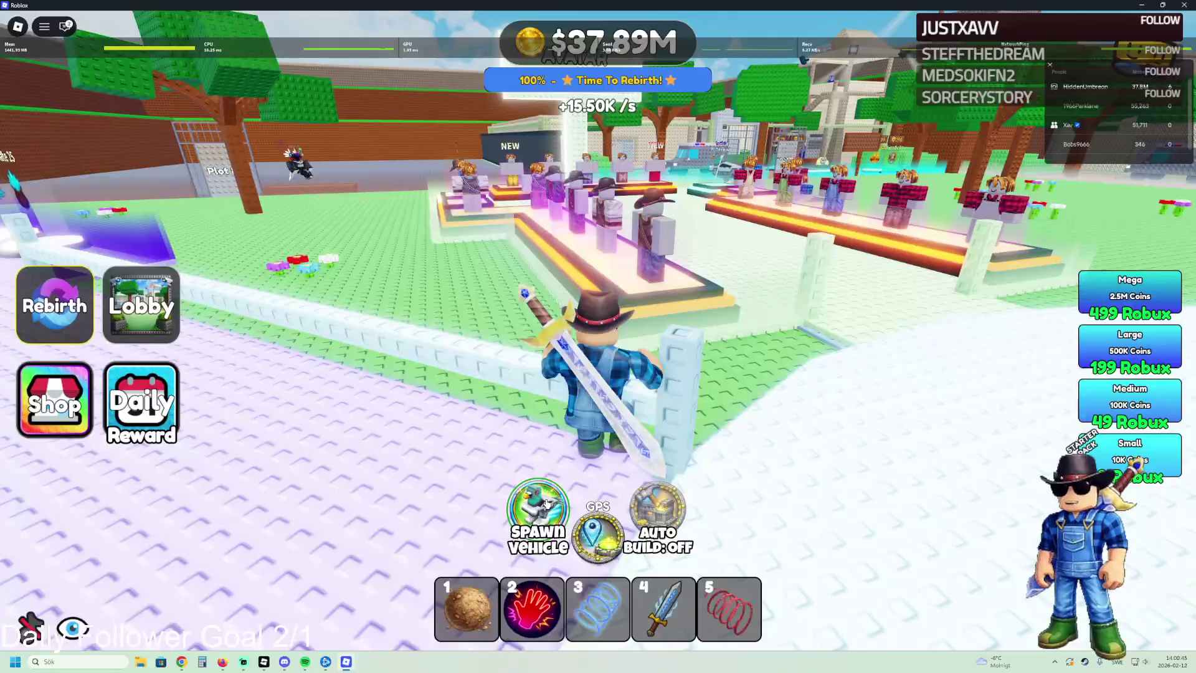
pyautogui.press('w')
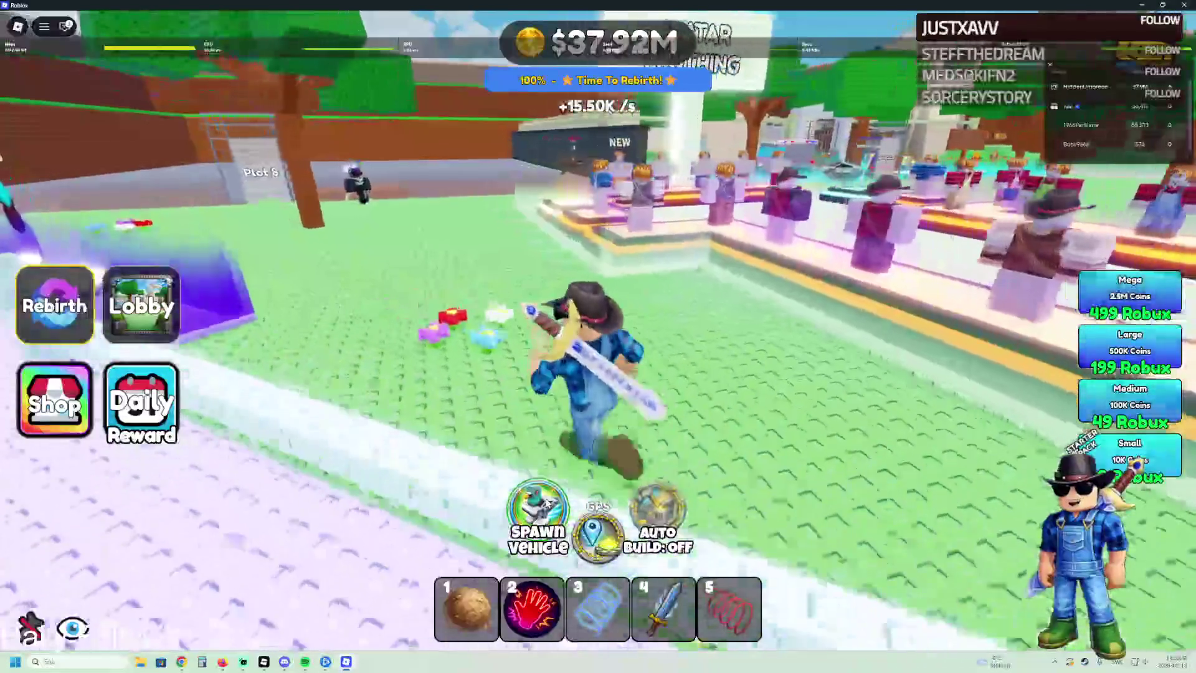
# Step: Spawn a vehicle and drive it toward Plot 8
pyautogui.click(546, 502)
pyautogui.press('w')
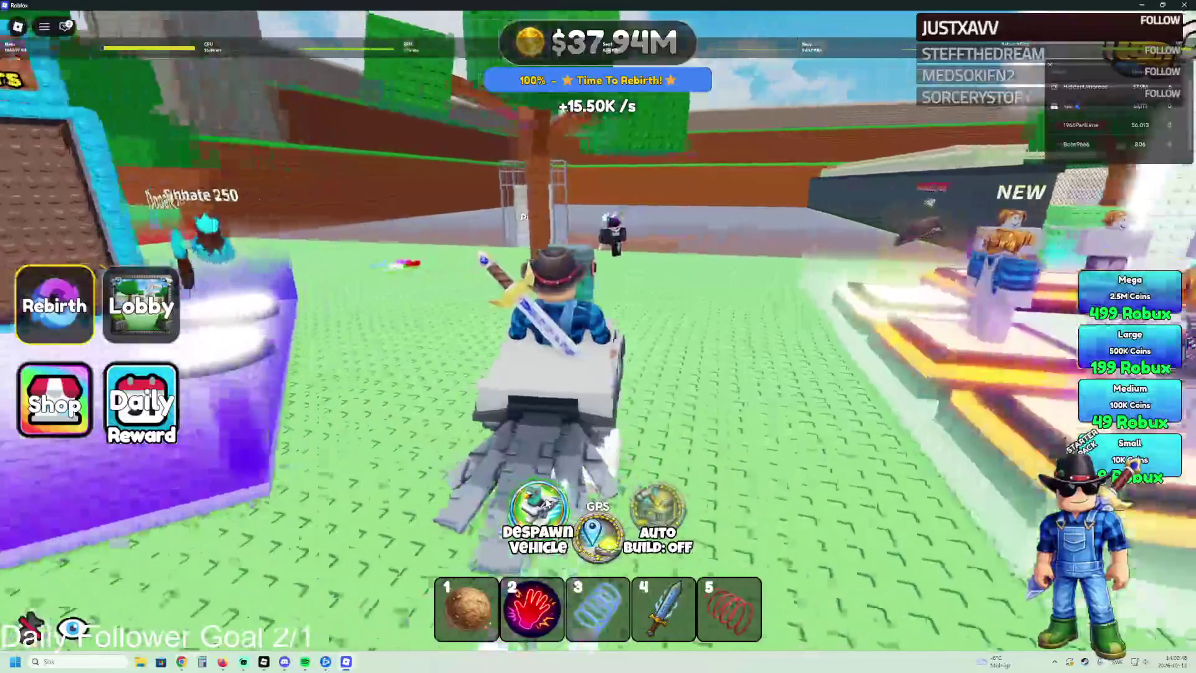
pyautogui.press('w')
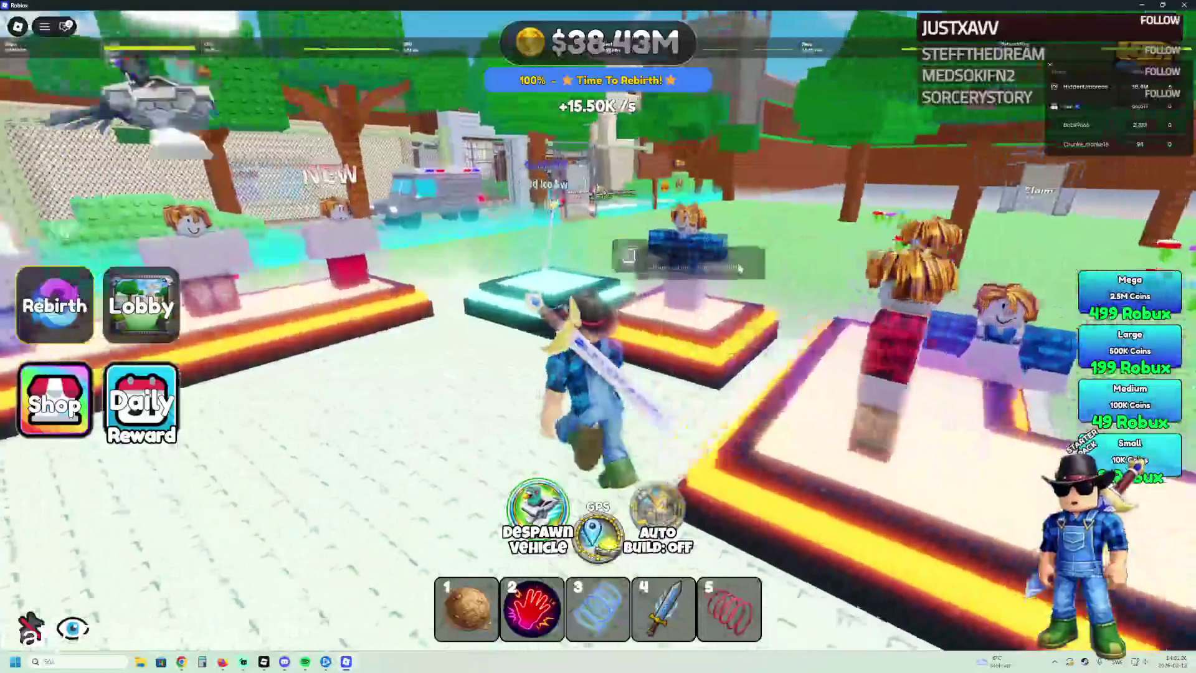
# Step: Run across the lobby past the Time Played board and onto the mannequin stand
pyautogui.press('w')
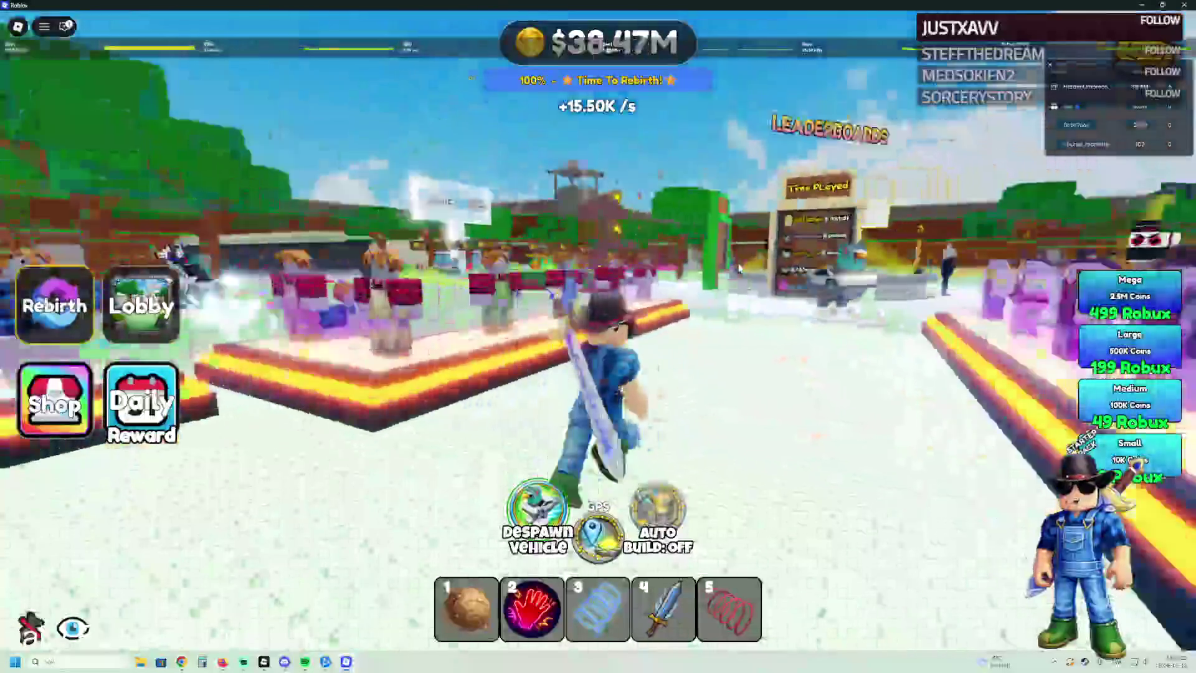
pyautogui.press('w')
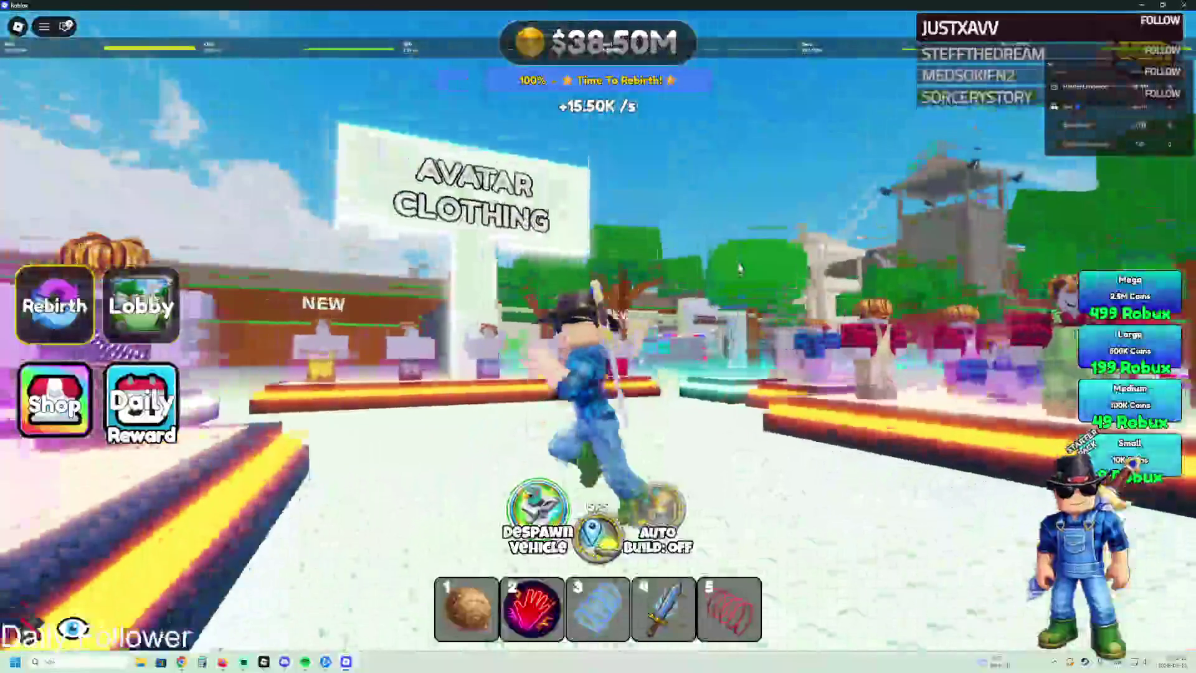
pyautogui.press('w')
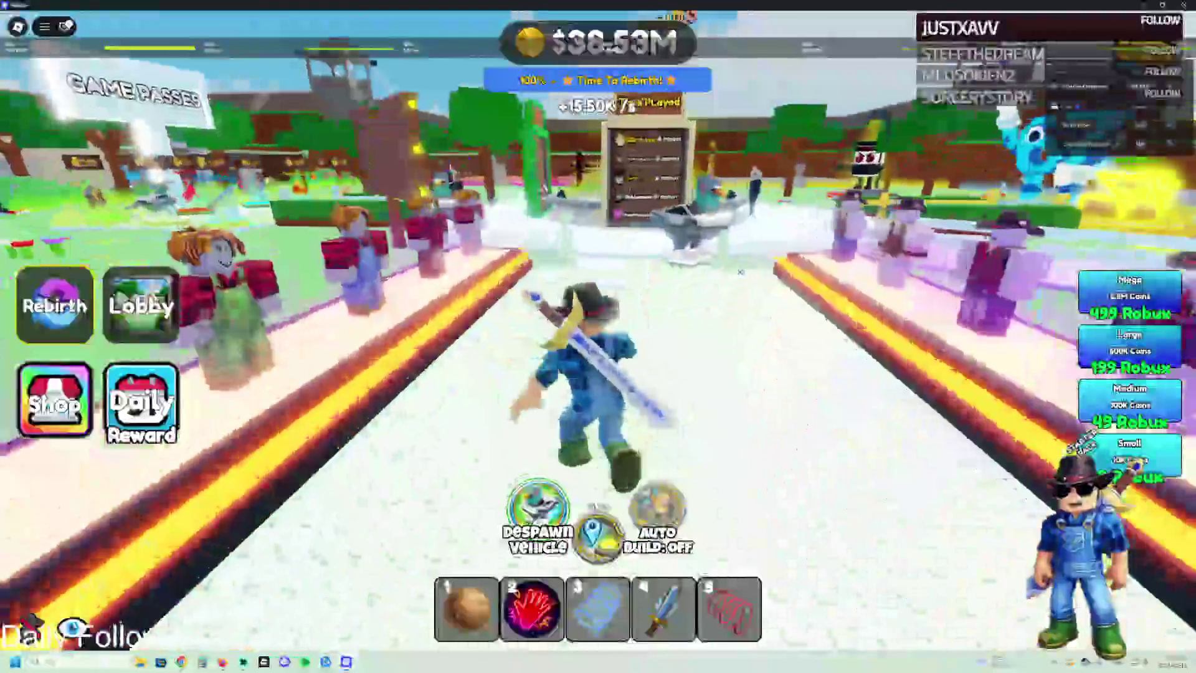
pyautogui.press('w')
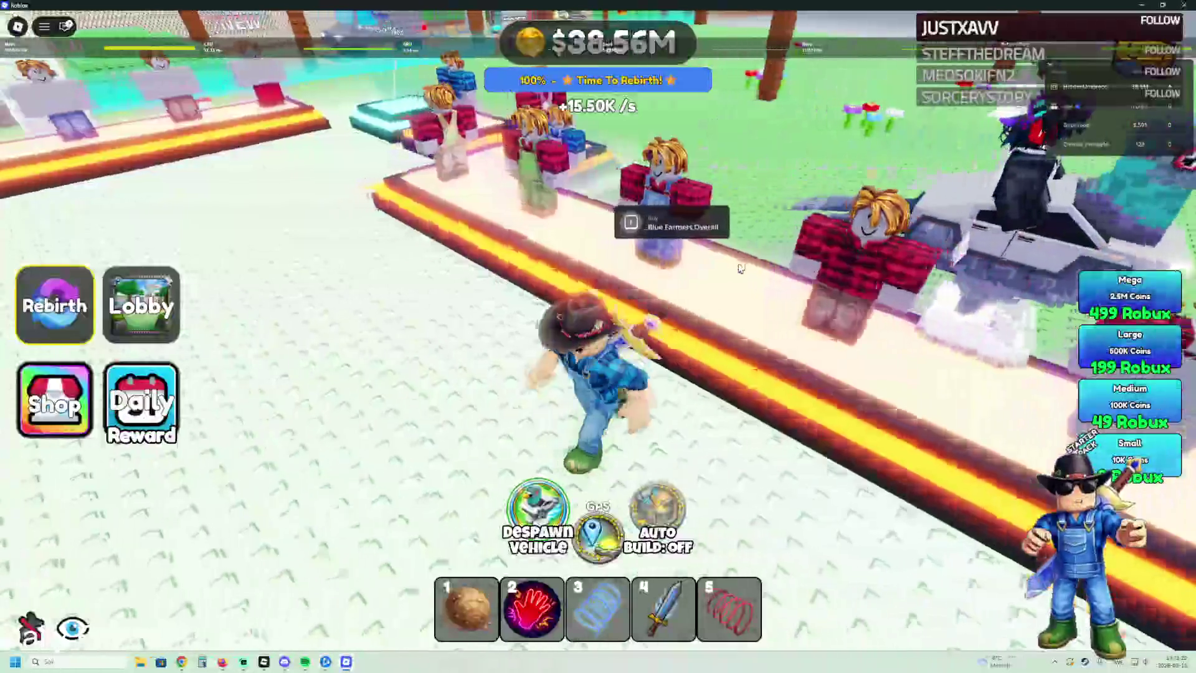
pyautogui.press('w')
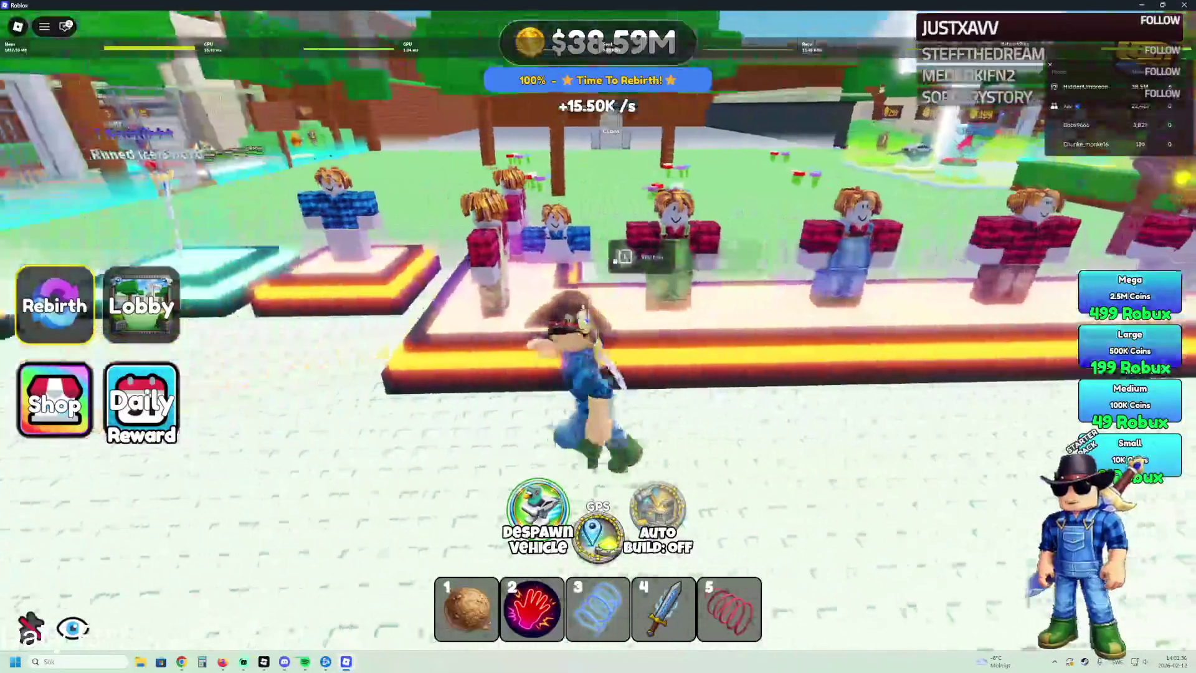
pyautogui.press('w')
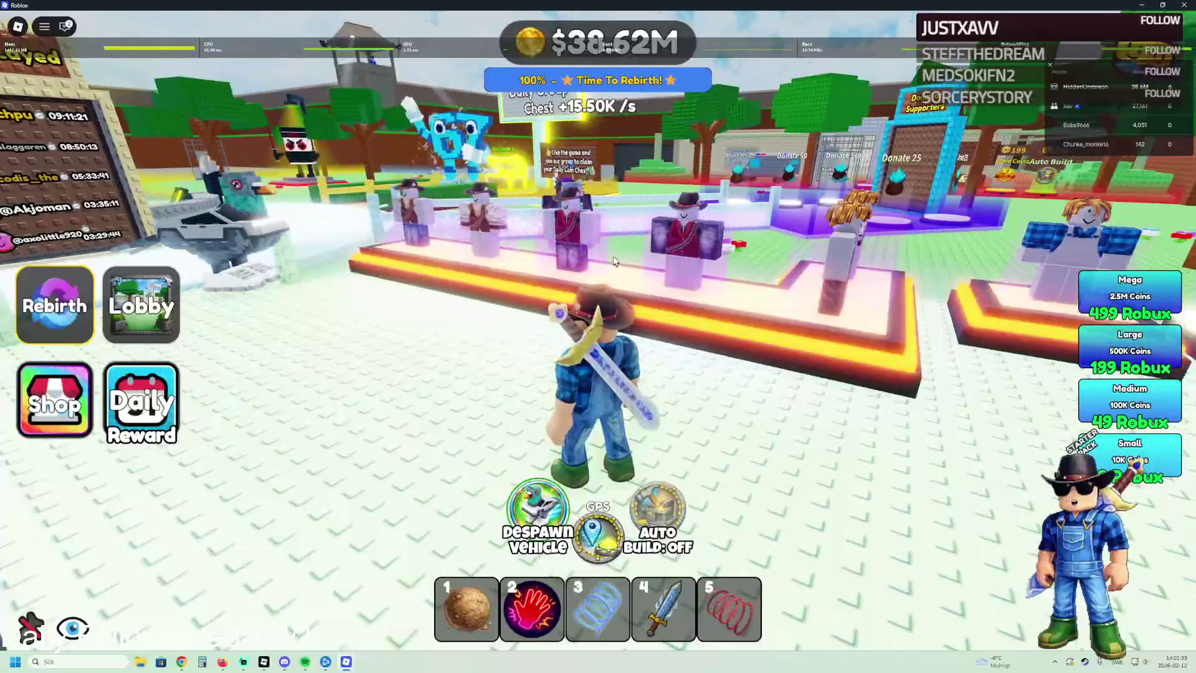
pyautogui.press('w')
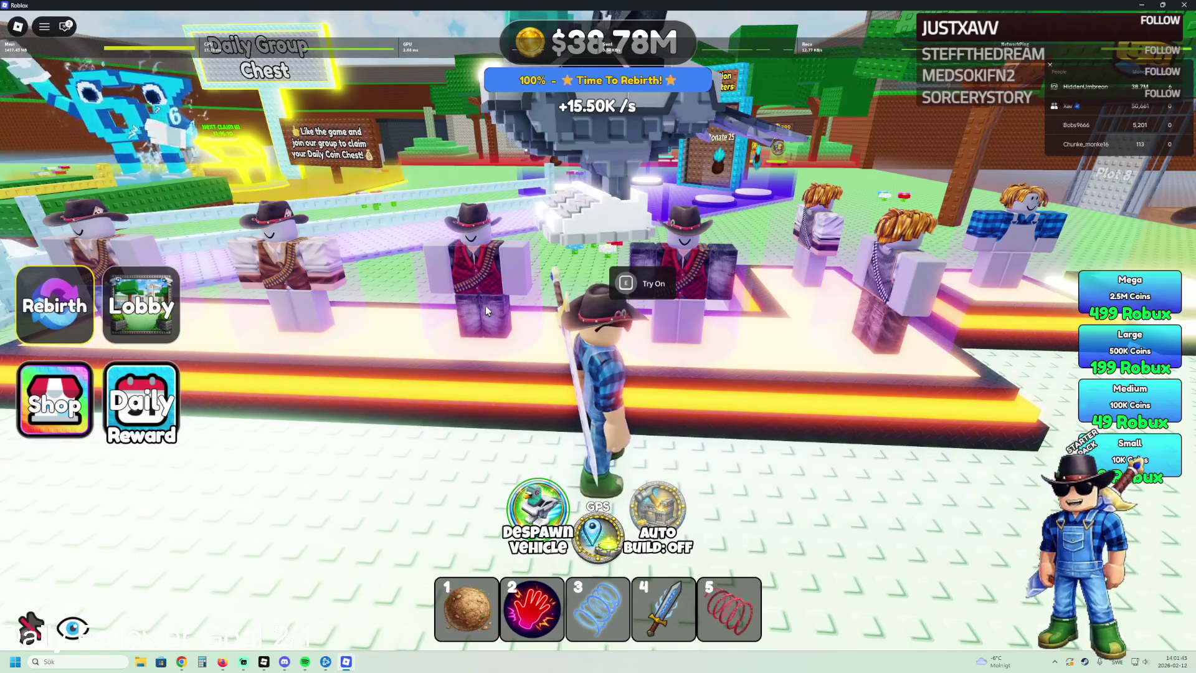
# Step: Mount the white vehicle and drive past the pedestals and flowers toward the Most Money Earned board
pyautogui.press('w')
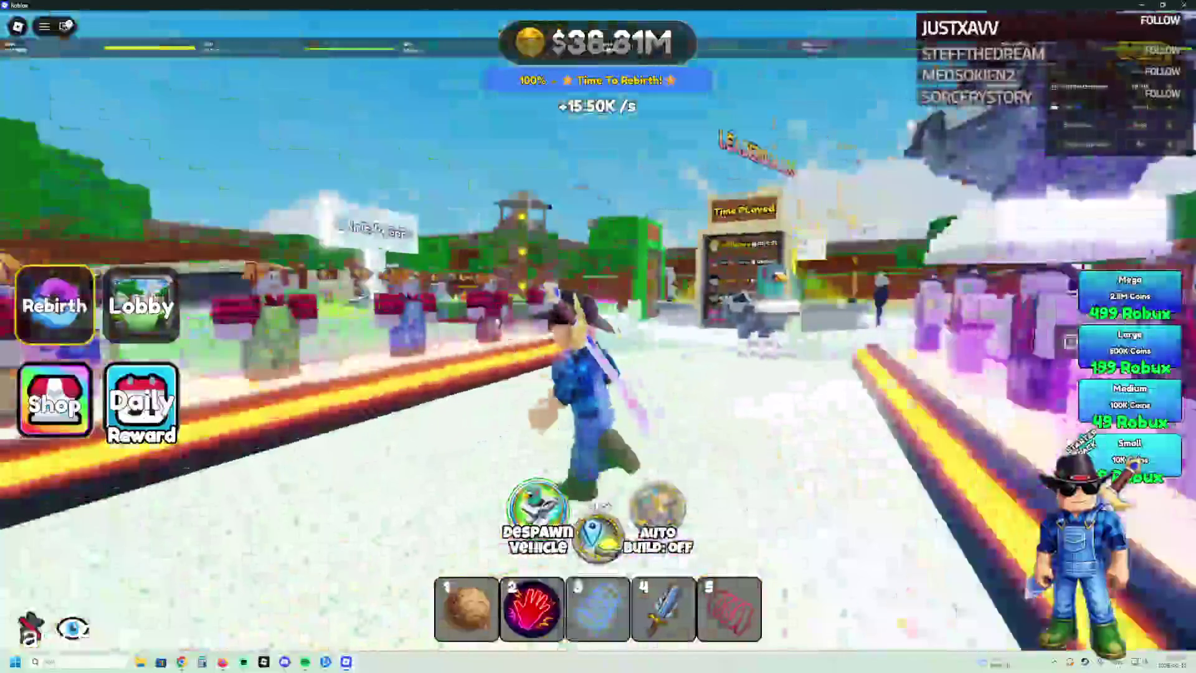
pyautogui.press('w')
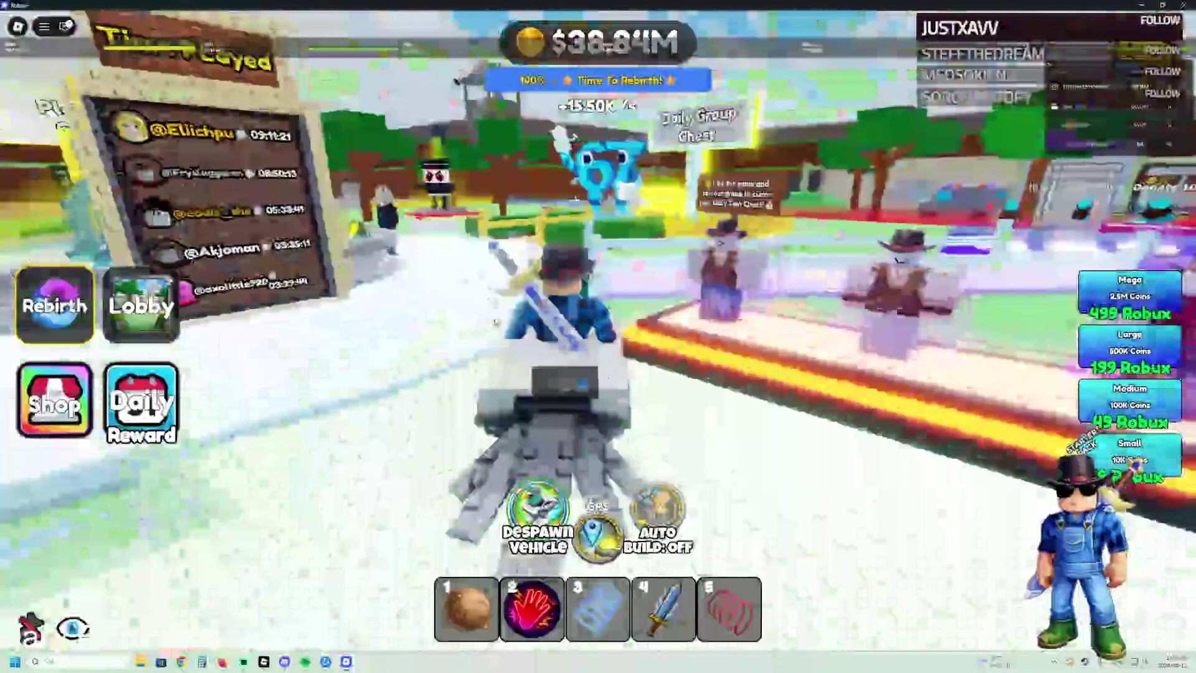
pyautogui.press('w')
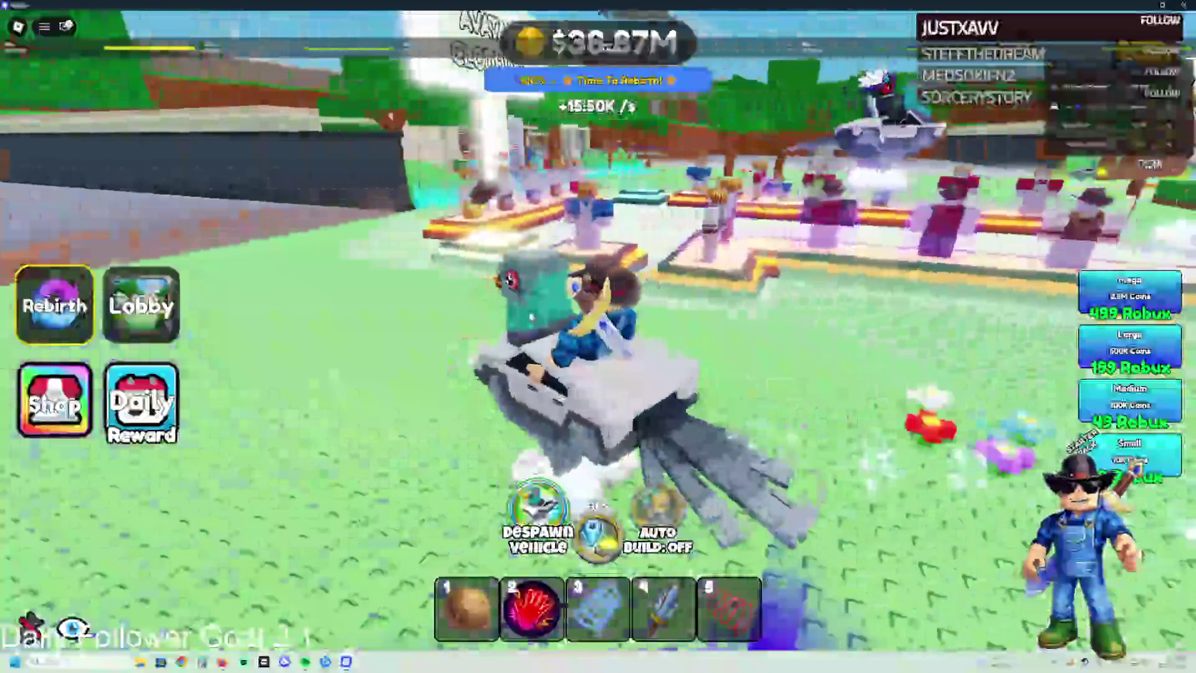
pyautogui.press('a')
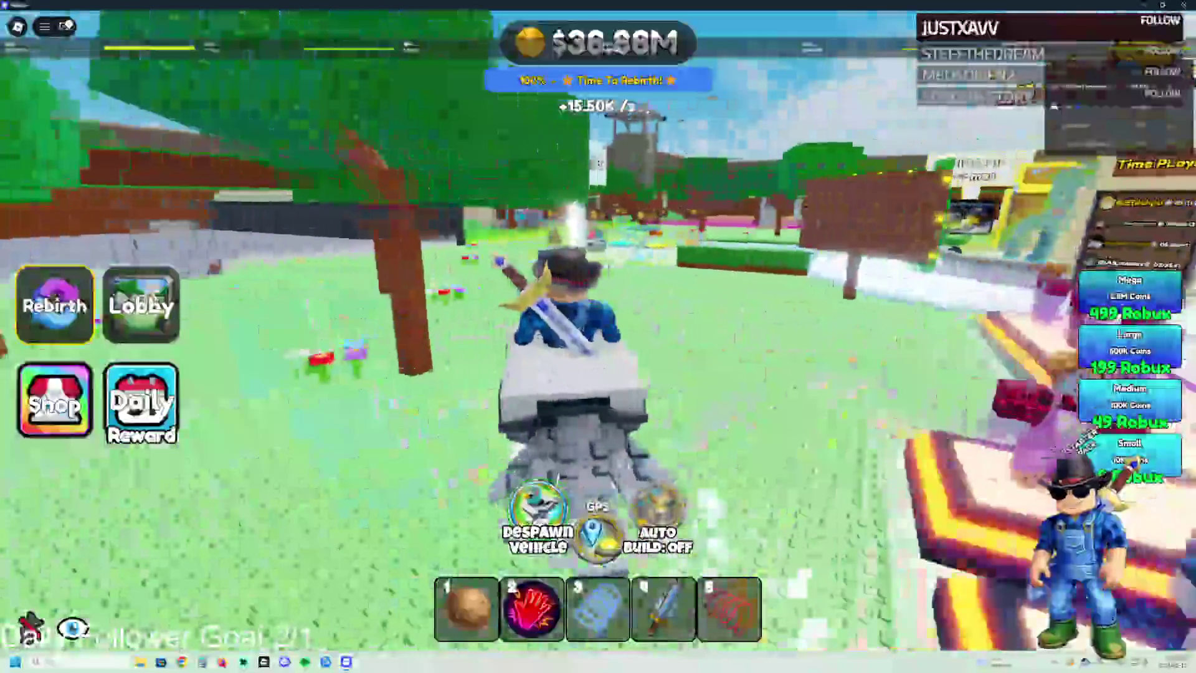
pyautogui.press('w')
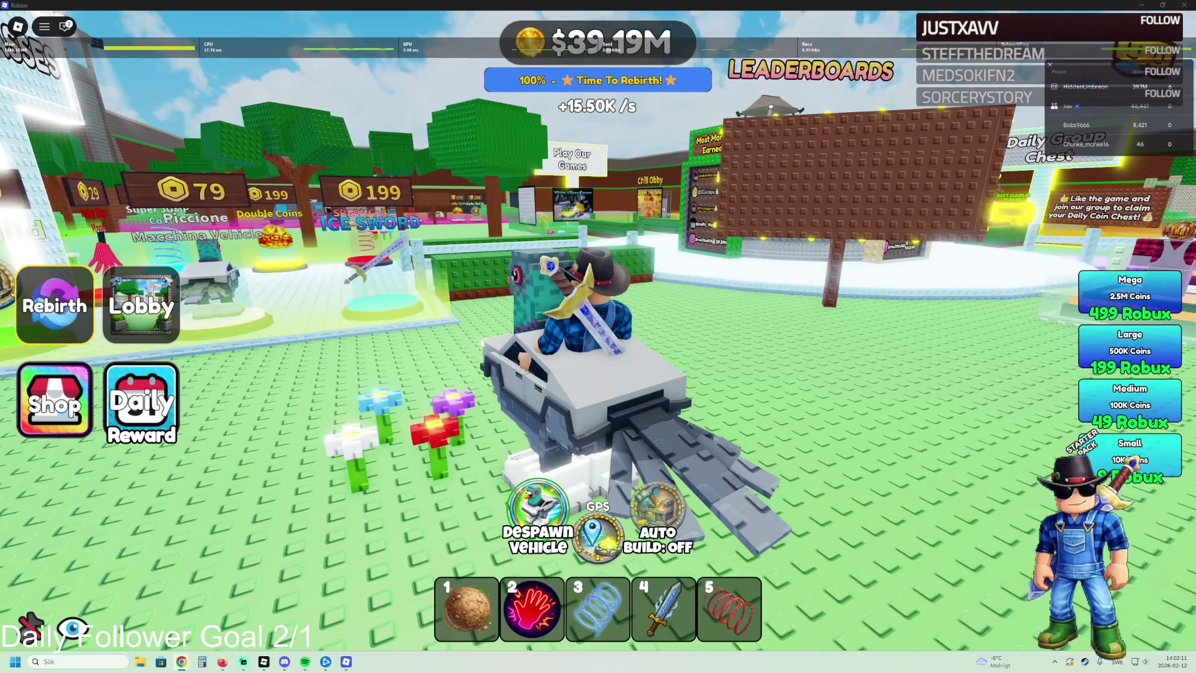
pyautogui.moveTo(505, 187); pyautogui.dragTo(505, 228)
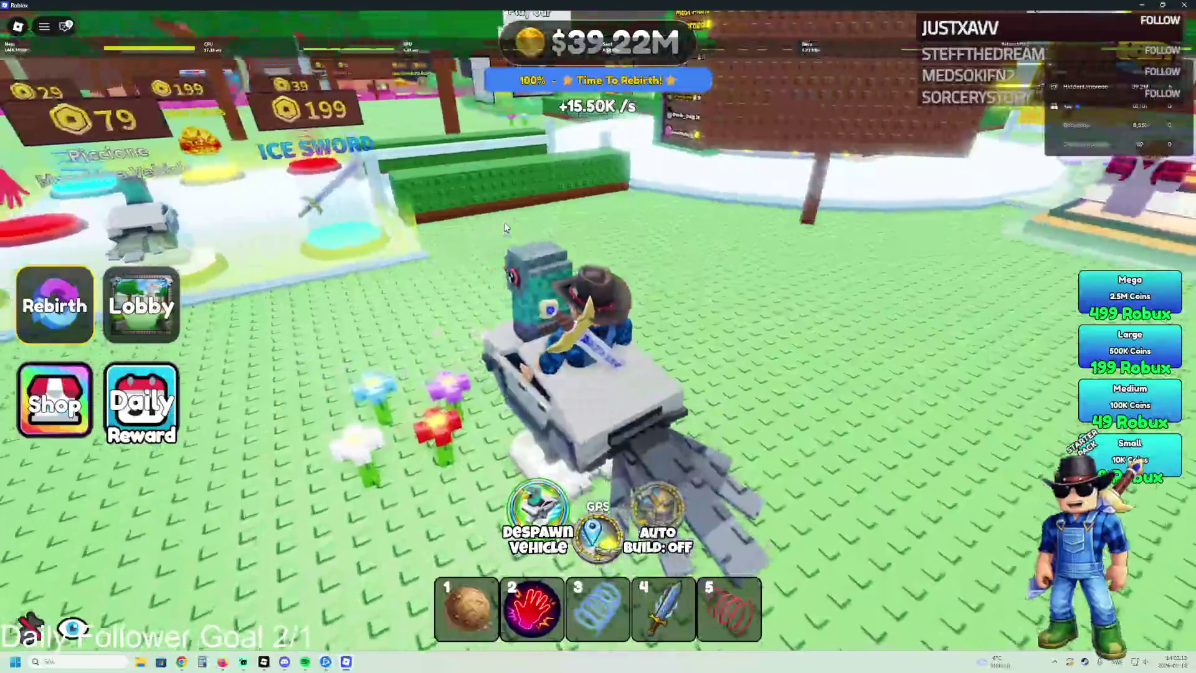
pyautogui.press('d')
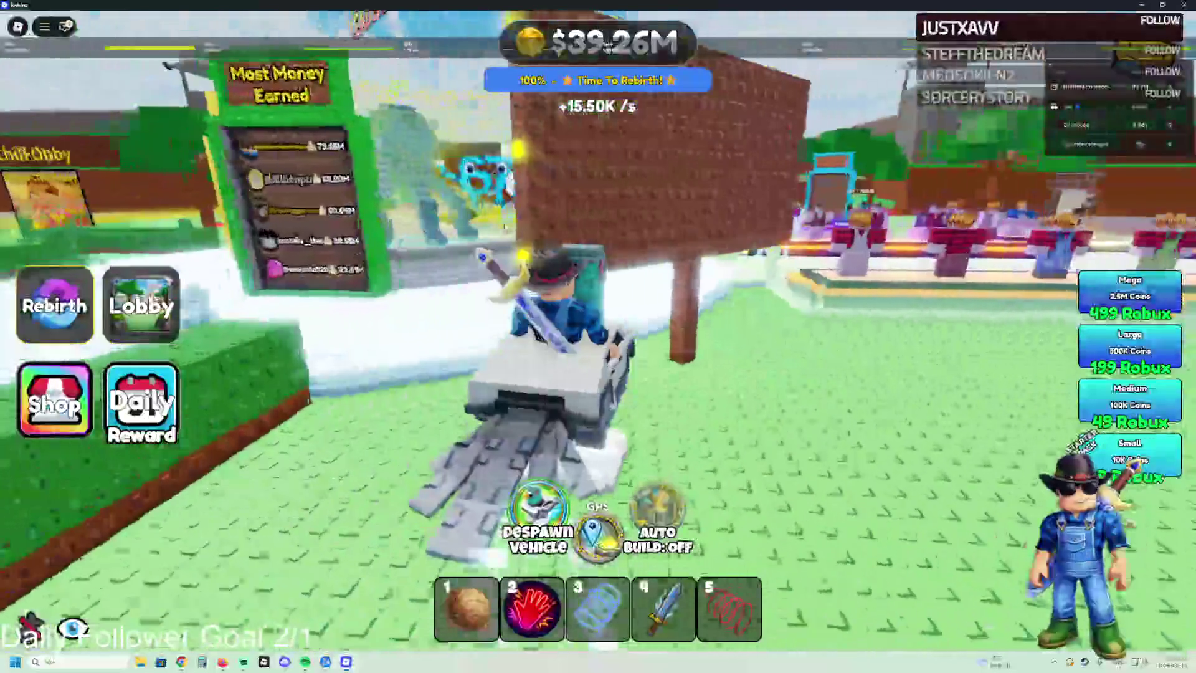
pyautogui.press('d')
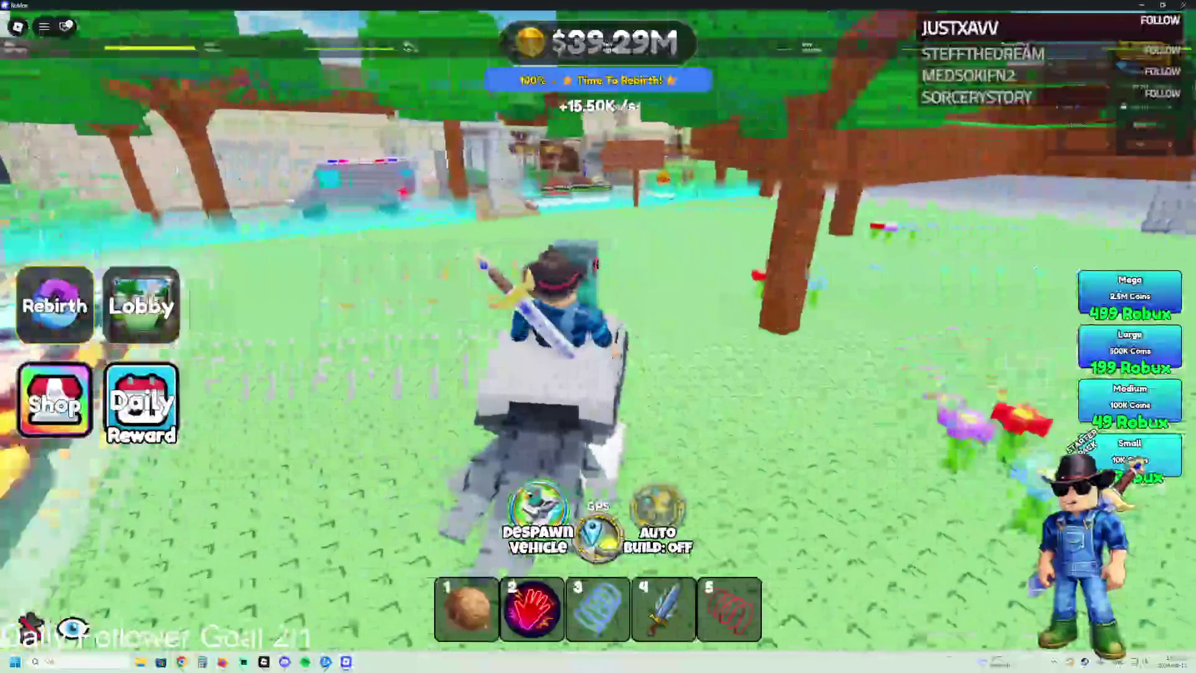
# Step: Open the chat panel and drive around the trees, stalls and boards toward the wall
pyautogui.click(66, 27)
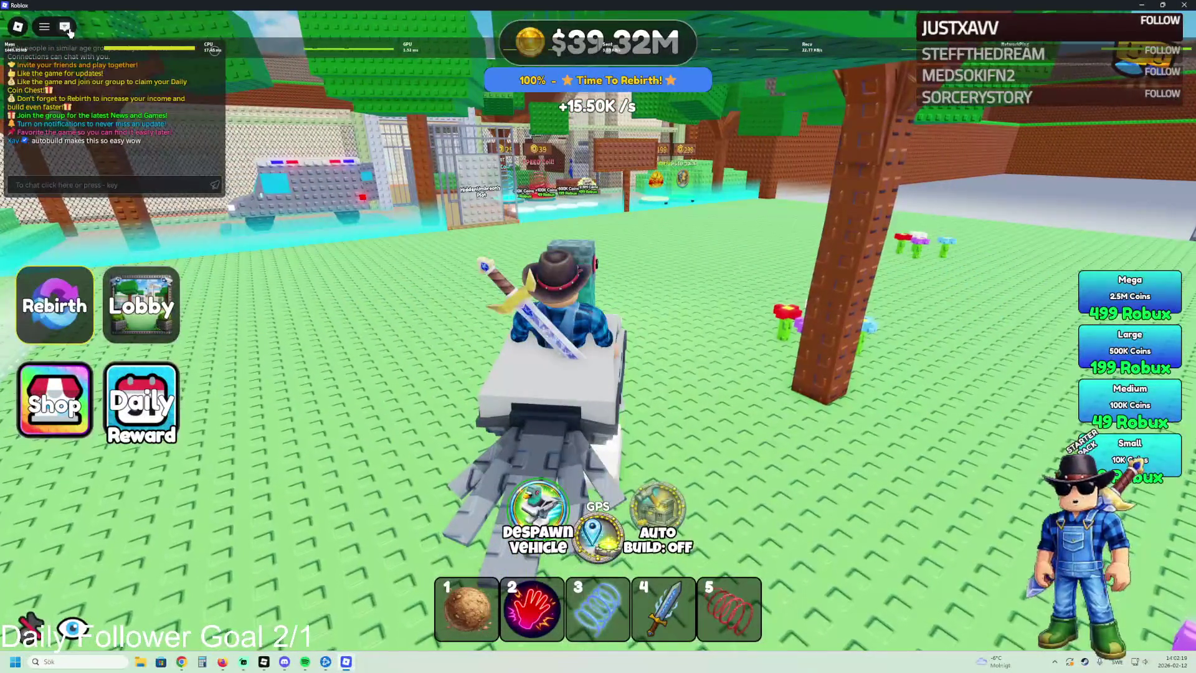
pyautogui.press('d')
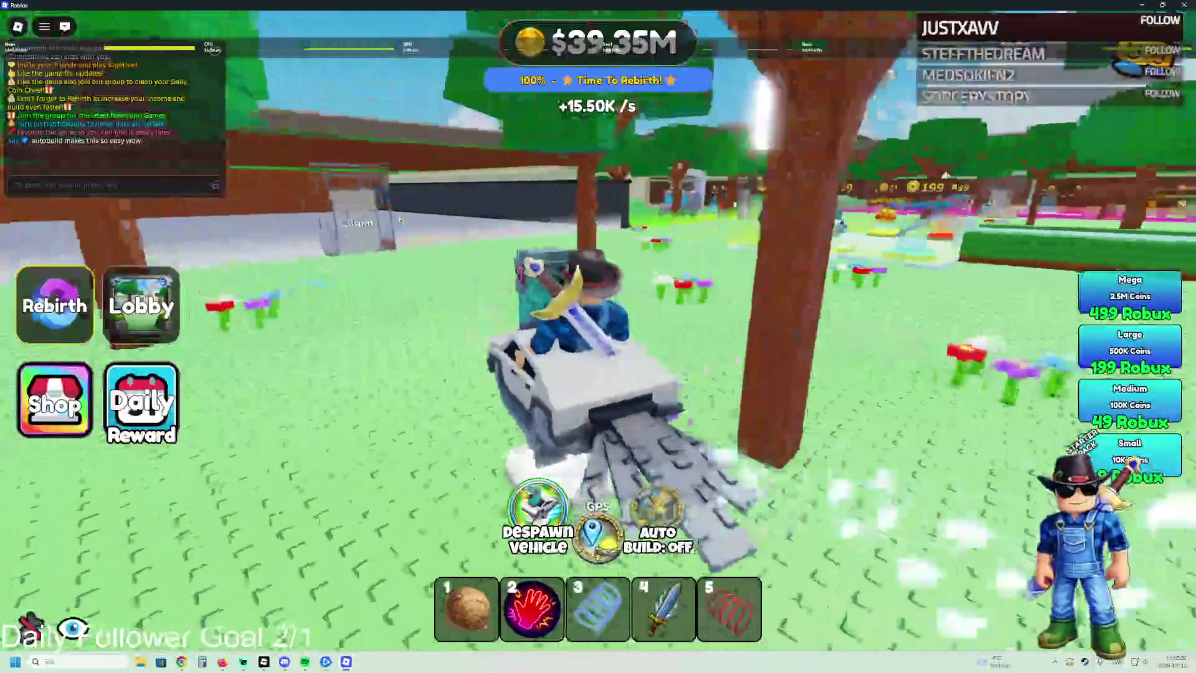
pyautogui.press('a')
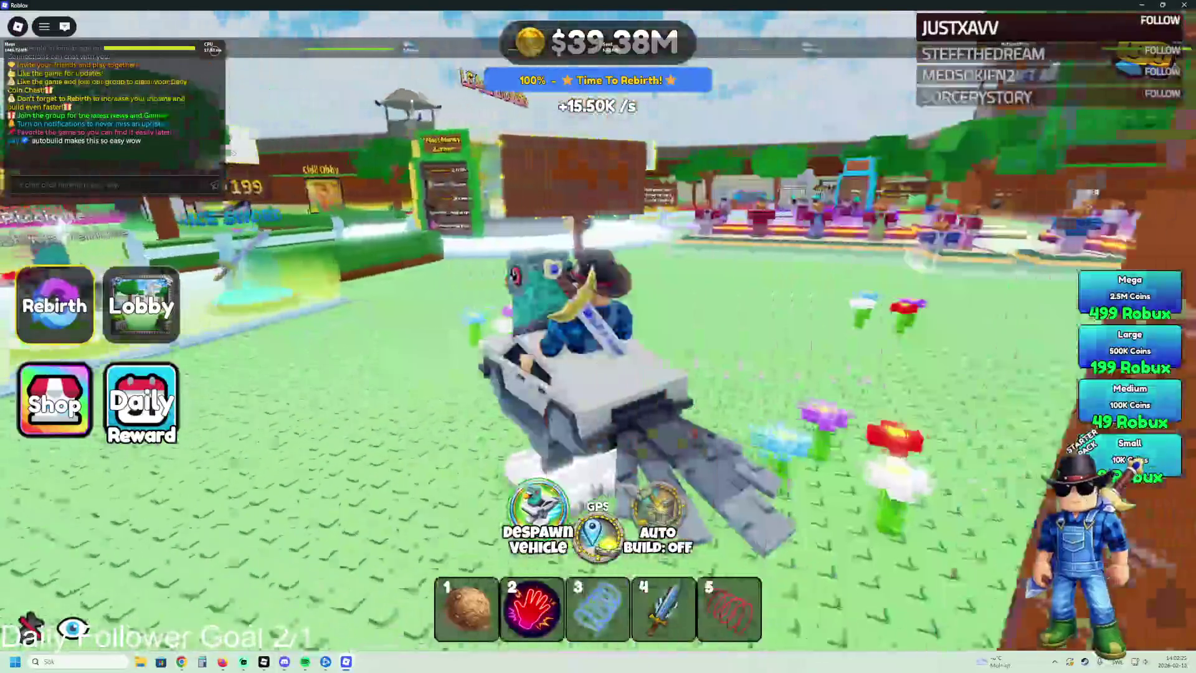
pyautogui.press('w')
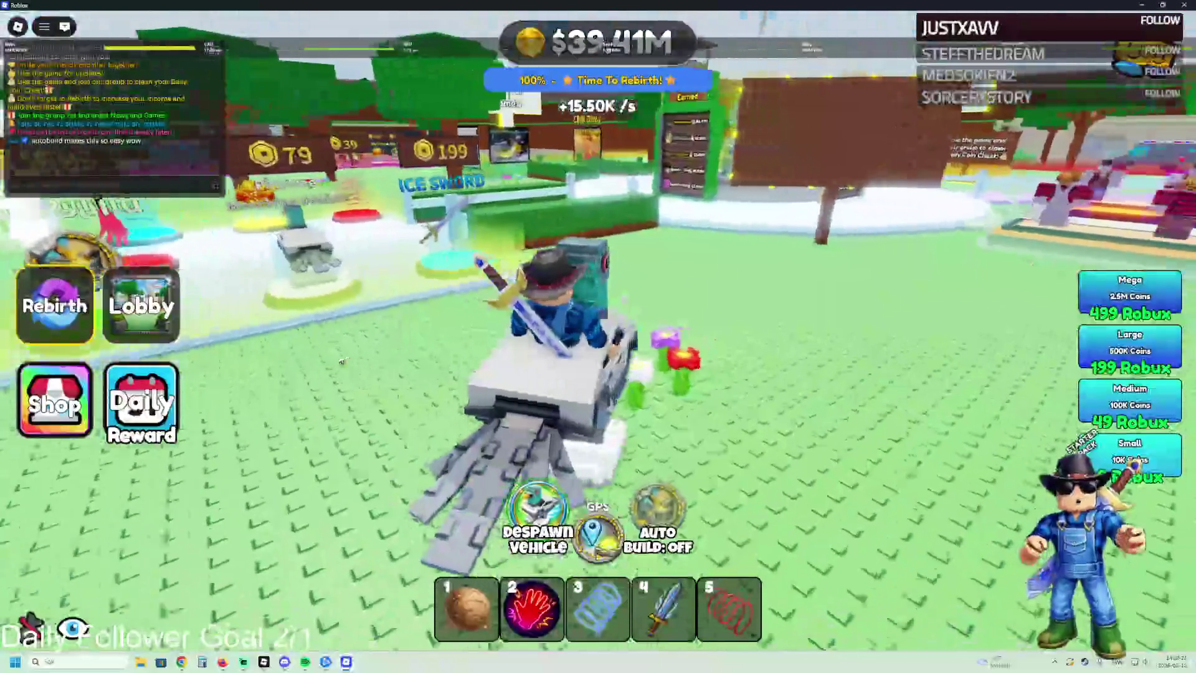
pyautogui.press('d')
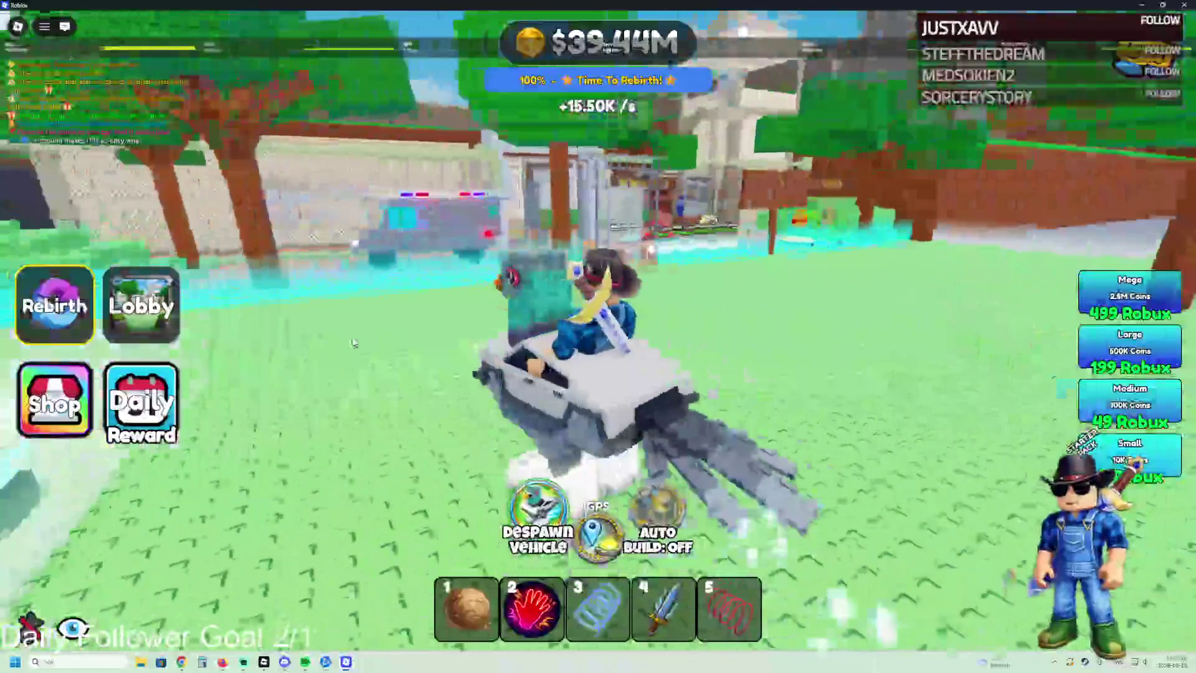
pyautogui.press('a')
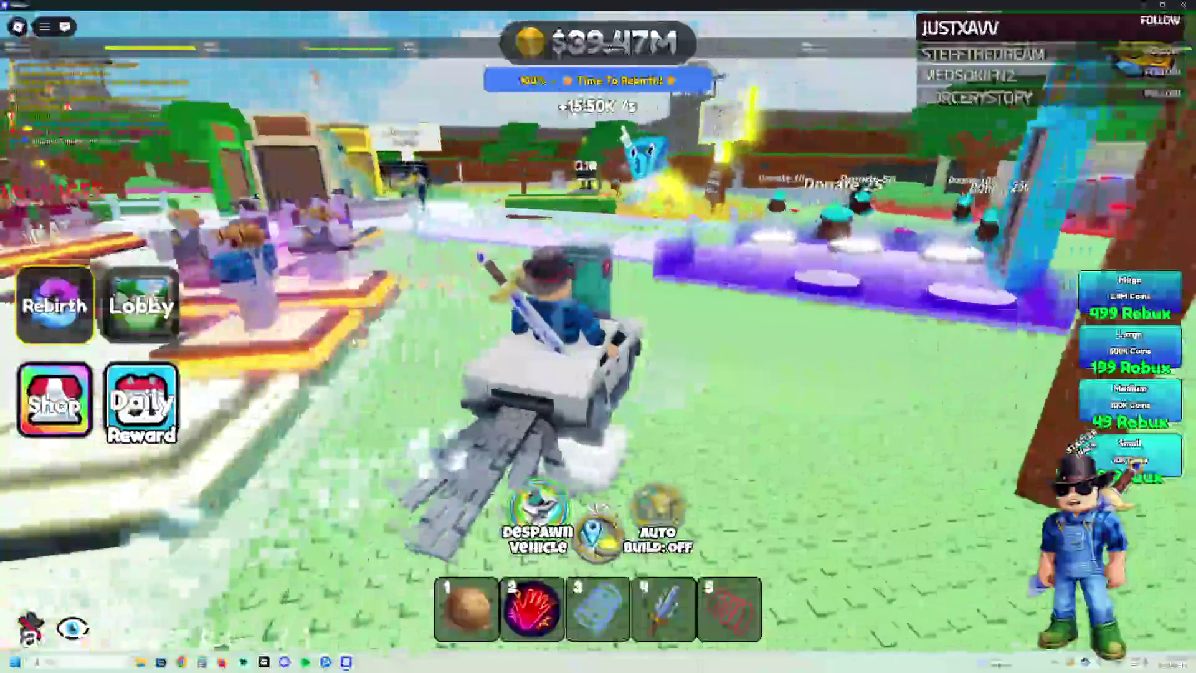
pyautogui.press('a')
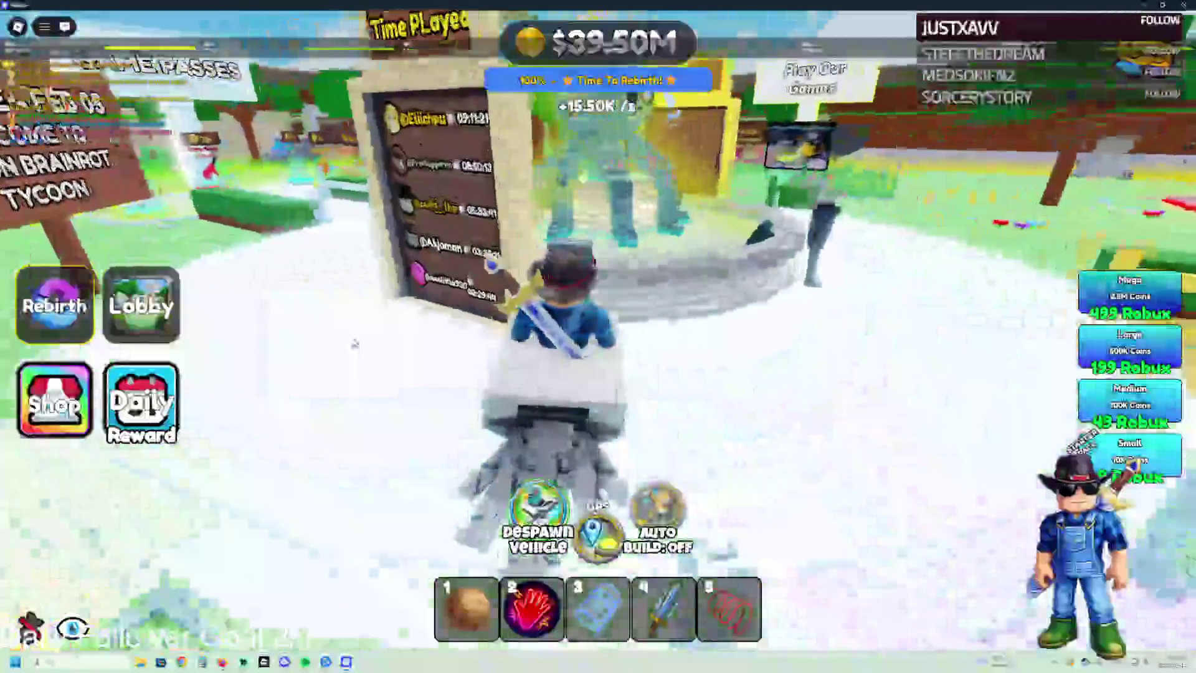
pyautogui.press('d')
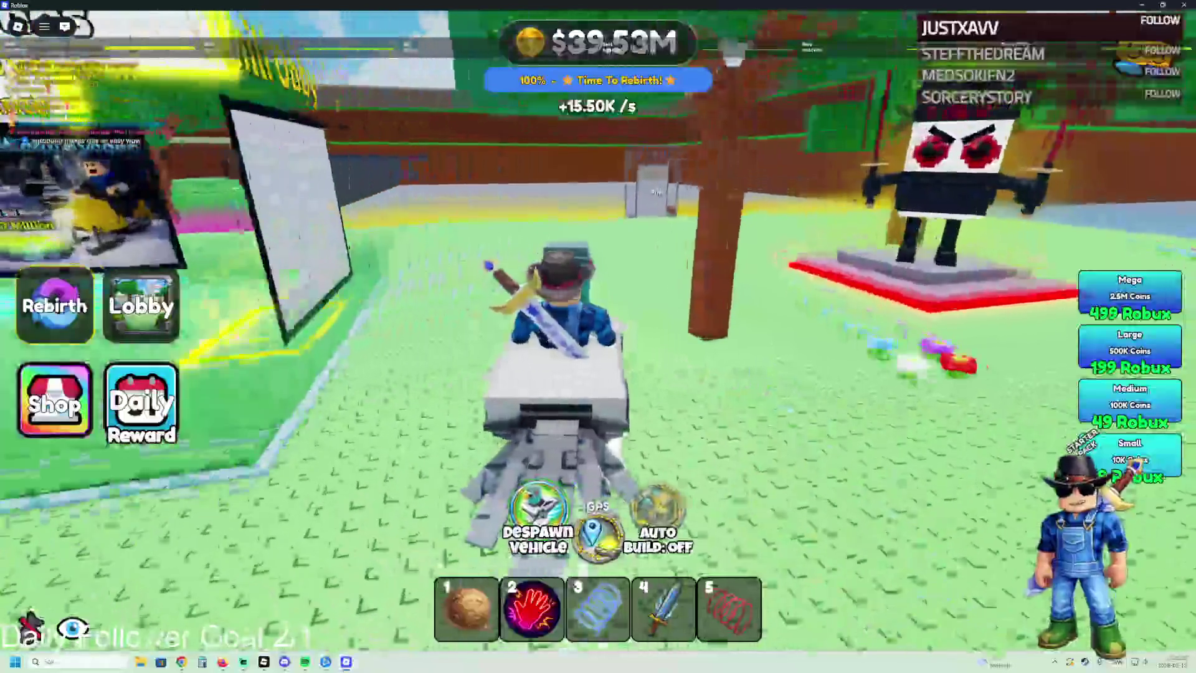
pyautogui.press('a')
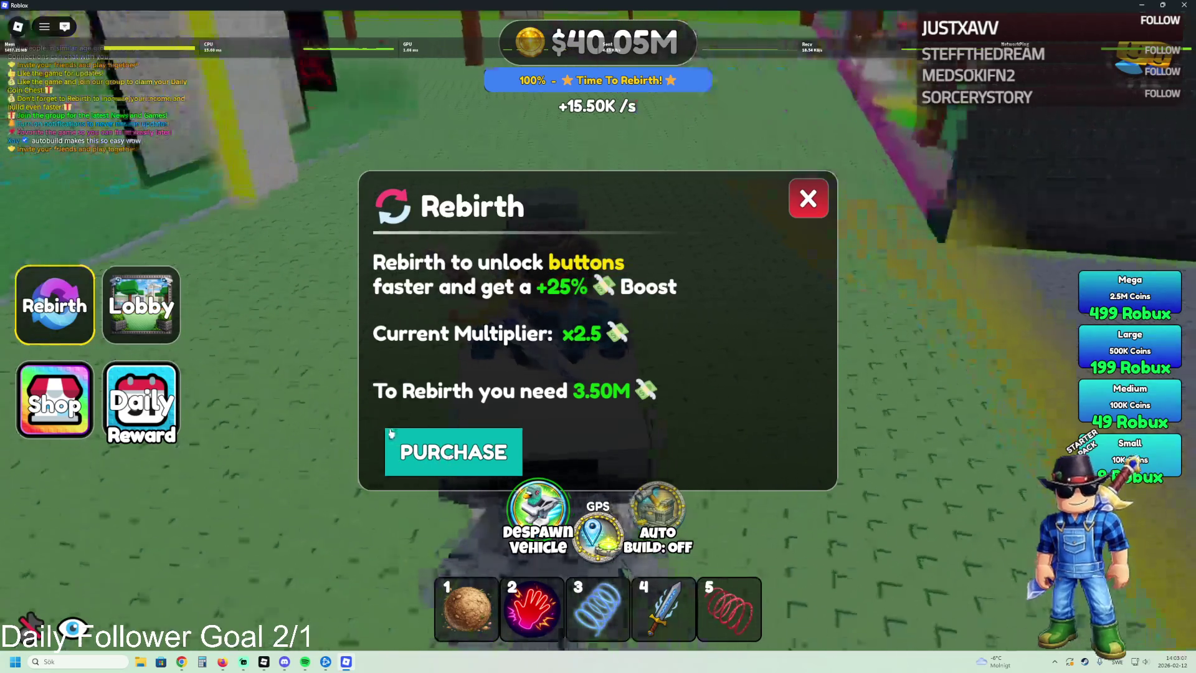
# Step: Close the Rebirth window and bring Roblox Studio back to the front
pyautogui.click(54, 299)
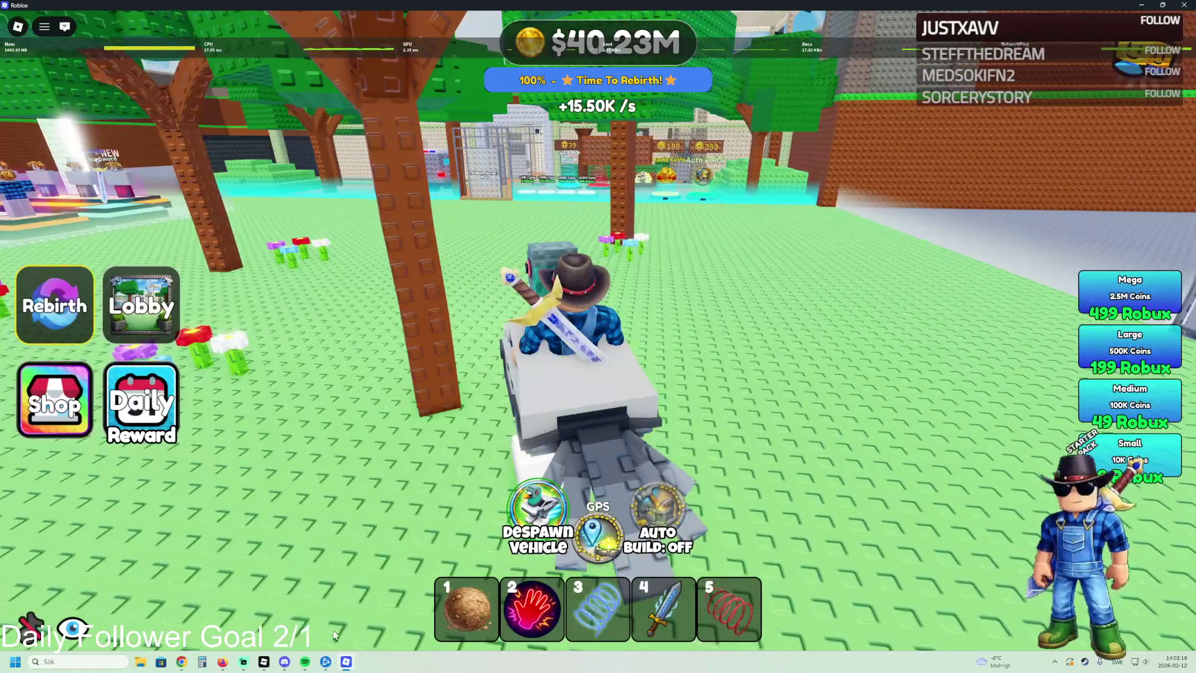
pyautogui.click(244, 662)
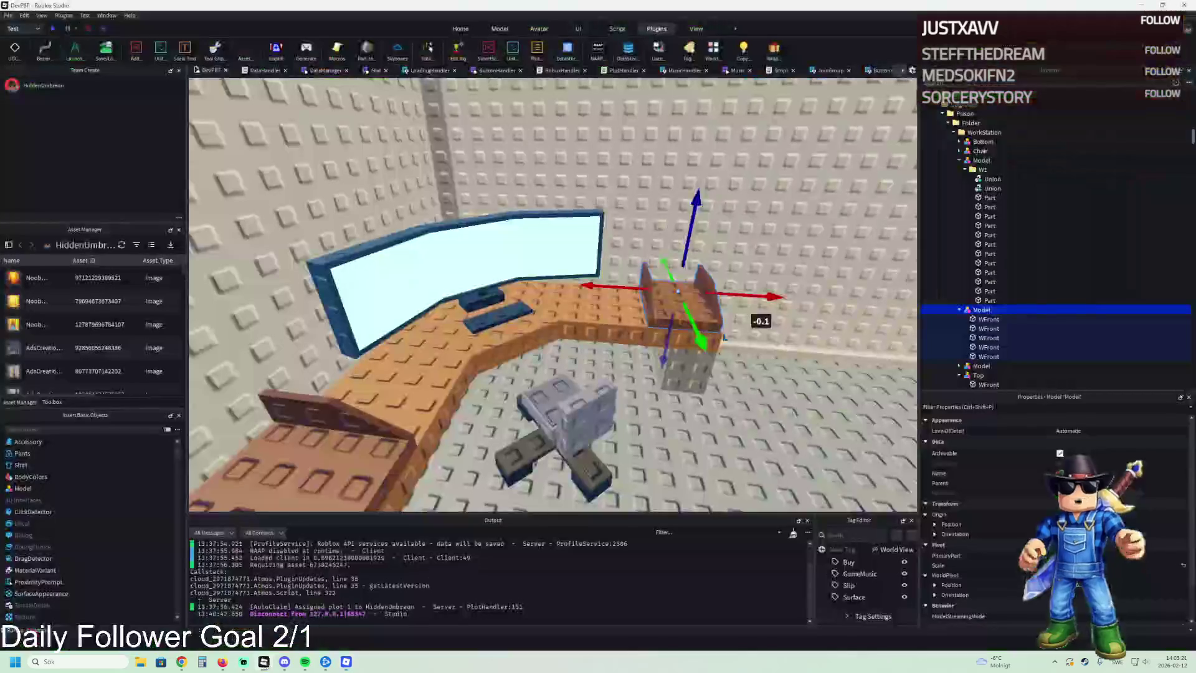
pyautogui.scroll(-3, 447, 342)
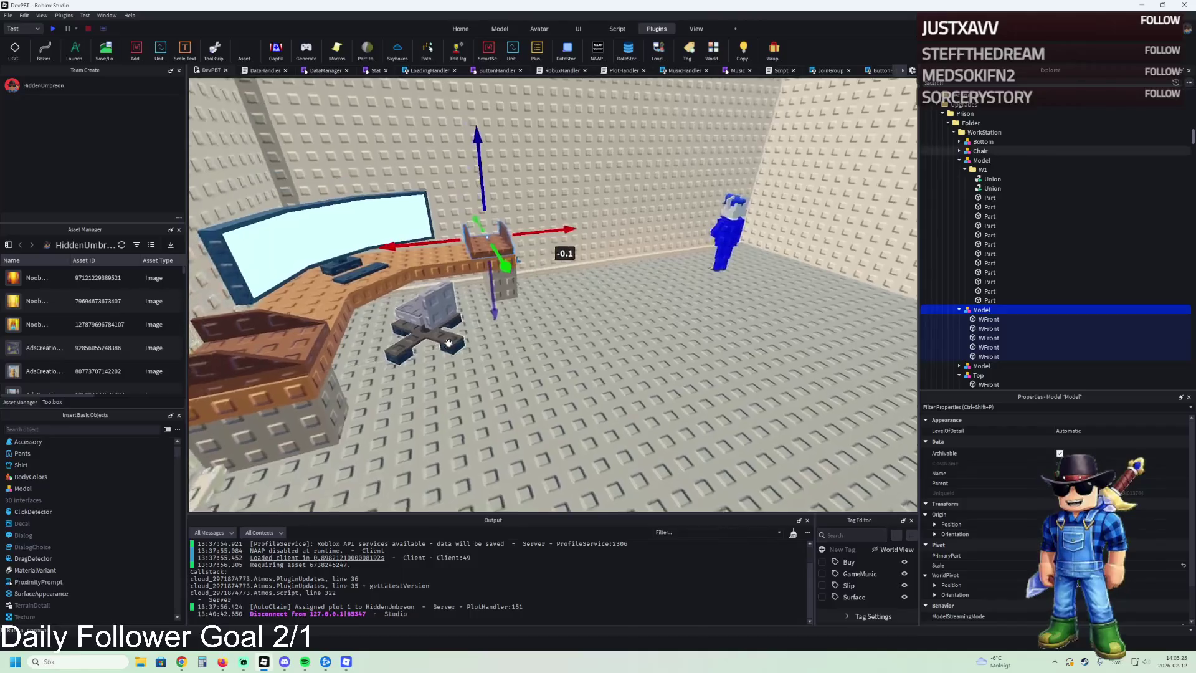
pyautogui.scroll(5, 449, 341)
pyautogui.scroll(-5, 449, 342)
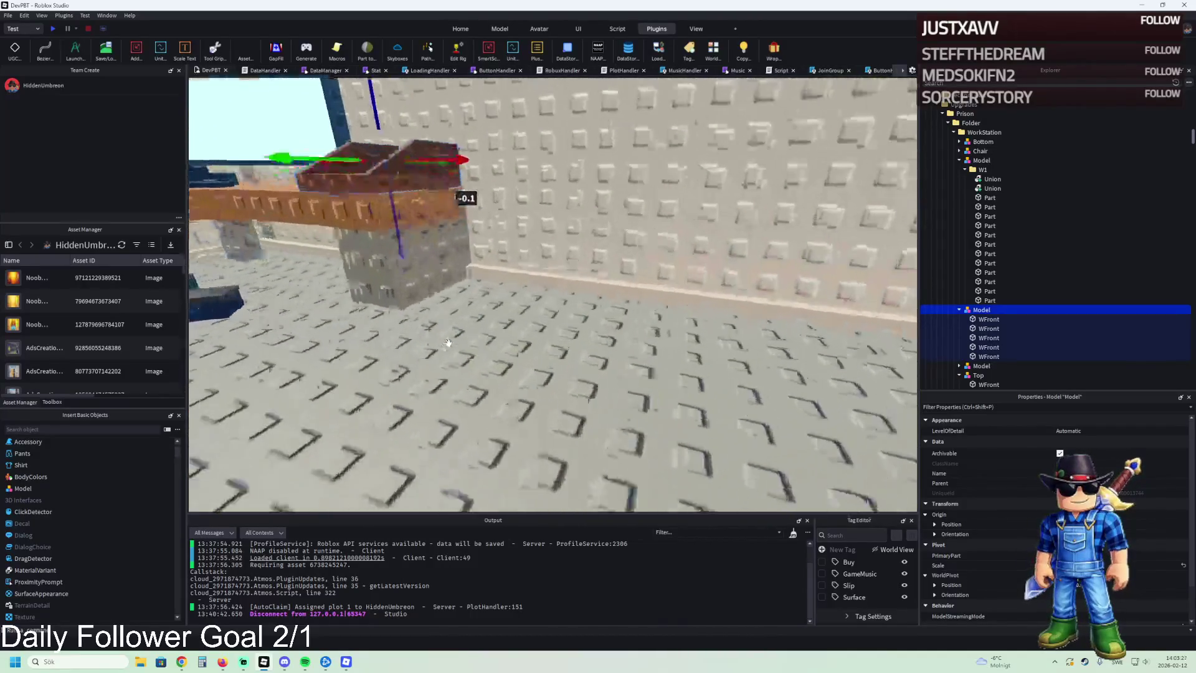
pyautogui.scroll(-5, 449, 342)
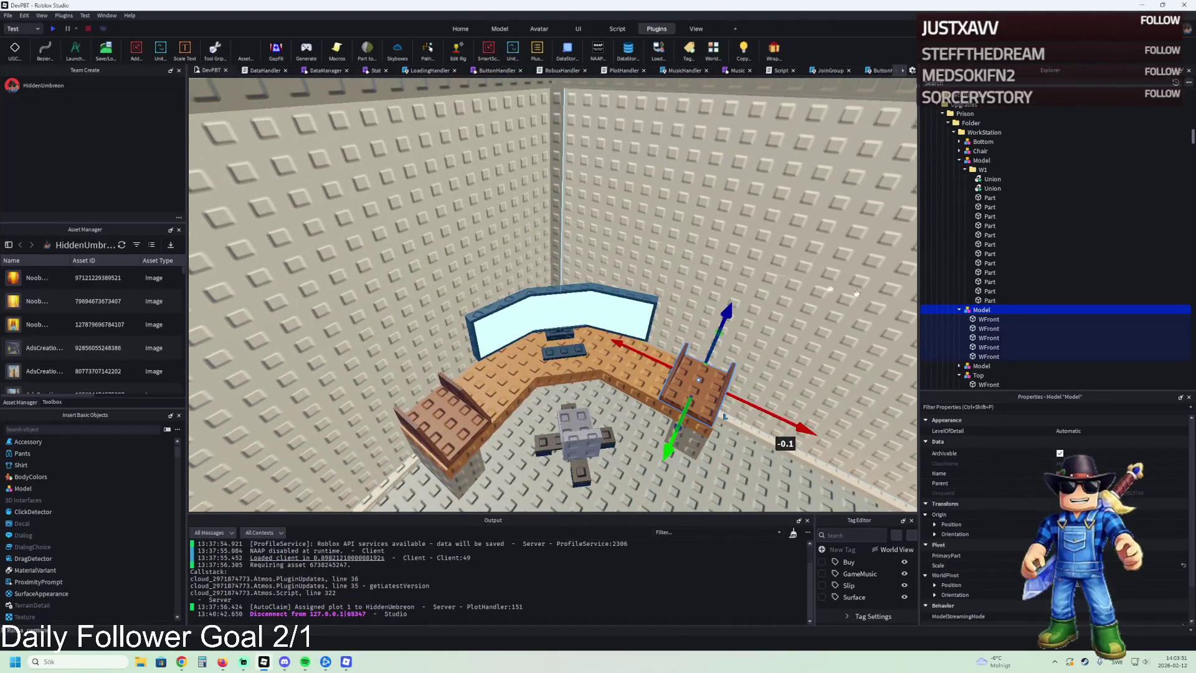
pyautogui.click(959, 309)
pyautogui.press('Left')
pyautogui.press('Left')
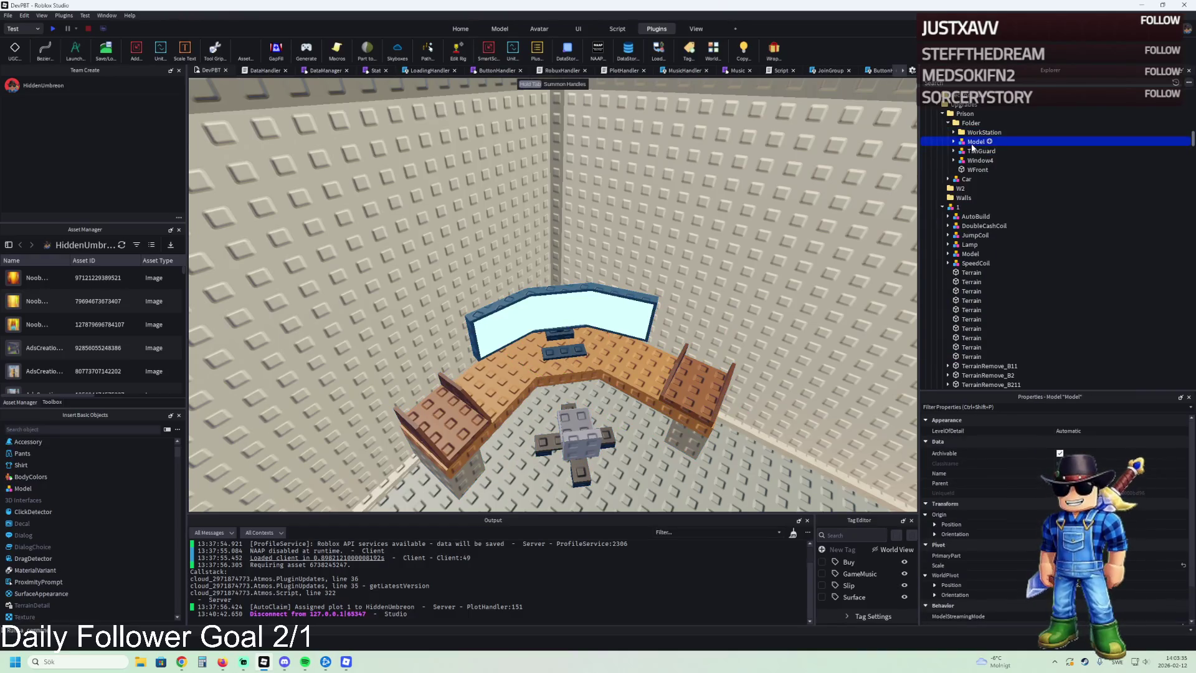
pyautogui.click(953, 132)
pyautogui.click(959, 161)
pyautogui.click(981, 161)
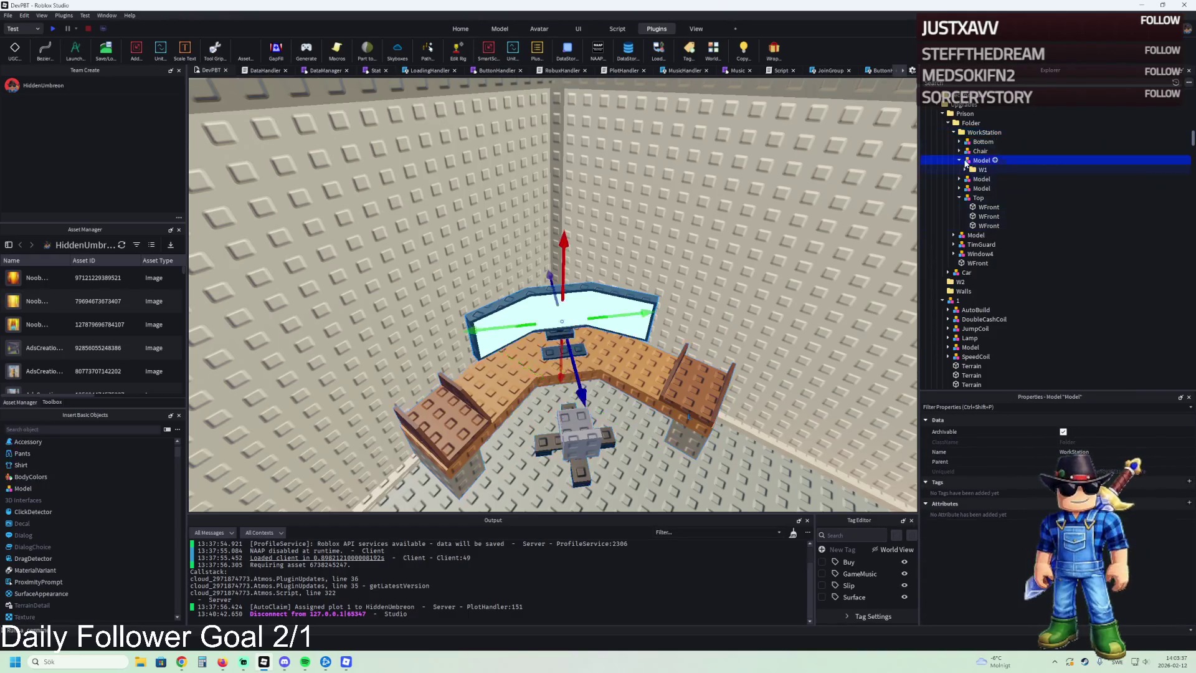
pyautogui.scroll(-10, 702, 223)
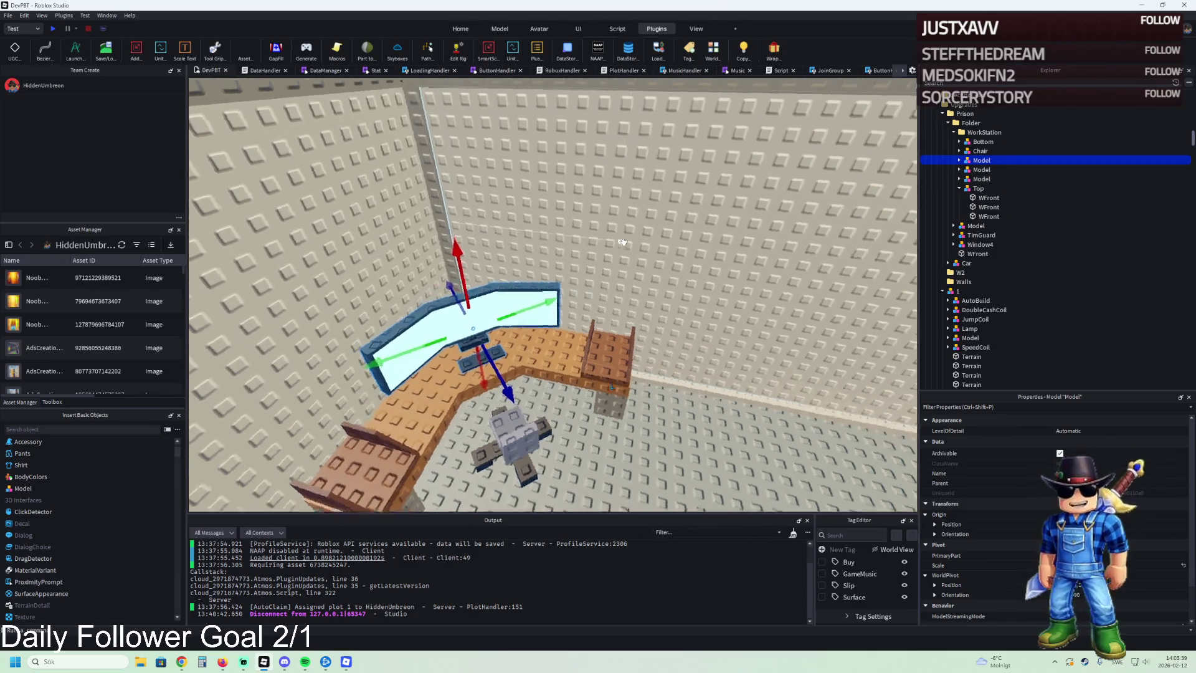
pyautogui.press('f')
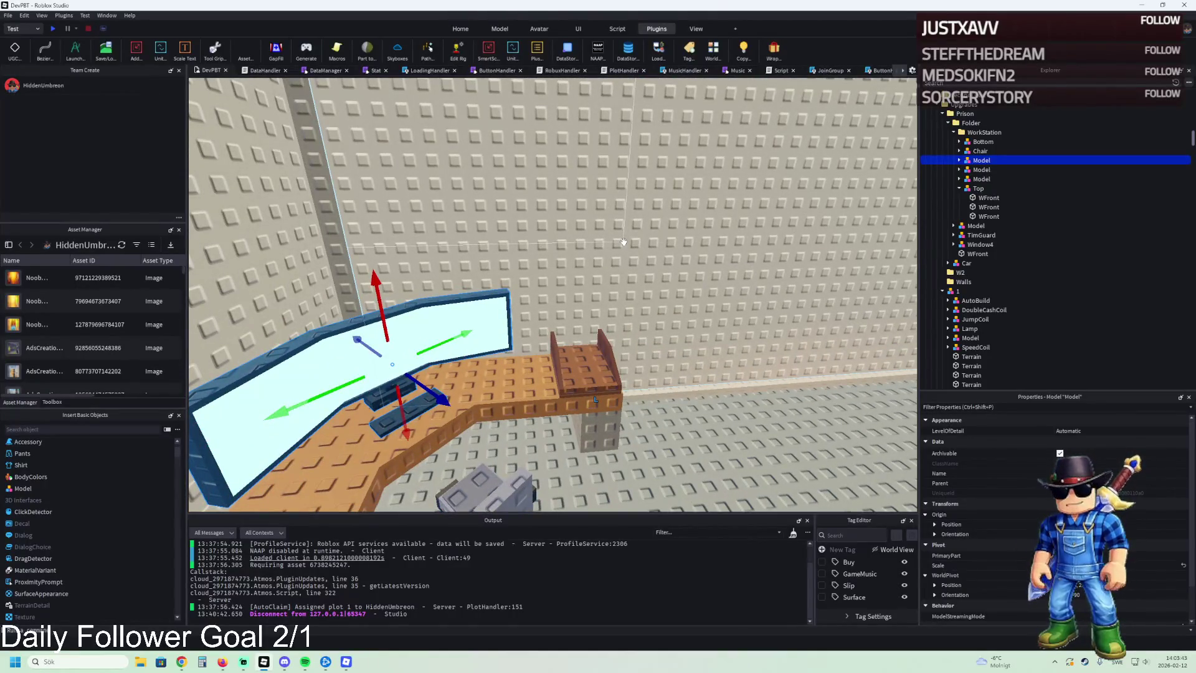
pyautogui.scroll(-4, 624, 242)
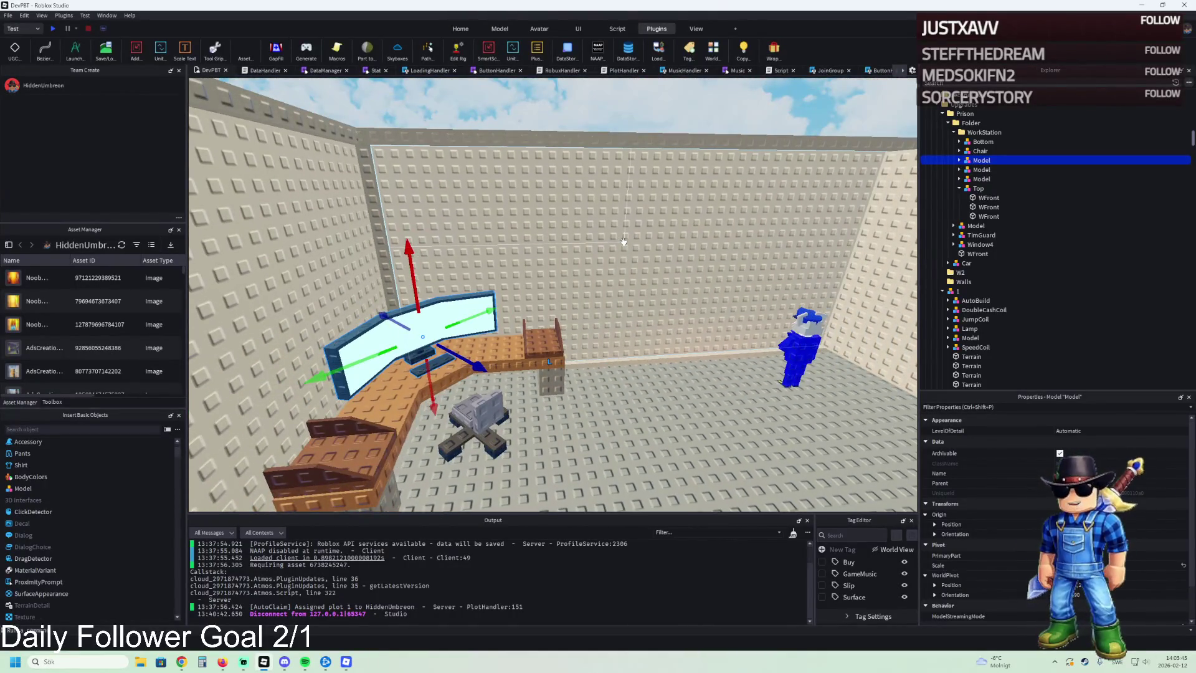
pyautogui.press('w')
pyautogui.press('d')
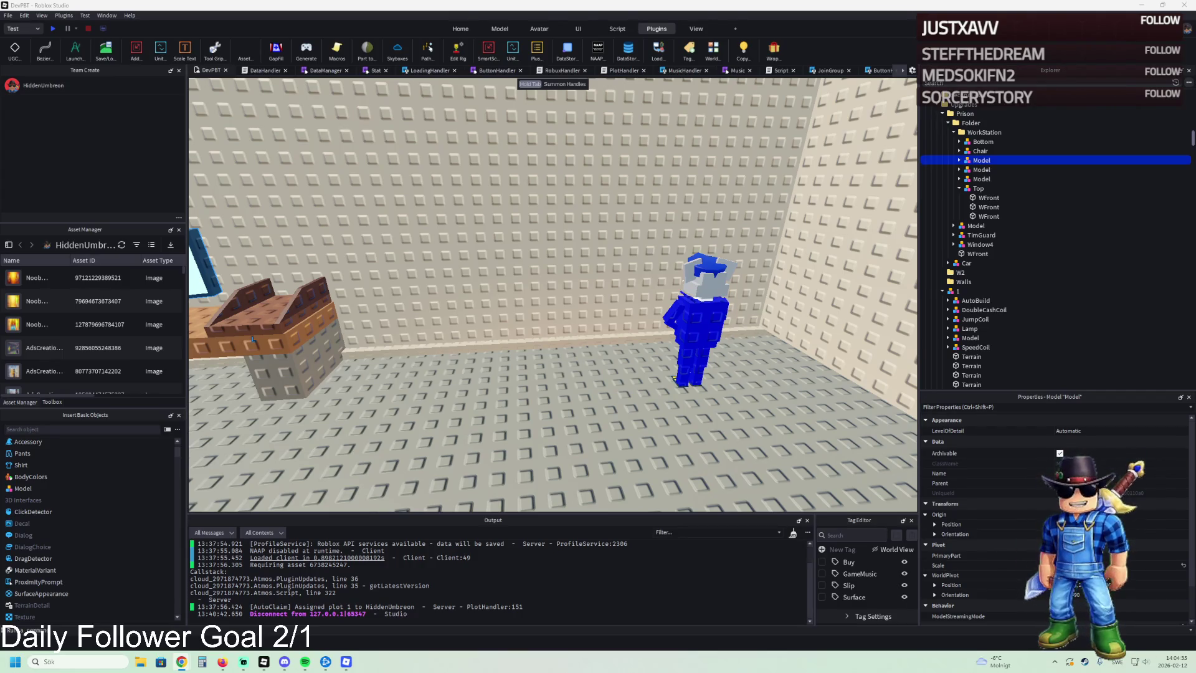
pyautogui.press('a')
pyautogui.press('a')
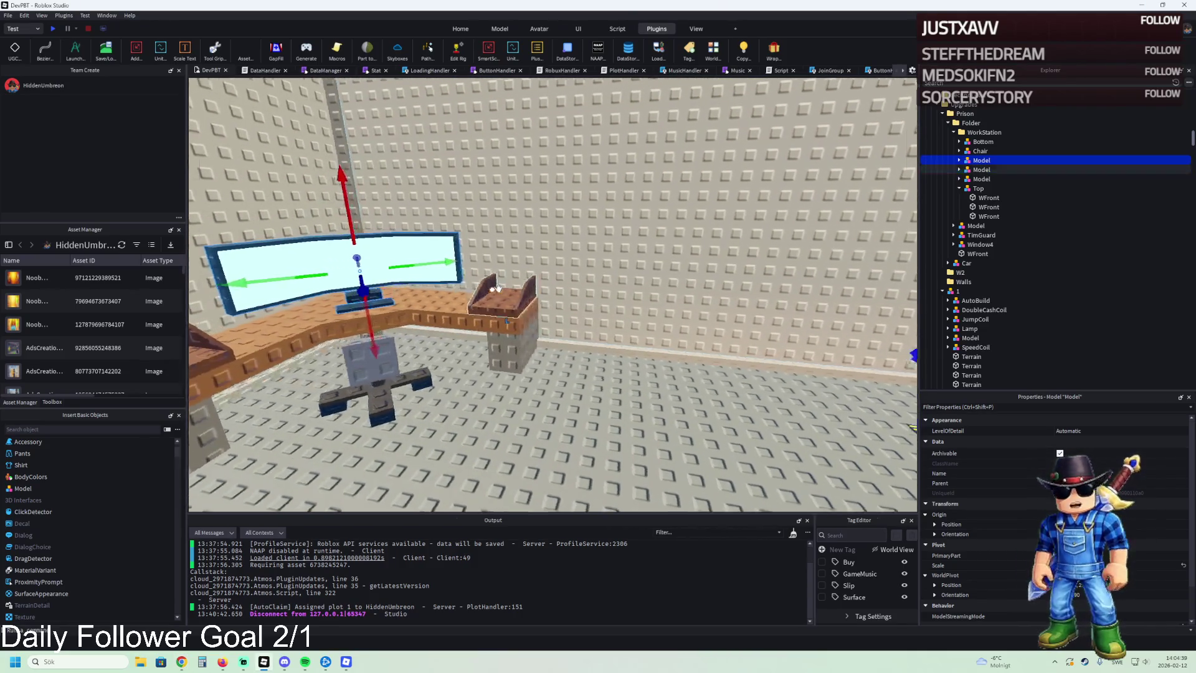
pyautogui.press('s')
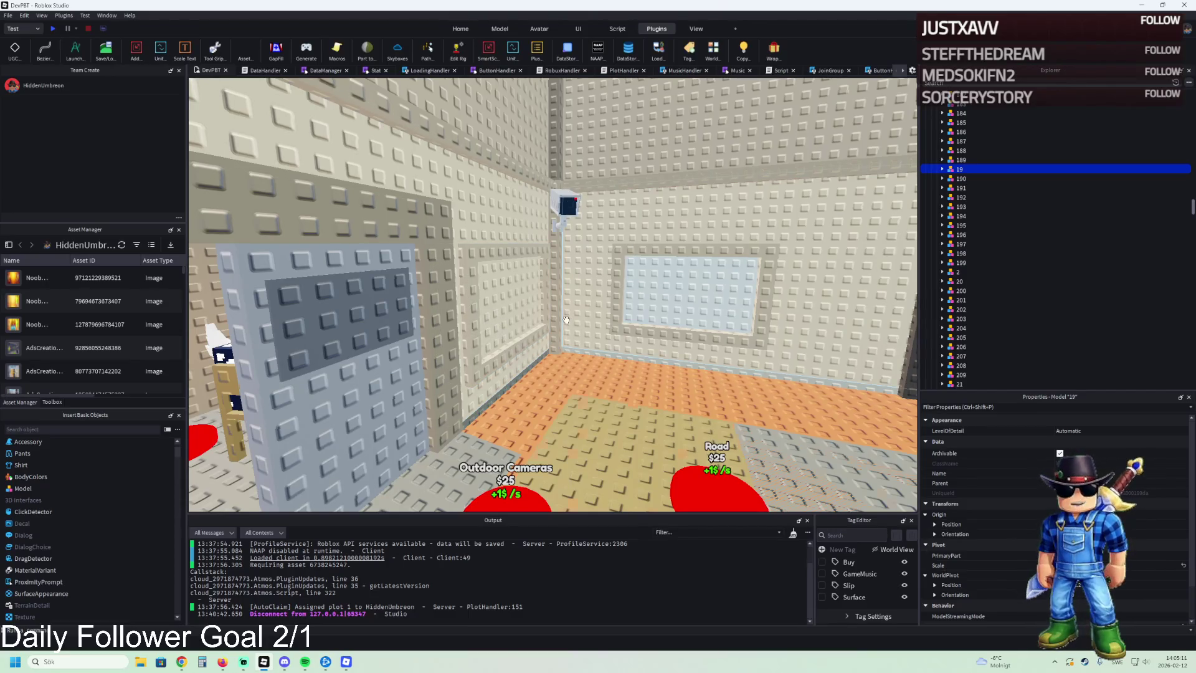
# Step: Fly the camera around the truck, green bin and doorway buy pads
pyautogui.scroll(-2, 565, 320)
pyautogui.scroll(-10, 566, 319)
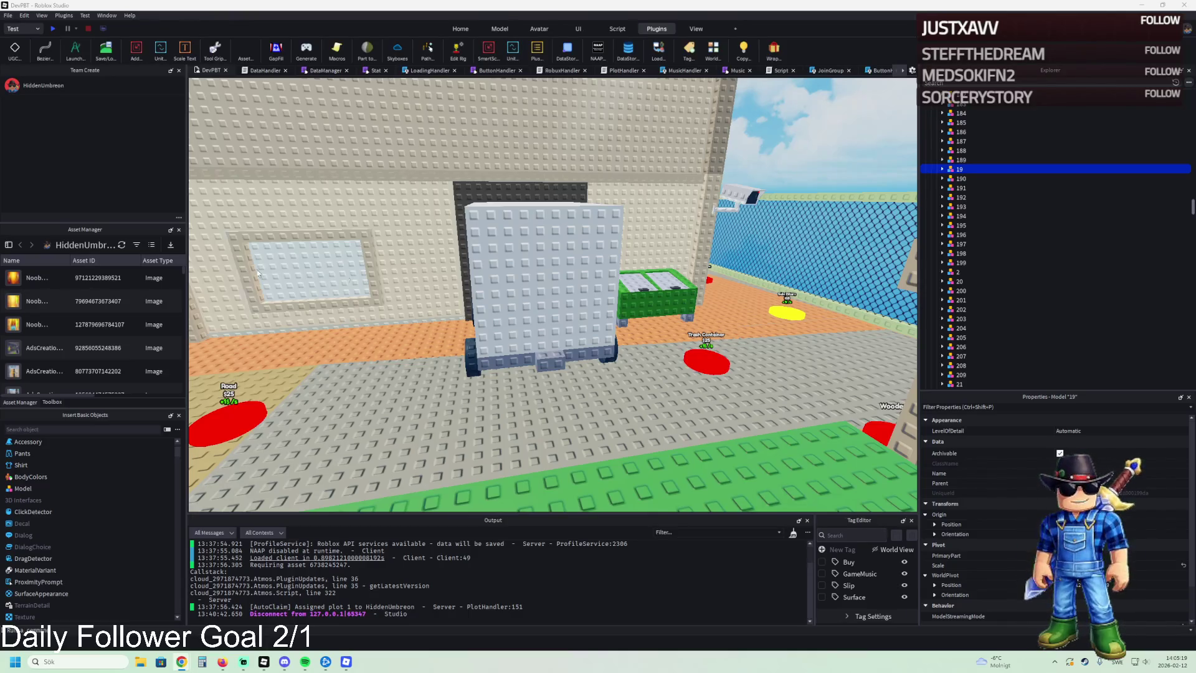
pyautogui.press('w')
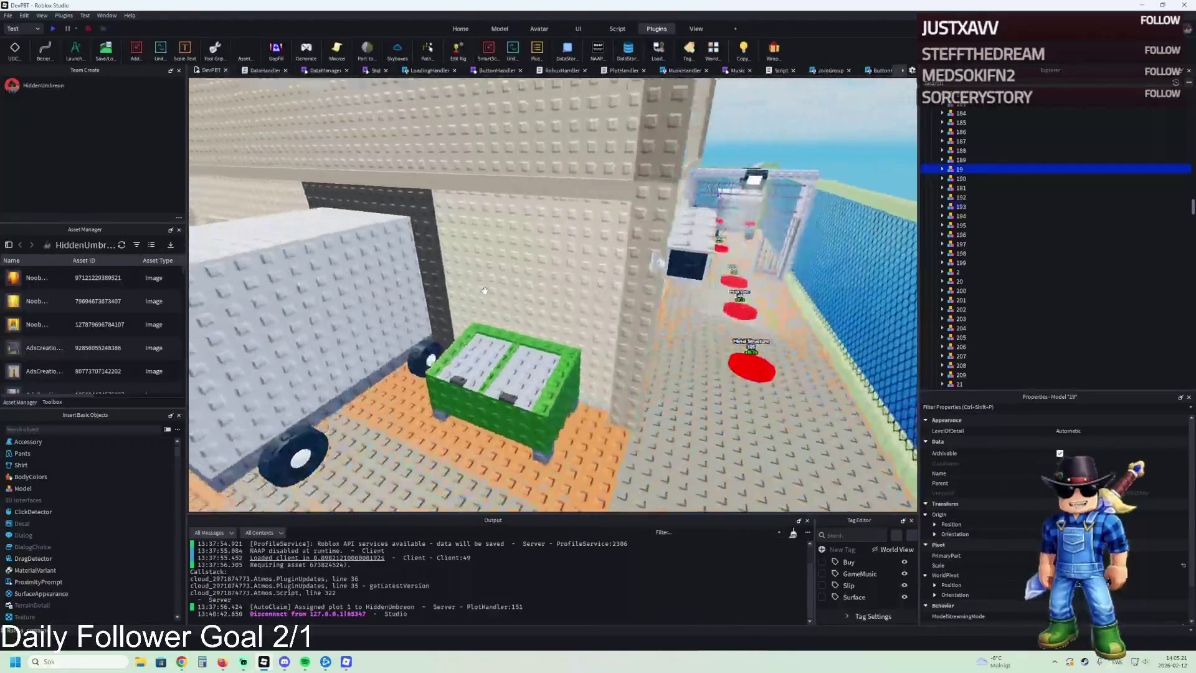
pyautogui.press('w')
pyautogui.press('s')
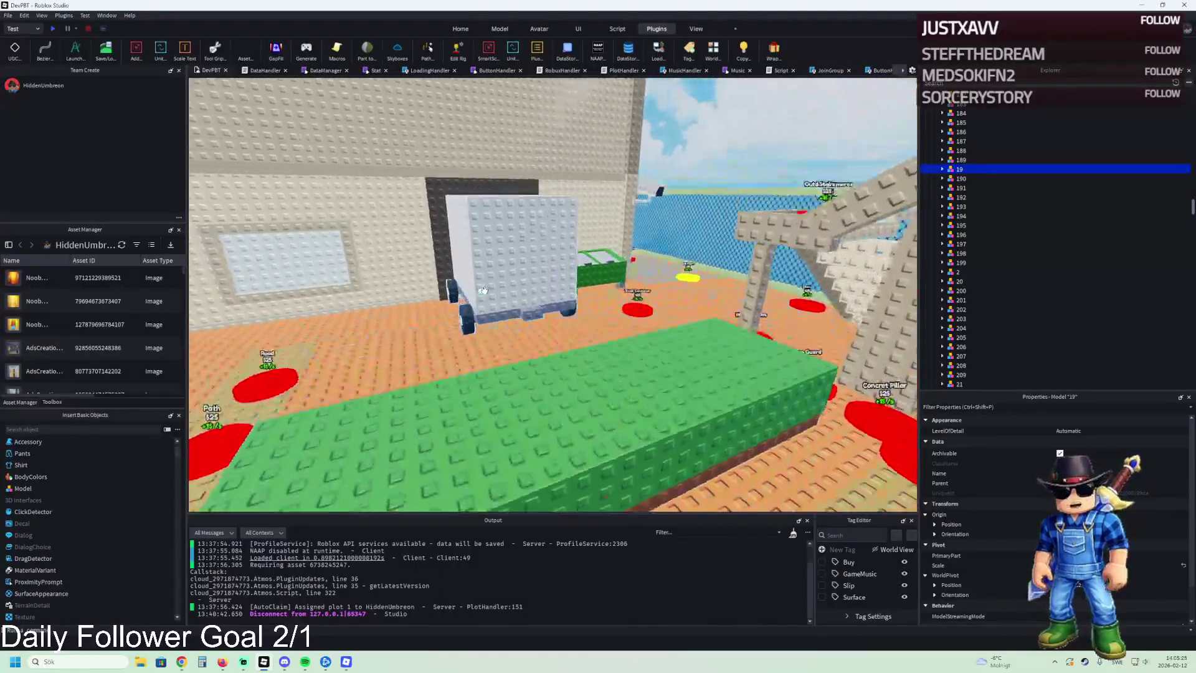
pyautogui.press('a')
pyautogui.press('a')
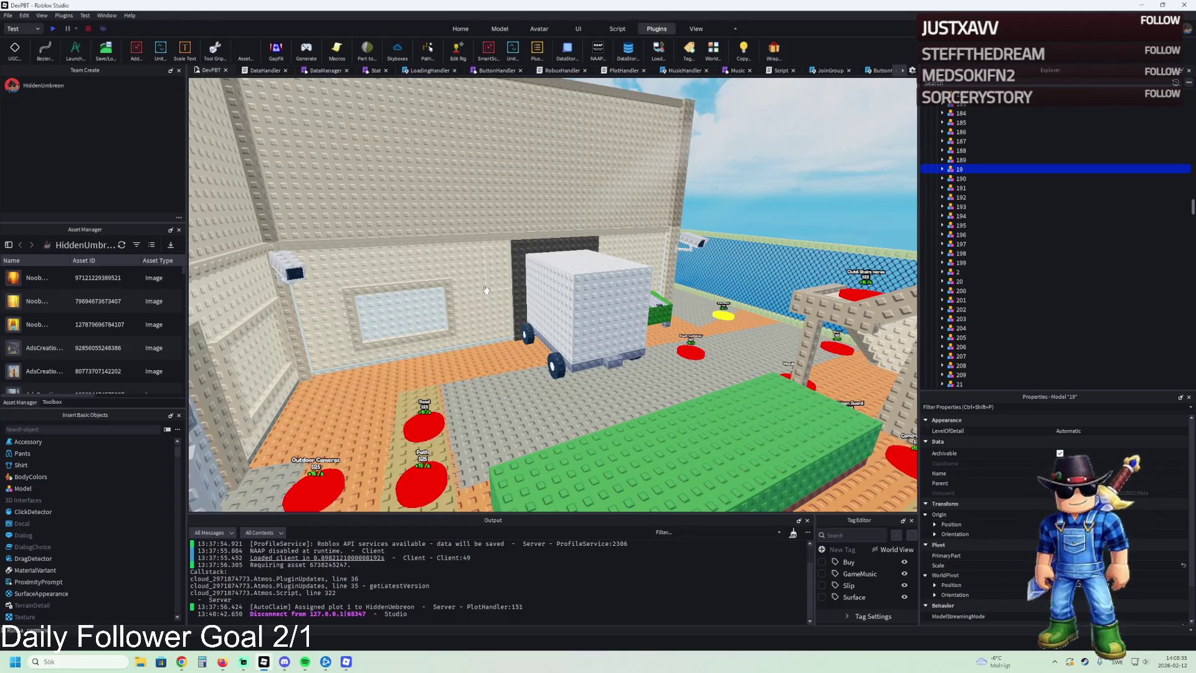
# Step: Fly through the window room, price-pad cage and cell corridor, then bring the Roblox game forward
pyautogui.press('w')
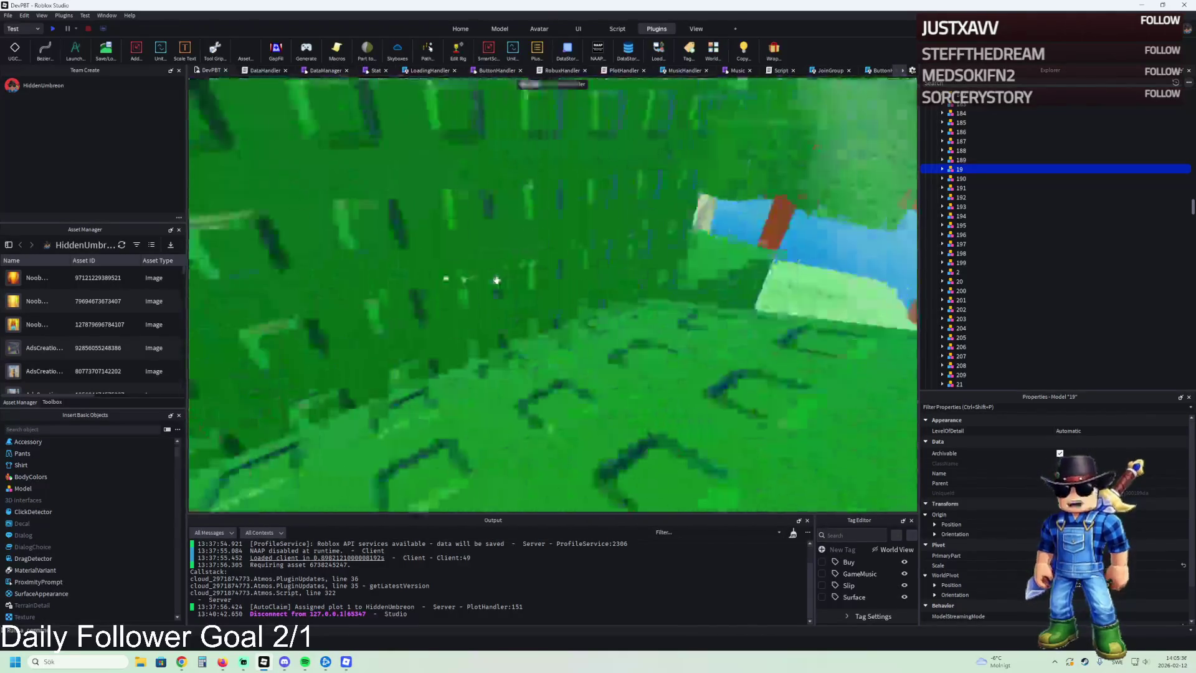
pyautogui.press('w')
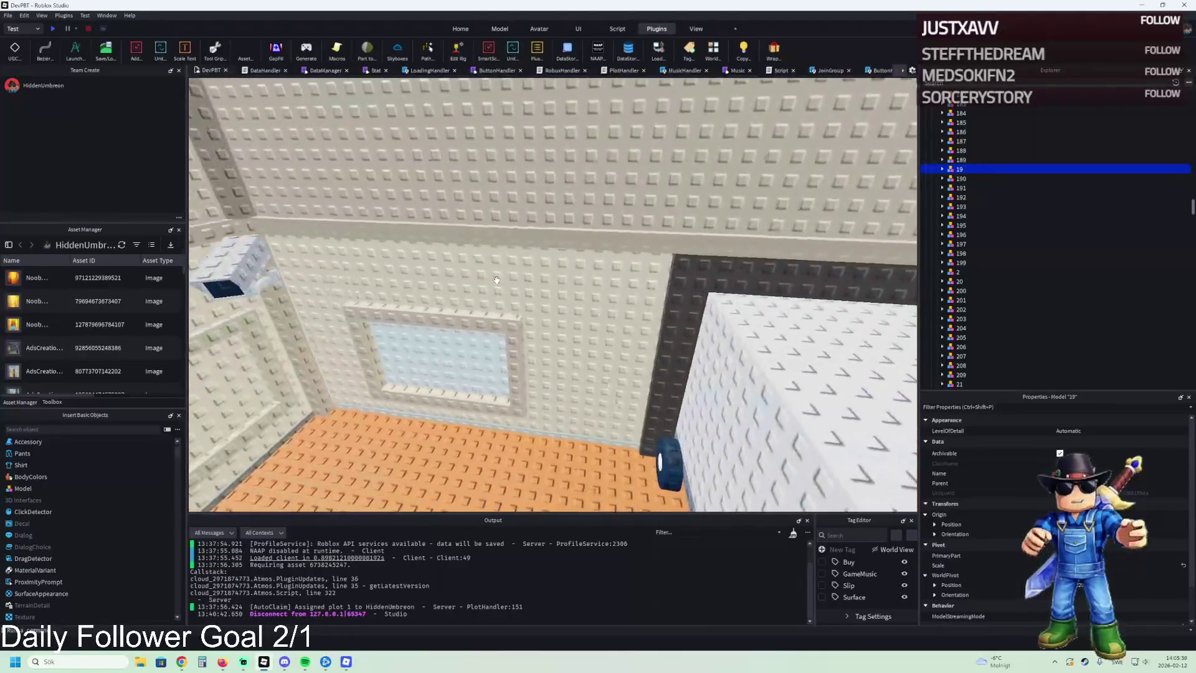
pyautogui.press('w')
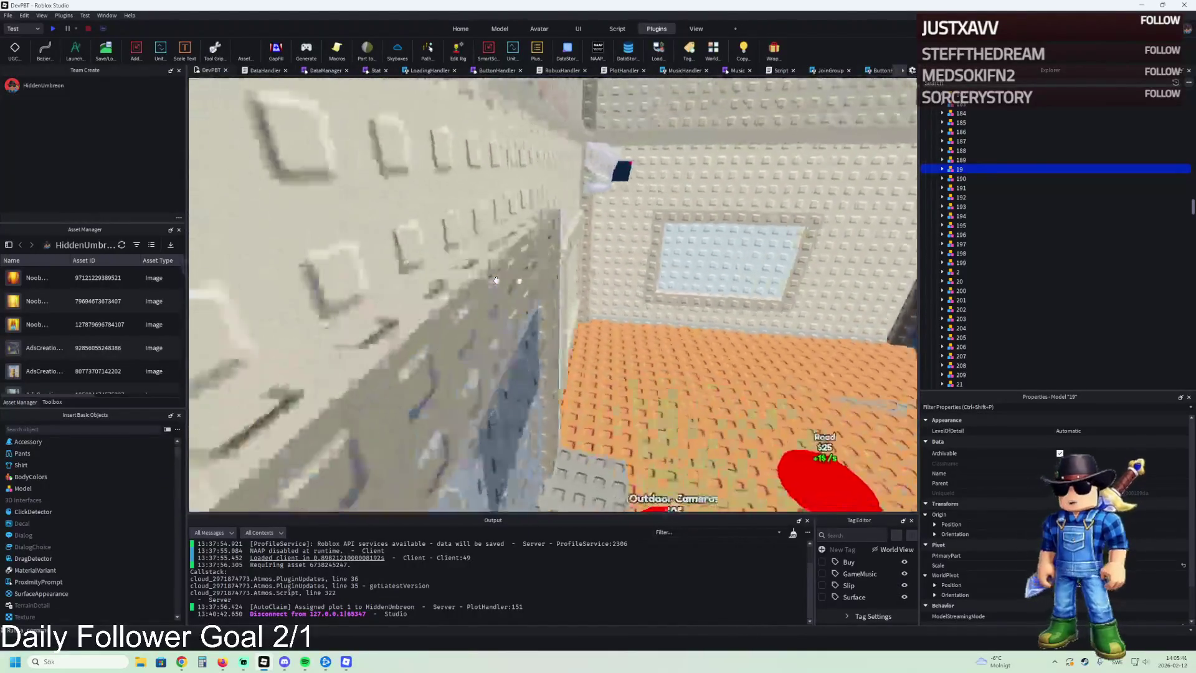
pyautogui.press('w')
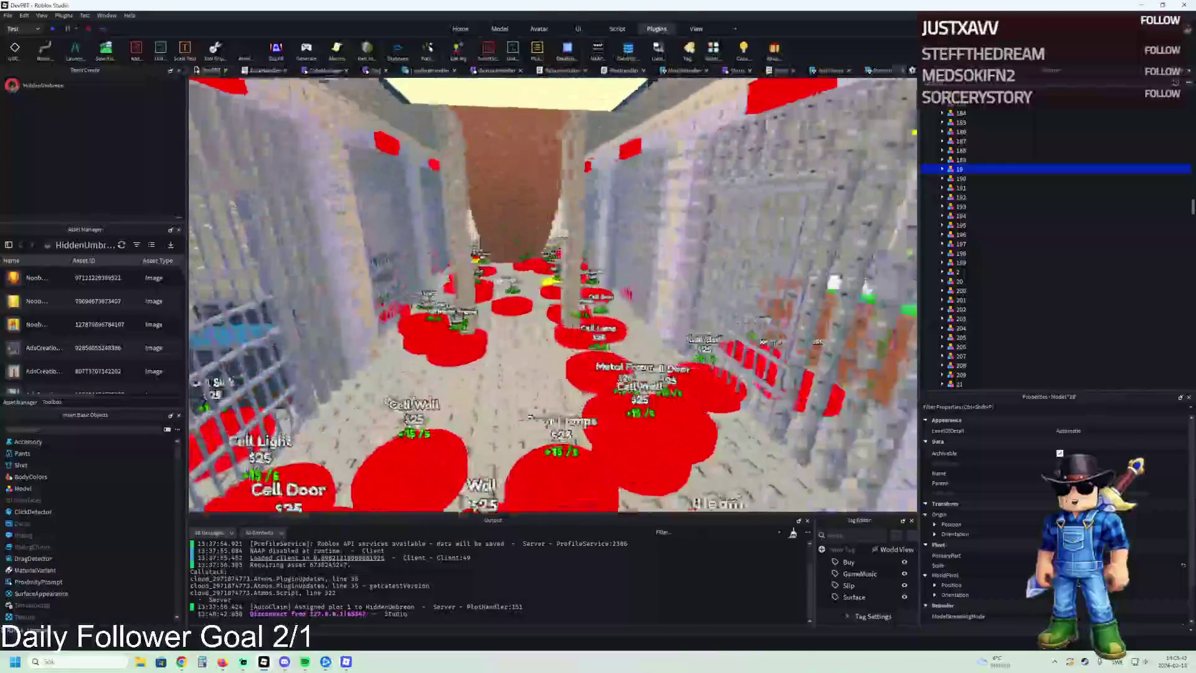
pyautogui.press('s')
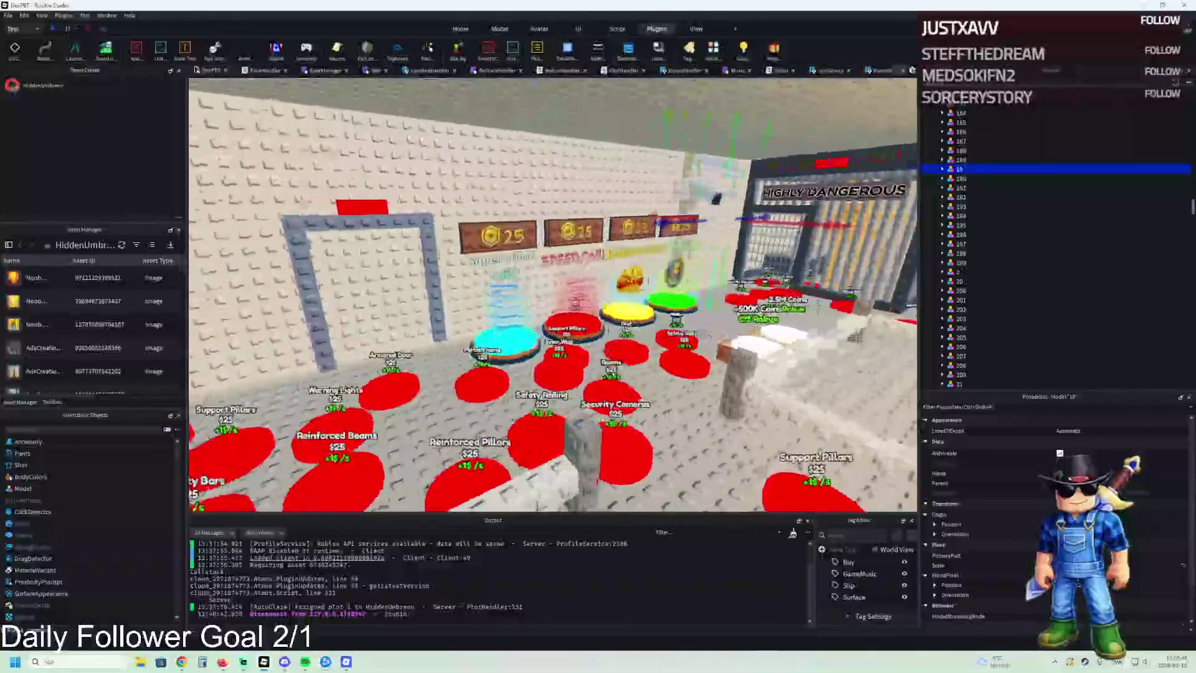
pyautogui.press('w')
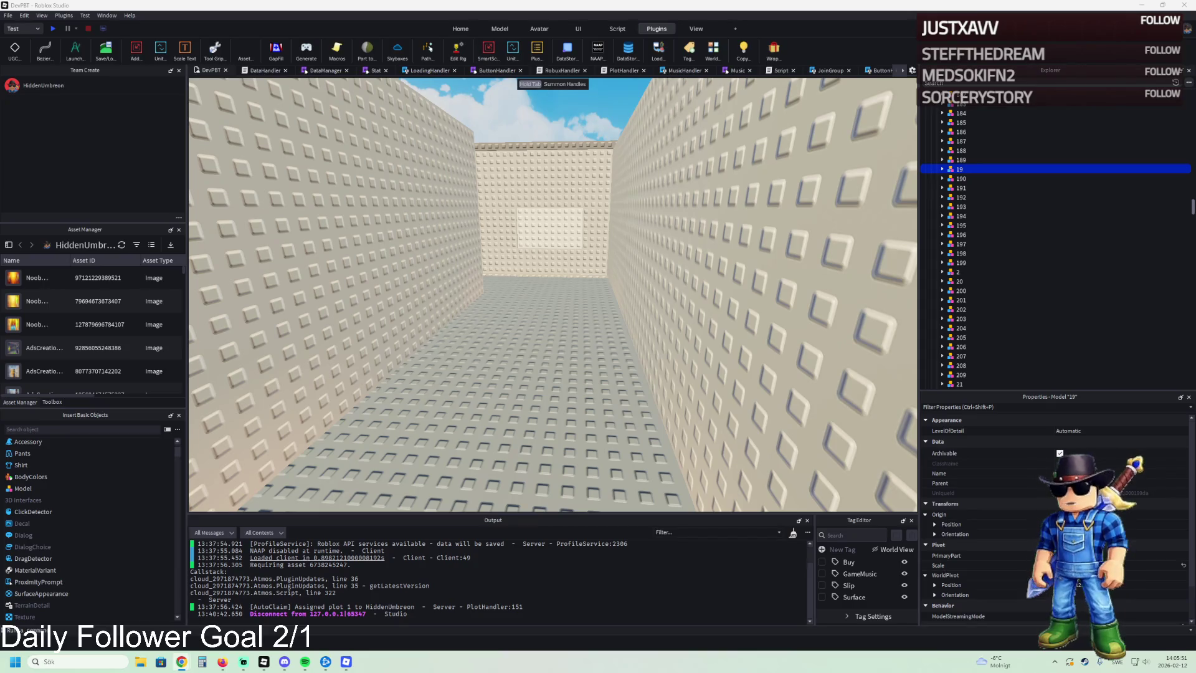
pyautogui.press('a')
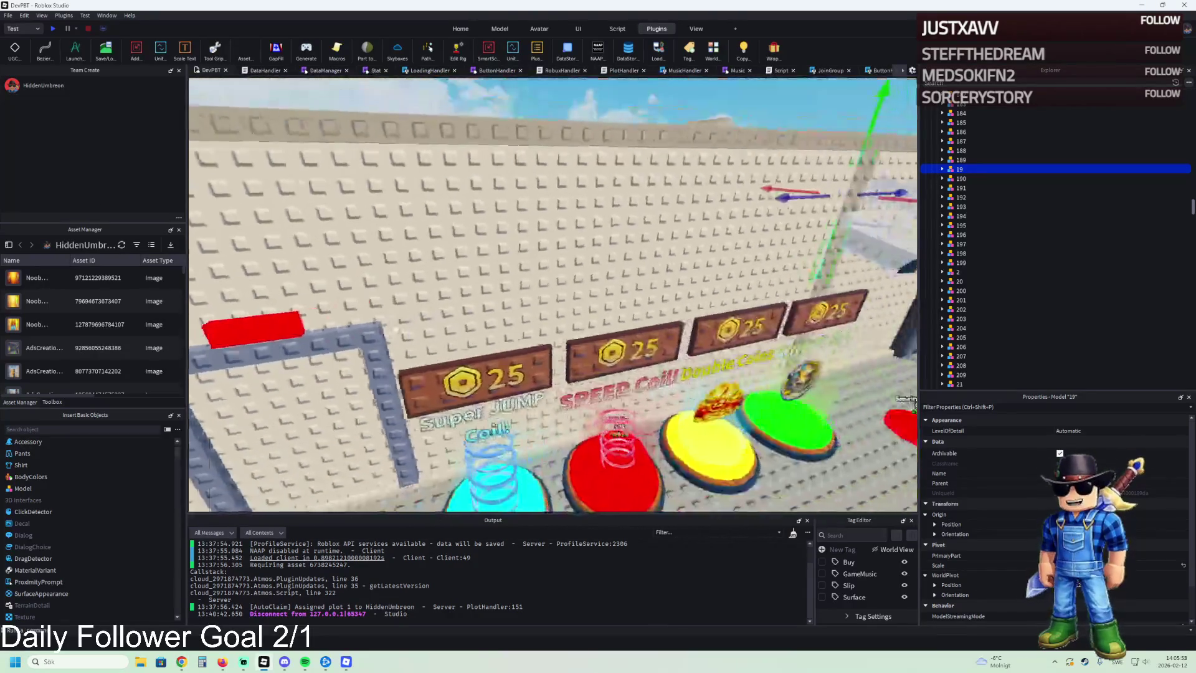
pyautogui.press('w')
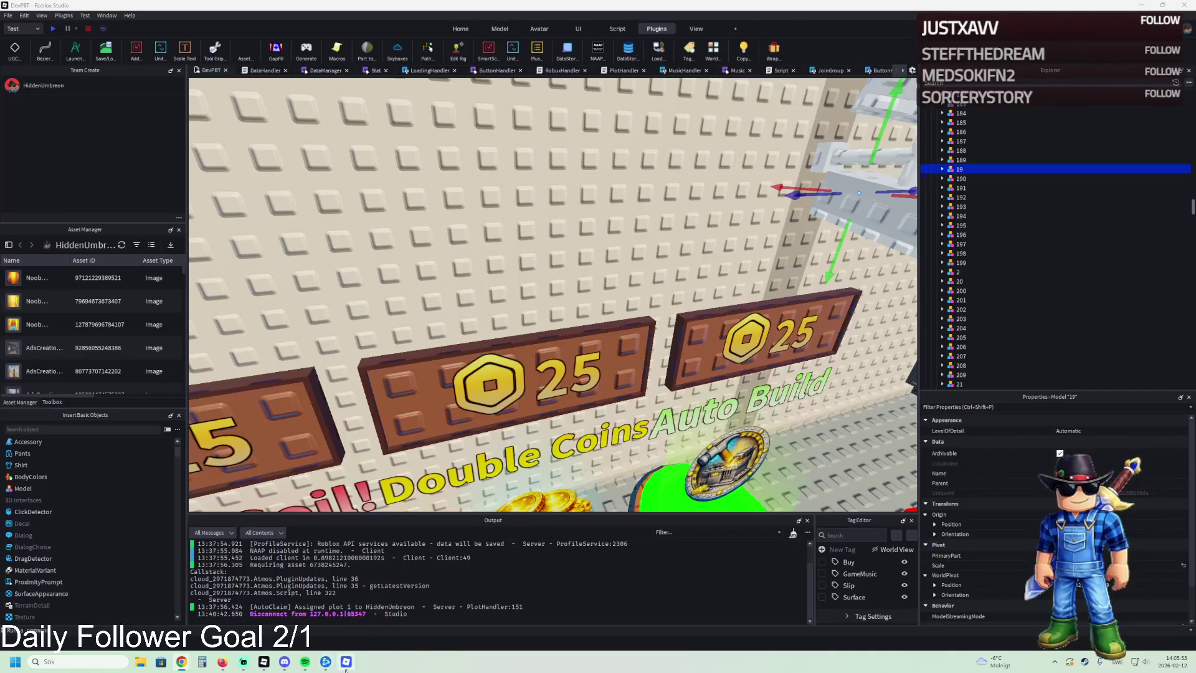
pyautogui.click(344, 642)
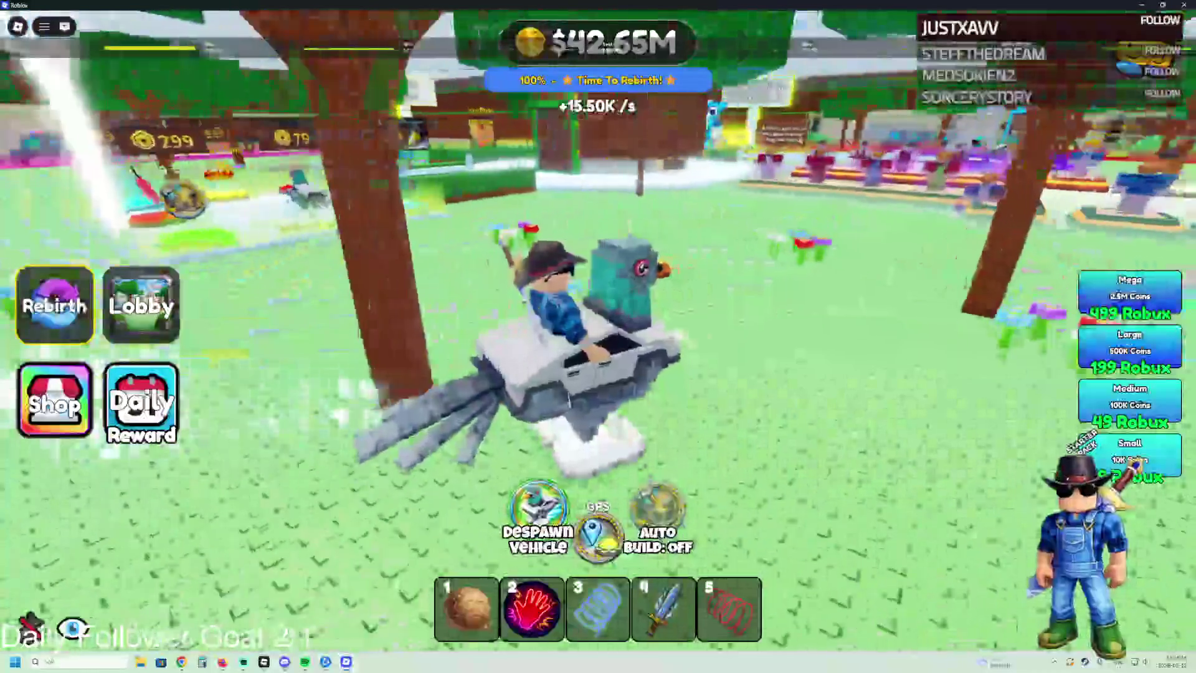
# Step: Exit the vehicle and run the avatar up to the Donation Supporters booth
pyautogui.press('space')
pyautogui.press('w')
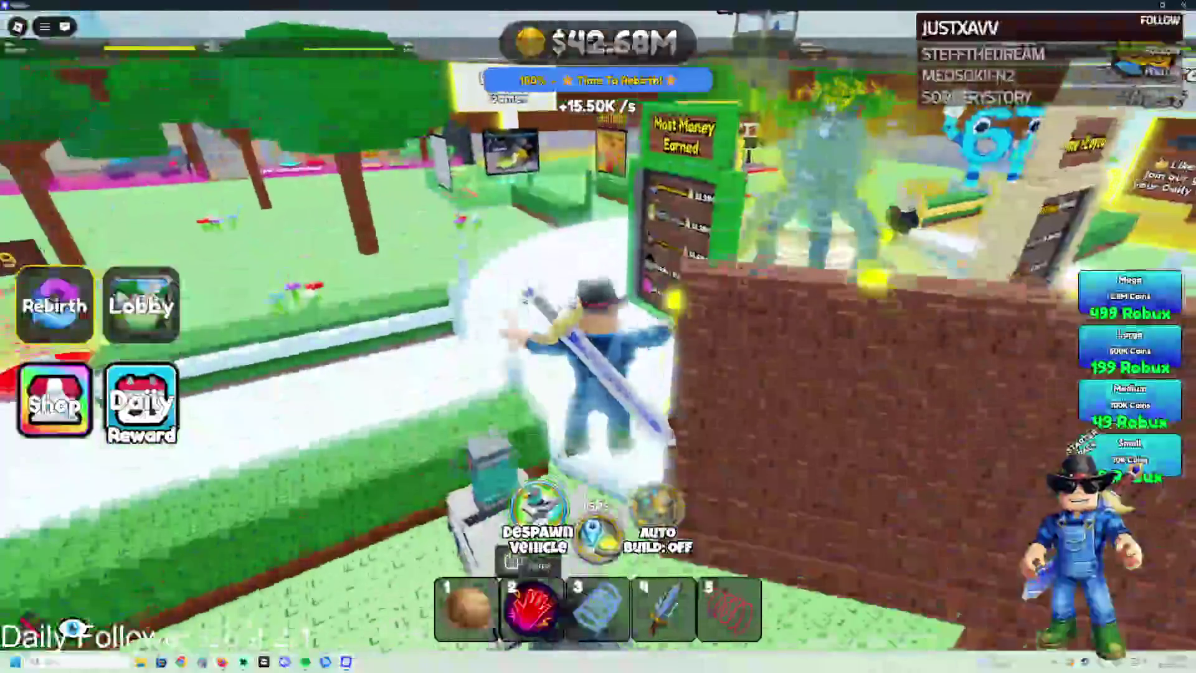
pyautogui.press('w')
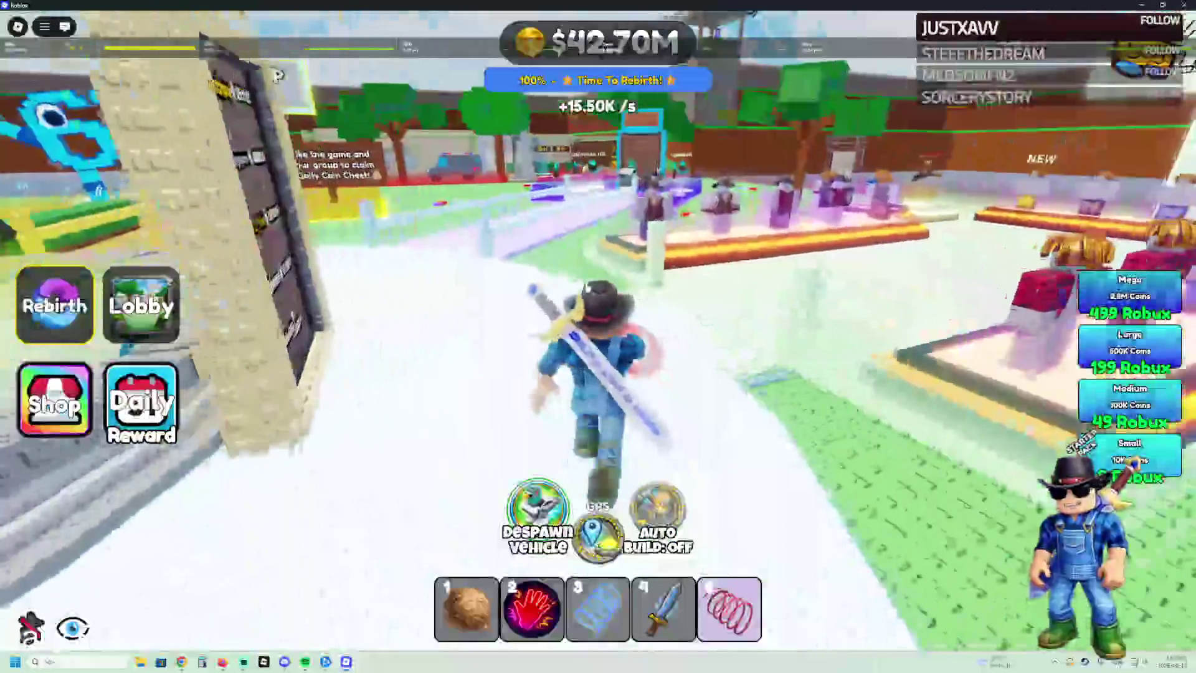
pyautogui.press('w')
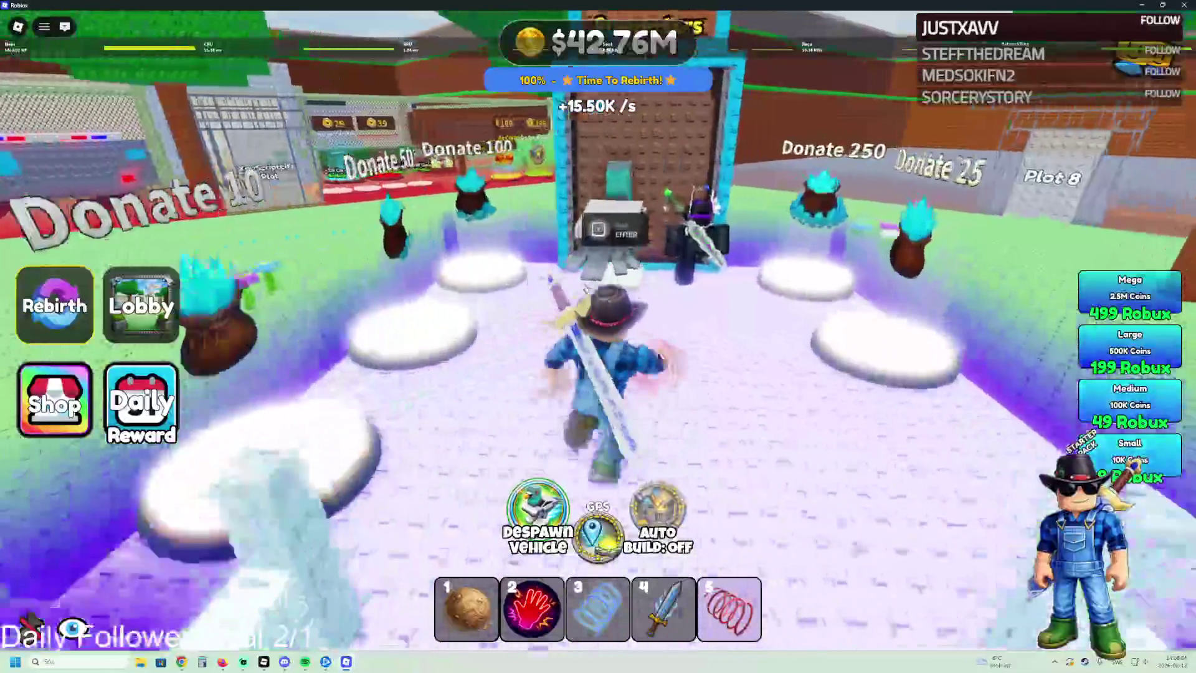
# Step: Walk the avatar back and around the booth, then return to the Roblox Studio editor
pyautogui.press('s')
pyautogui.press('s')
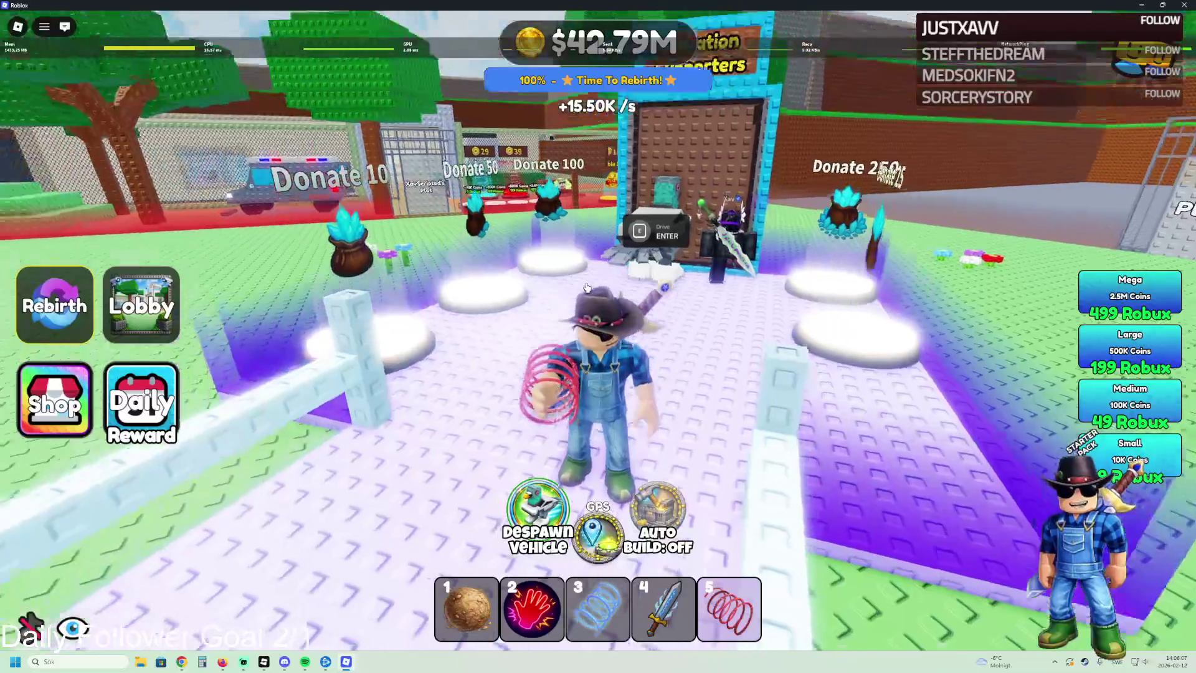
pyautogui.press('a')
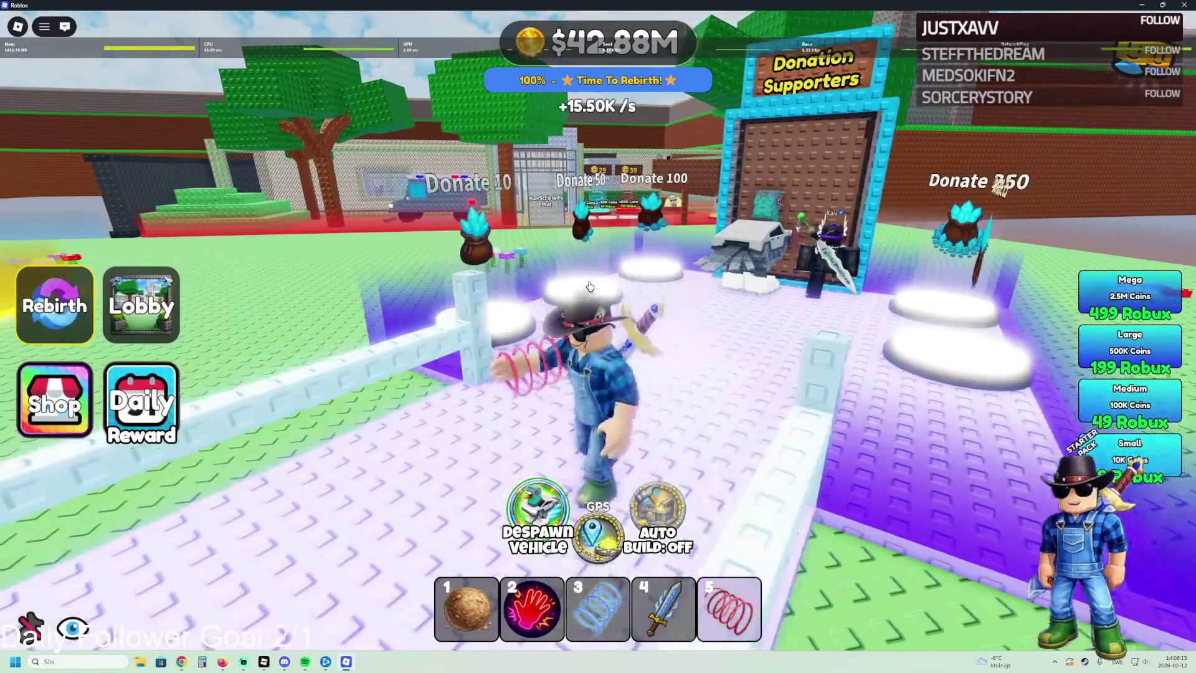
pyautogui.press('w')
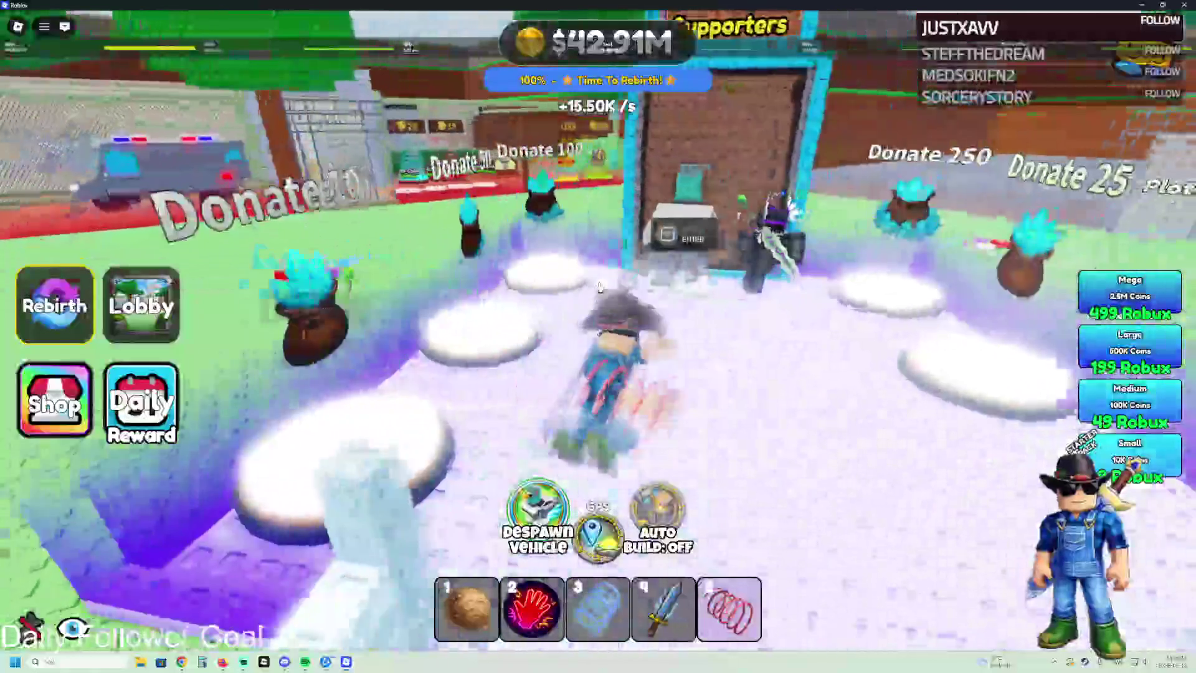
pyautogui.press('s')
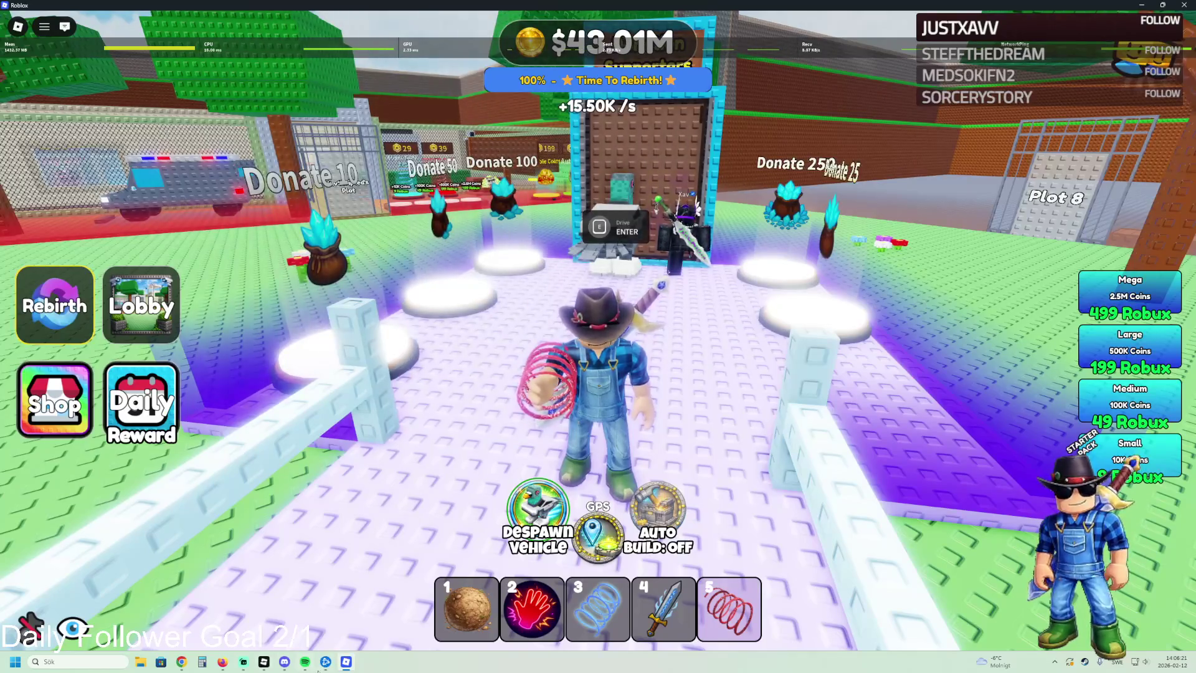
pyautogui.moveTo(304, 668)
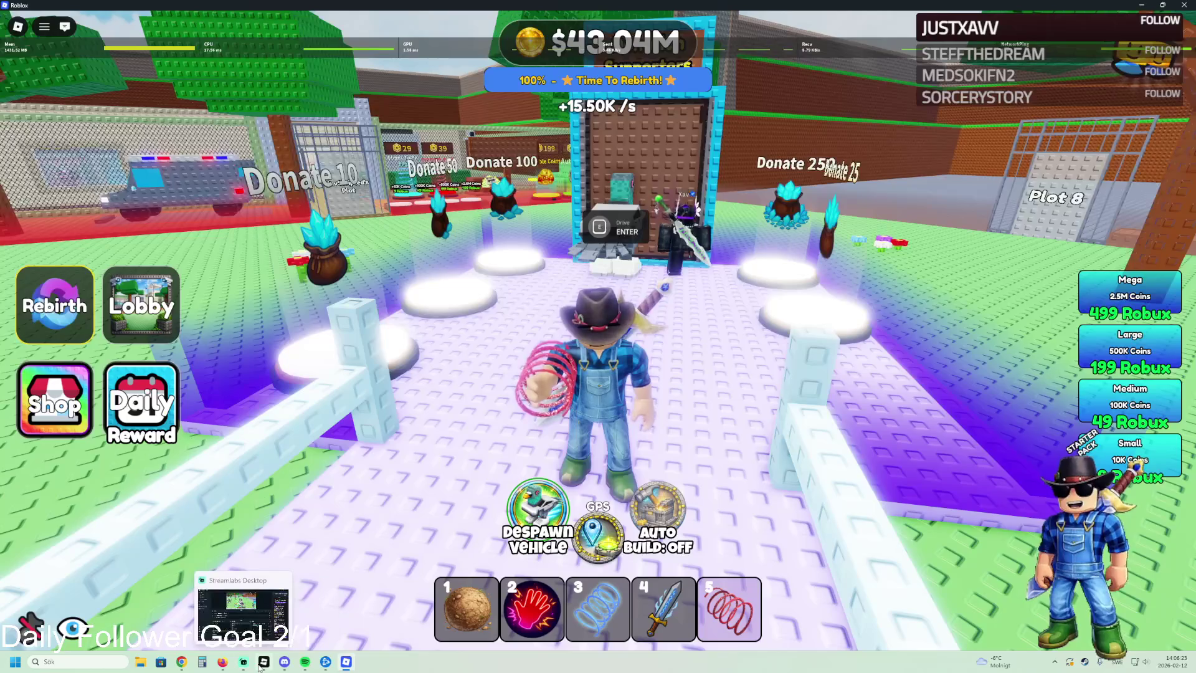
pyautogui.click(264, 662)
# Step: Open Prison Brainrot Tycoon [NEW] from recent places and playtest it with F5
pyautogui.click(8, 16)
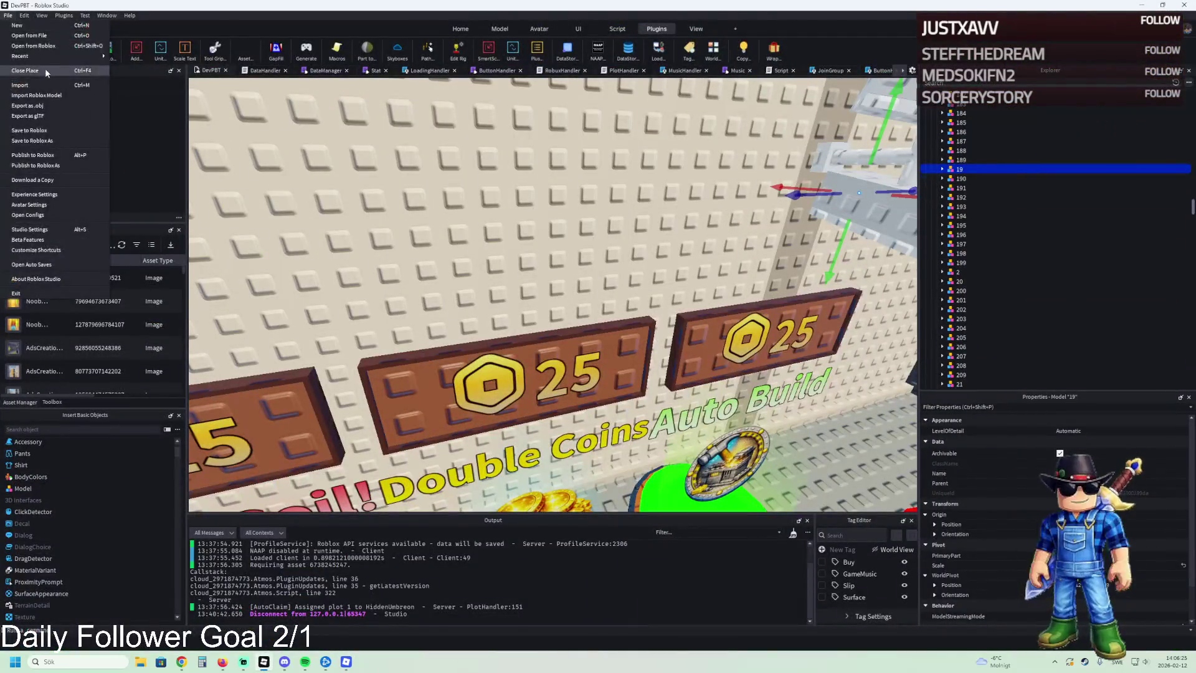
pyautogui.moveTo(62, 57)
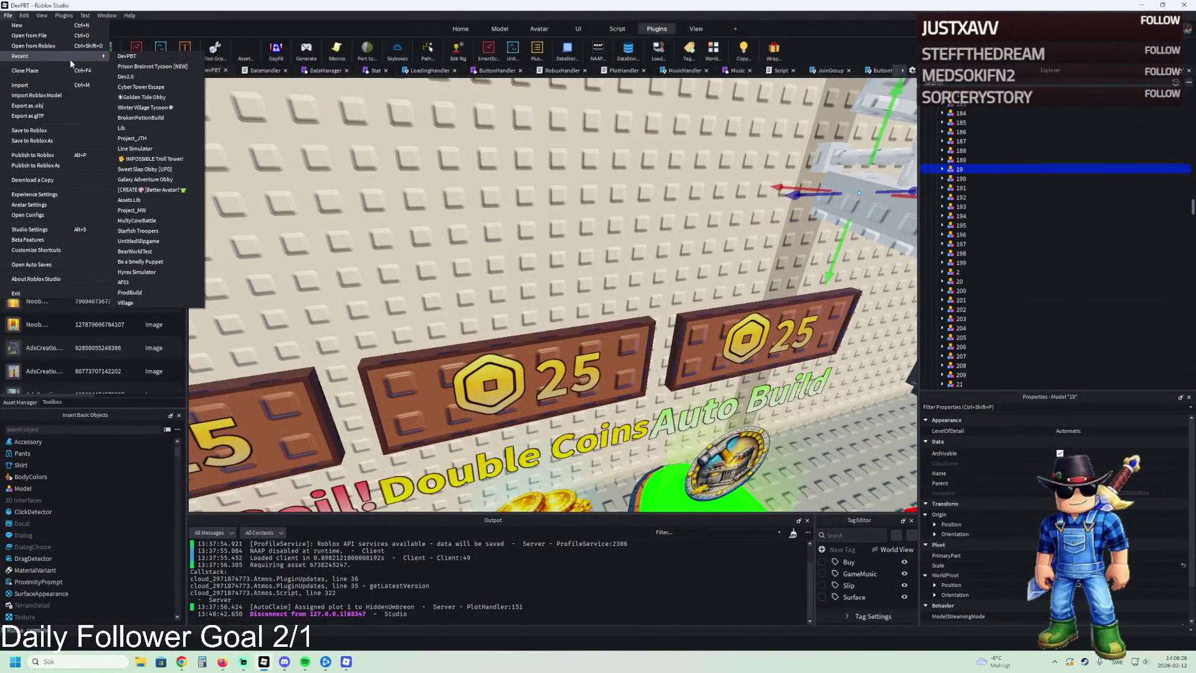
pyautogui.click(167, 68)
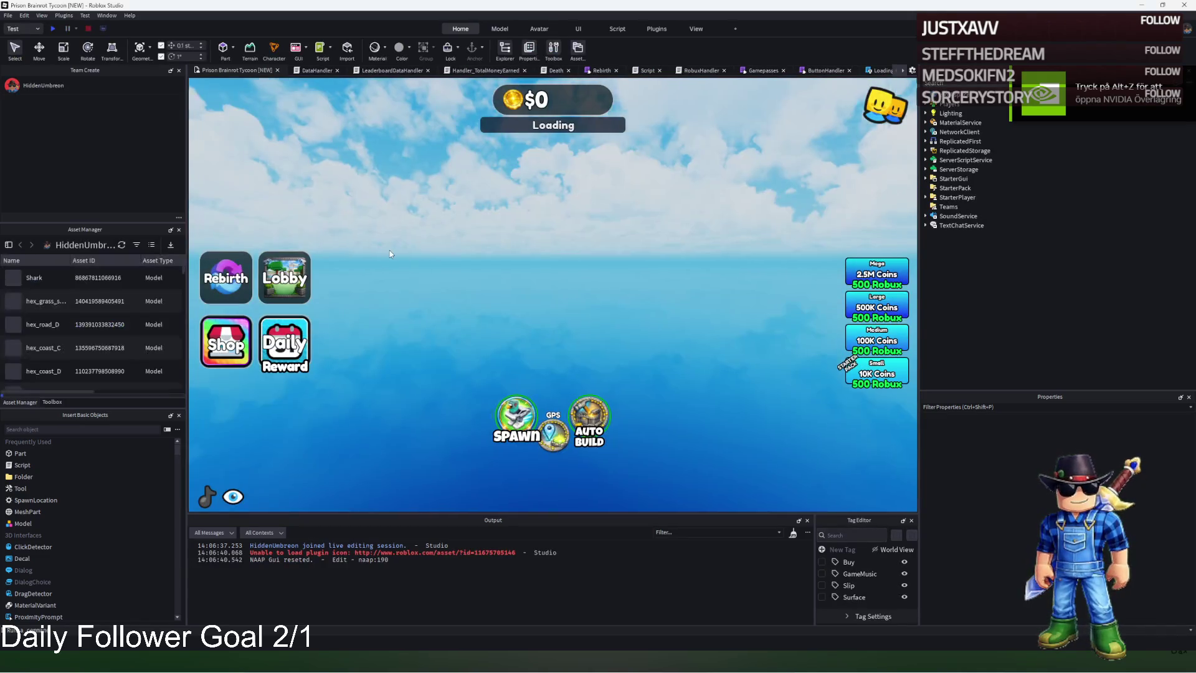
pyautogui.press('F5')
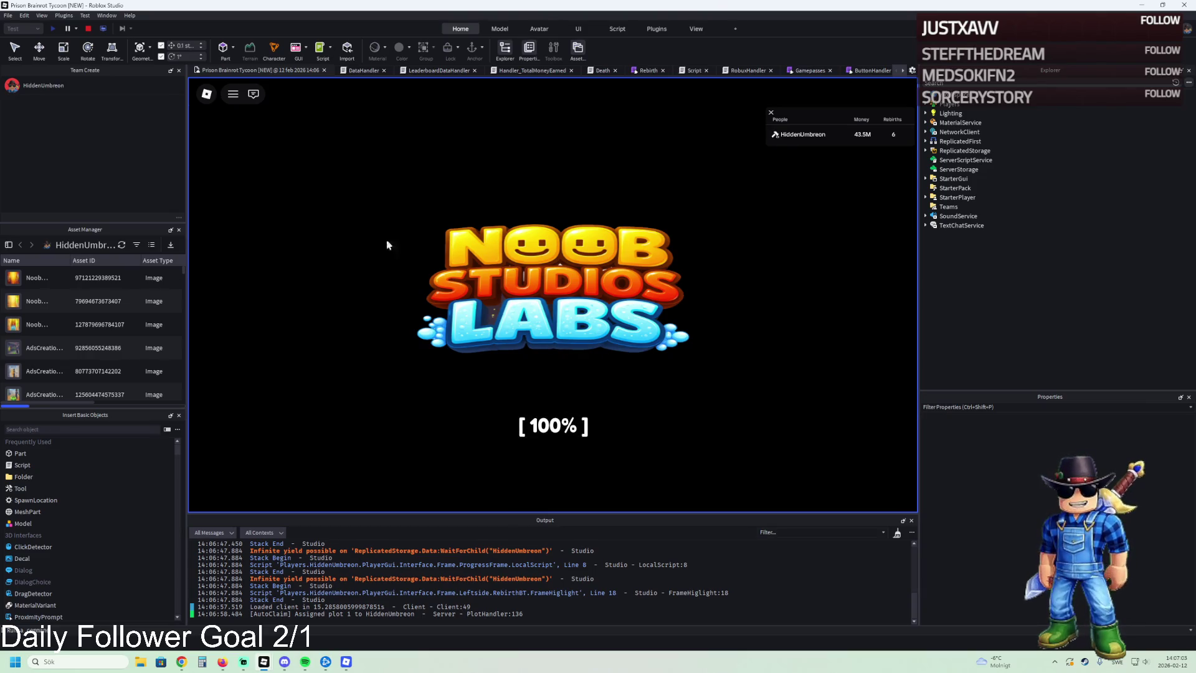
pyautogui.click(346, 661)
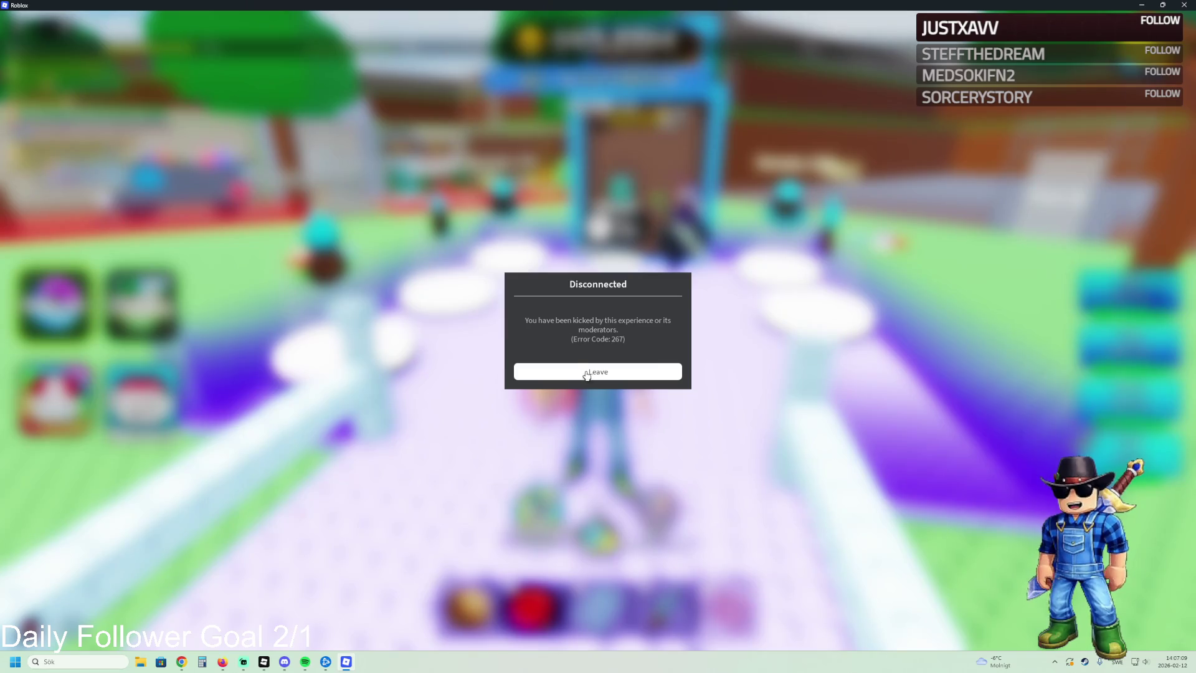
# Step: Dismiss the Disconnected notice and relaunch the game from Studio into the Roblox player
pyautogui.click(614, 376)
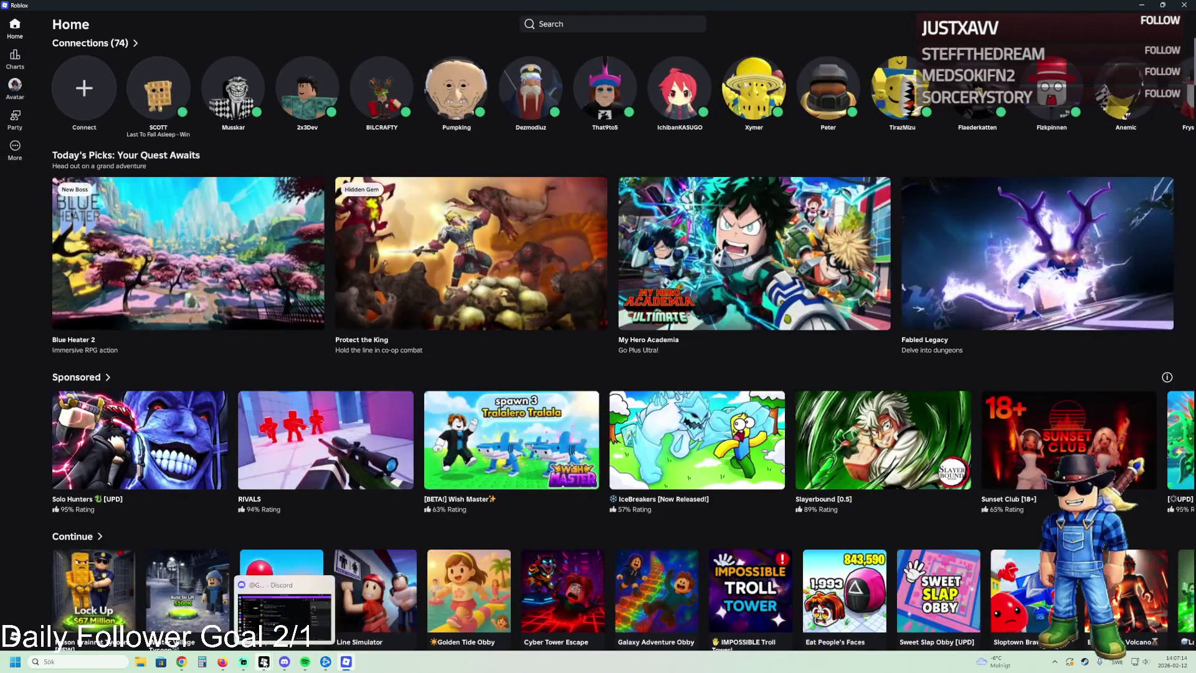
pyautogui.moveTo(264, 662)
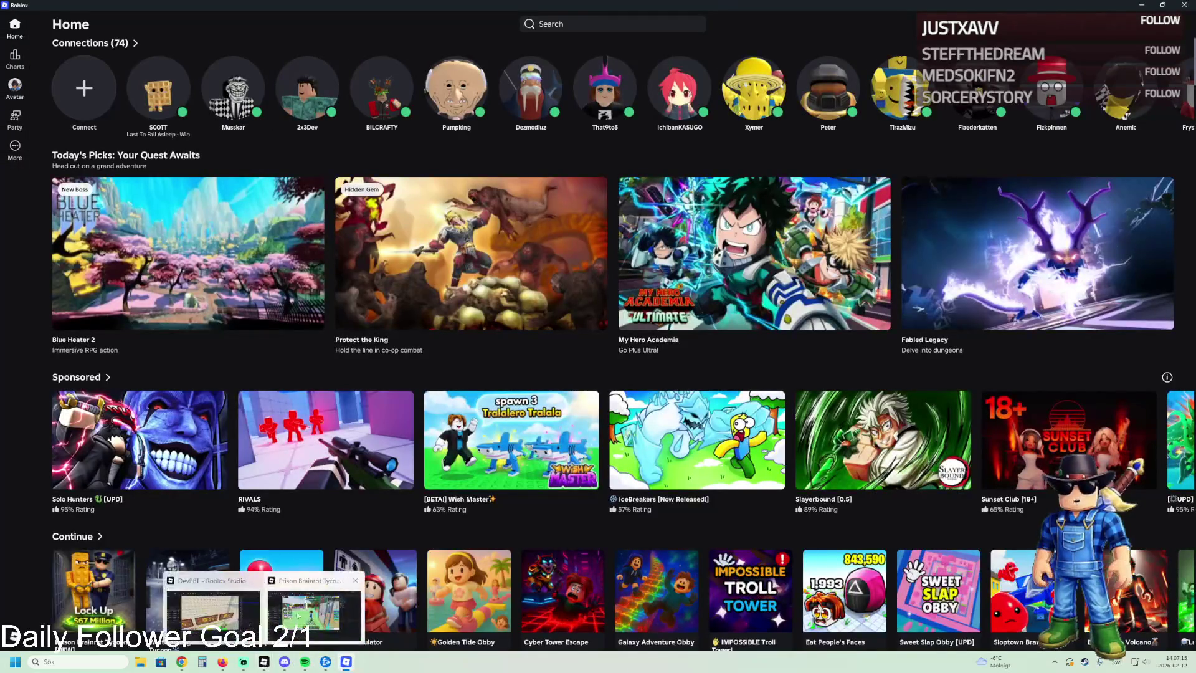
pyautogui.click(291, 617)
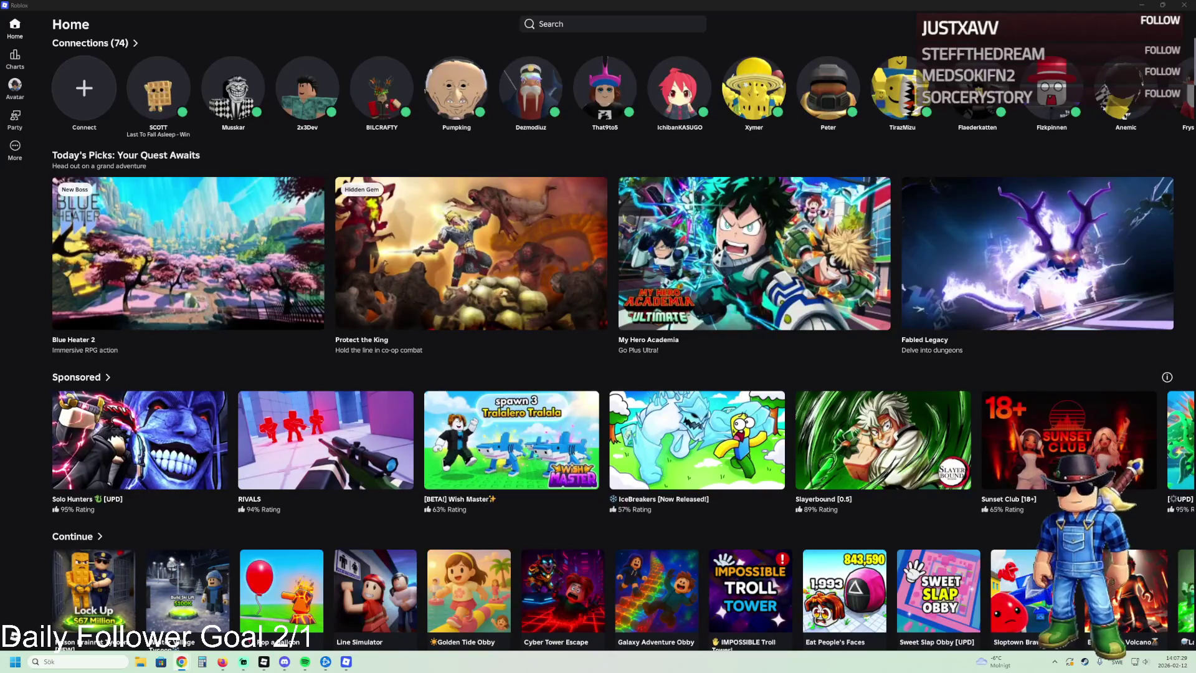
pyautogui.hotkey('alt', 'Tab')
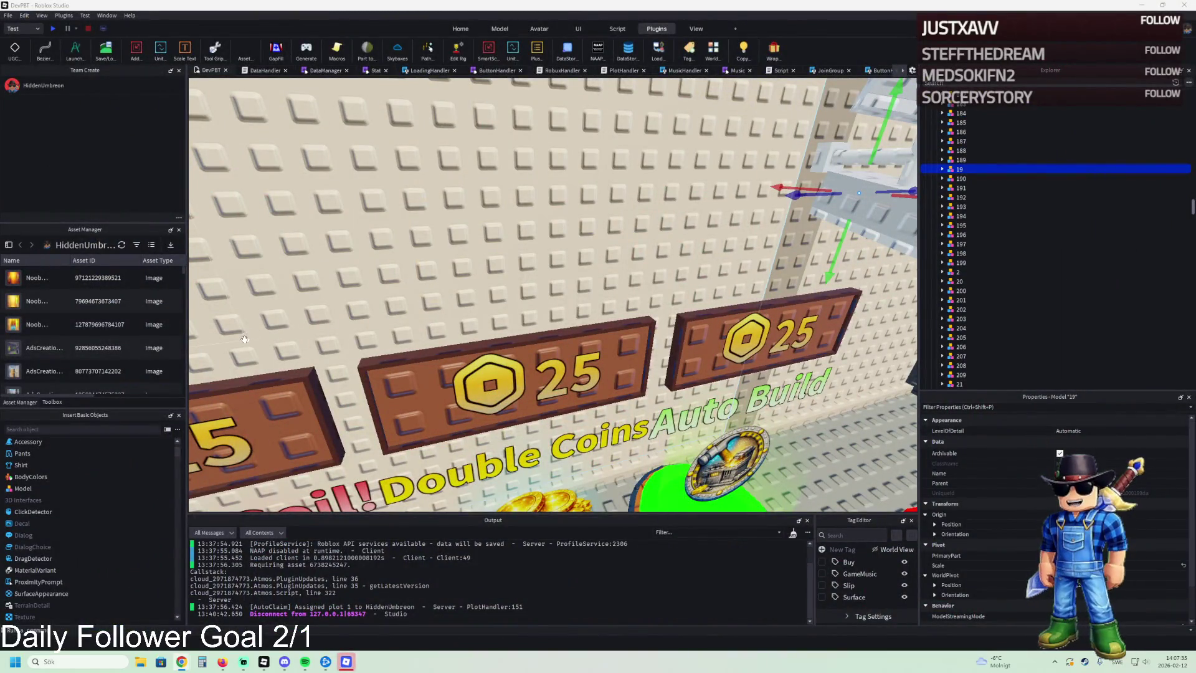
pyautogui.hotkey('alt', 'Tab')
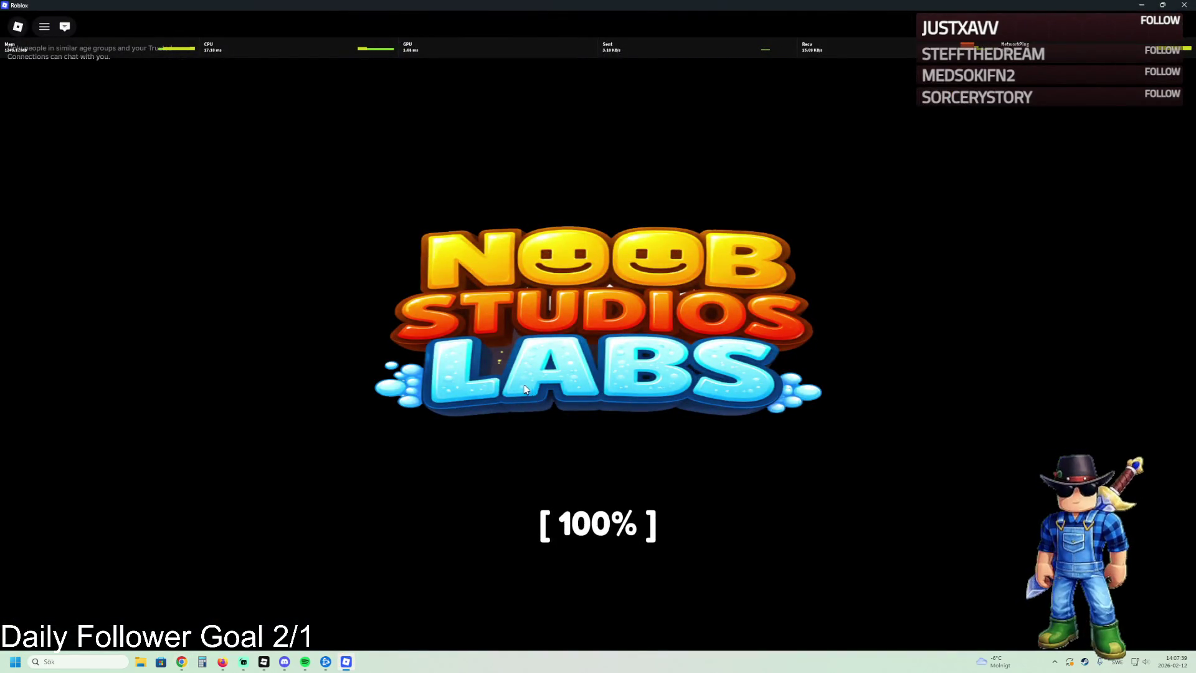
# Step: Run the avatar through the lobby to the Donation Supporters door and back
pyautogui.press('w')
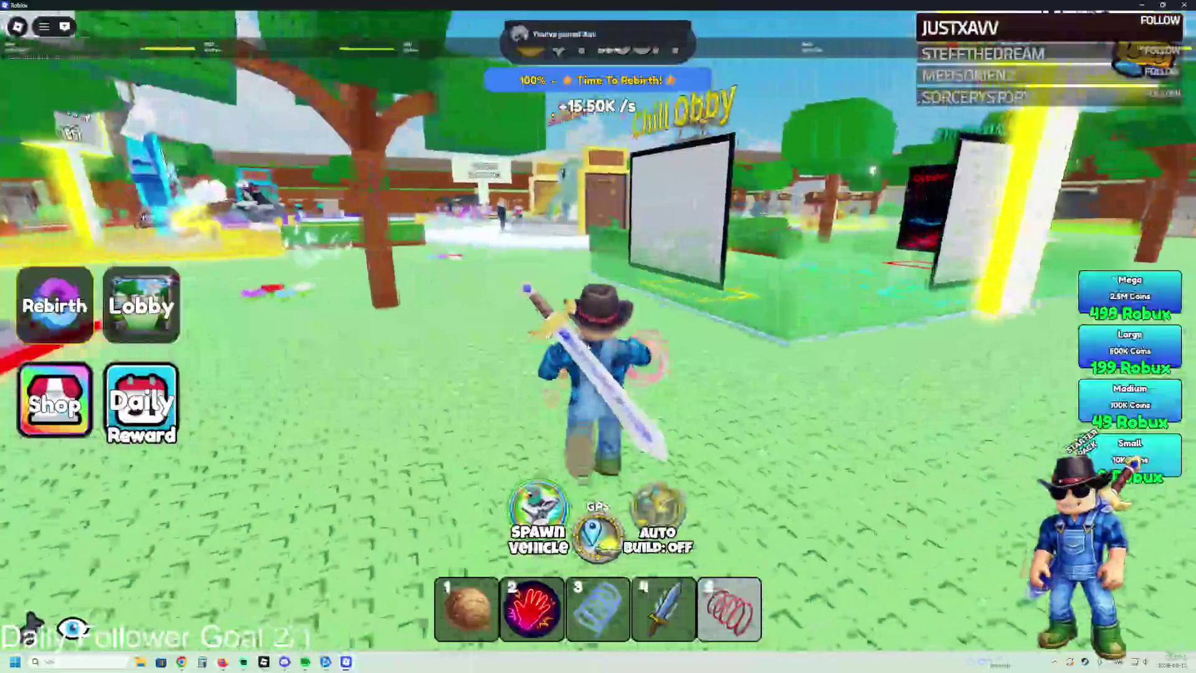
pyautogui.press('a')
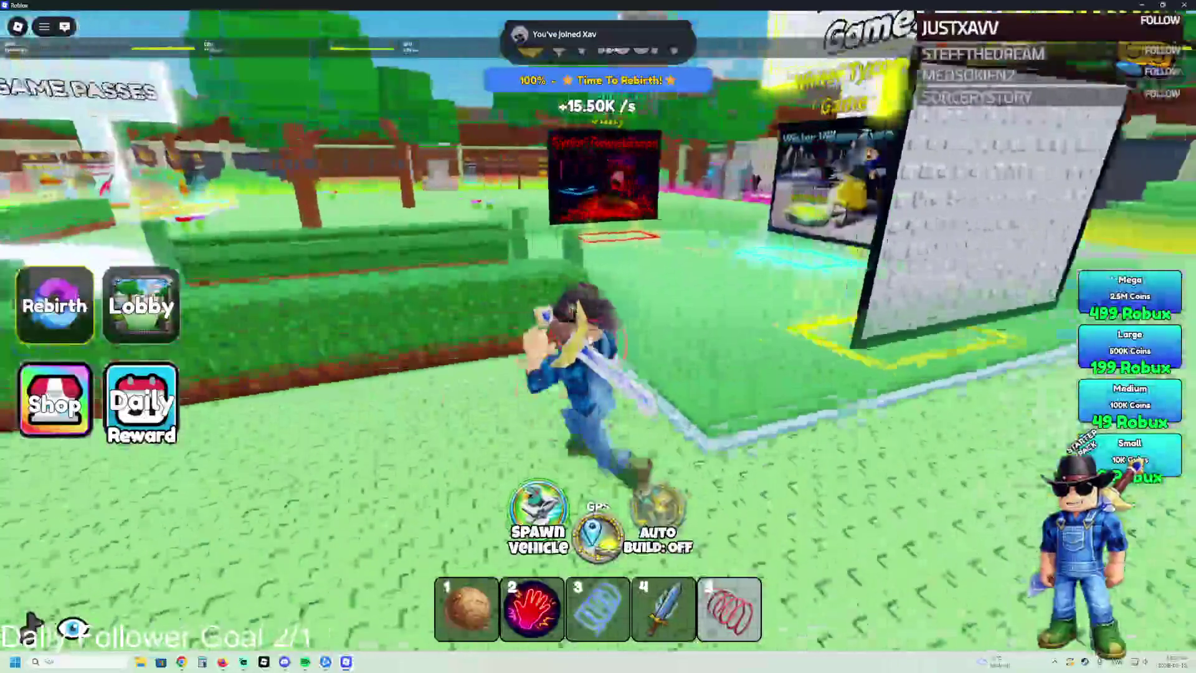
pyautogui.press('w')
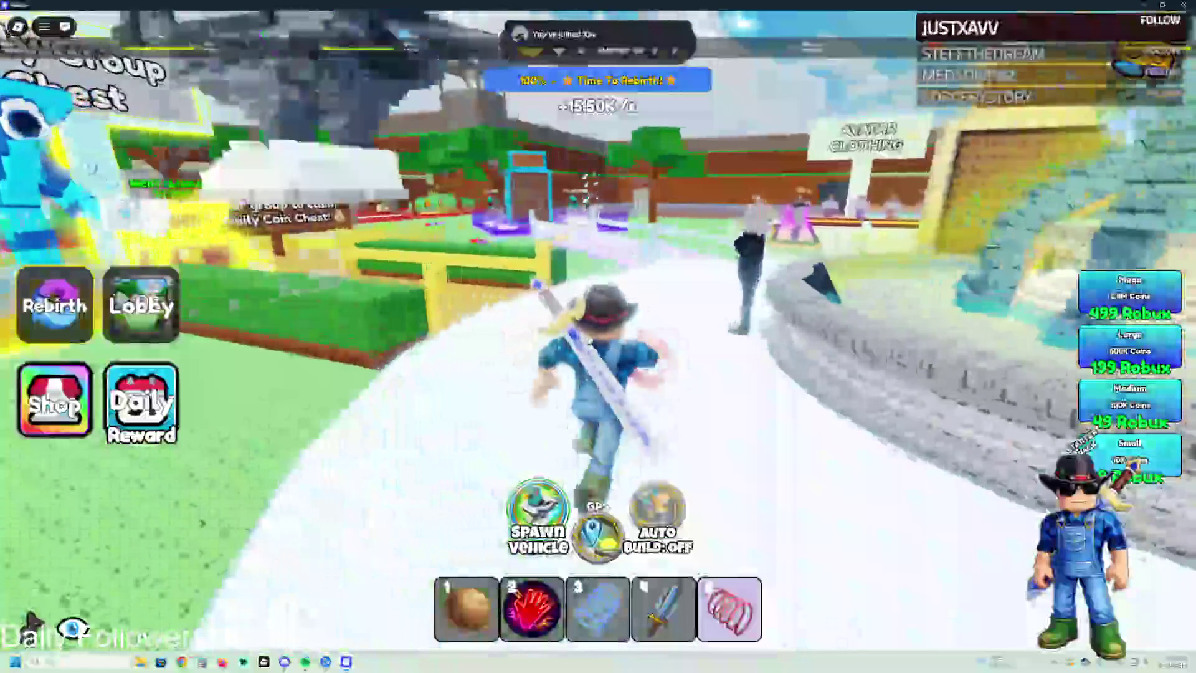
pyautogui.press('a')
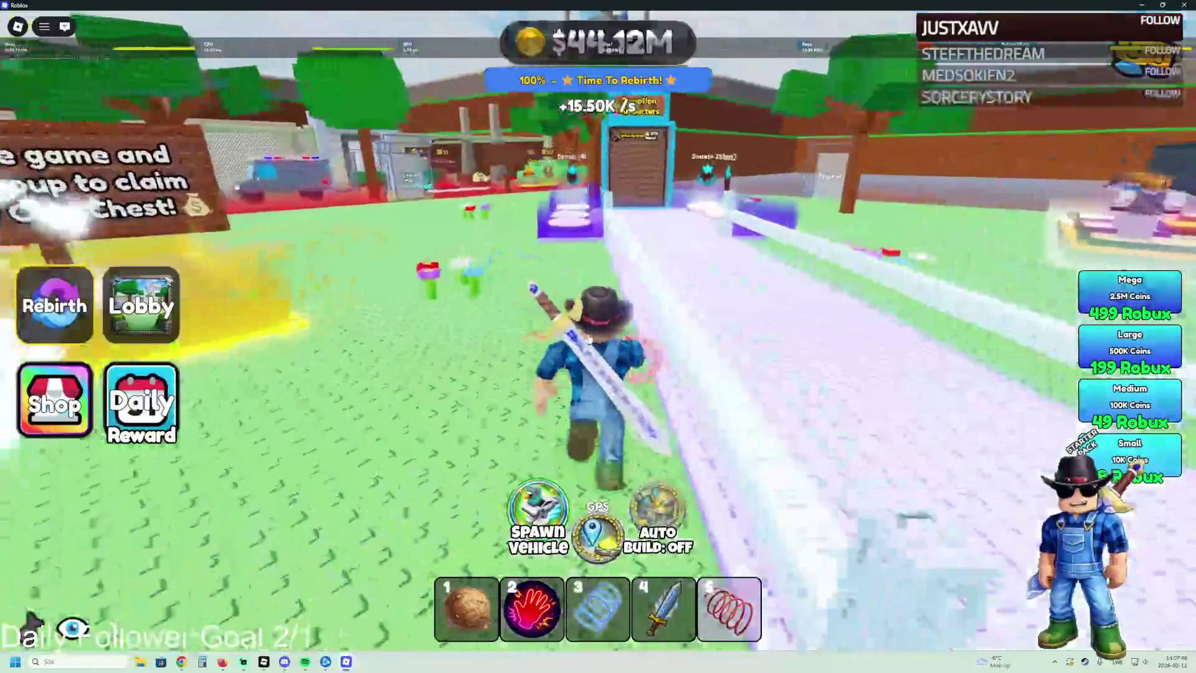
pyautogui.press('w')
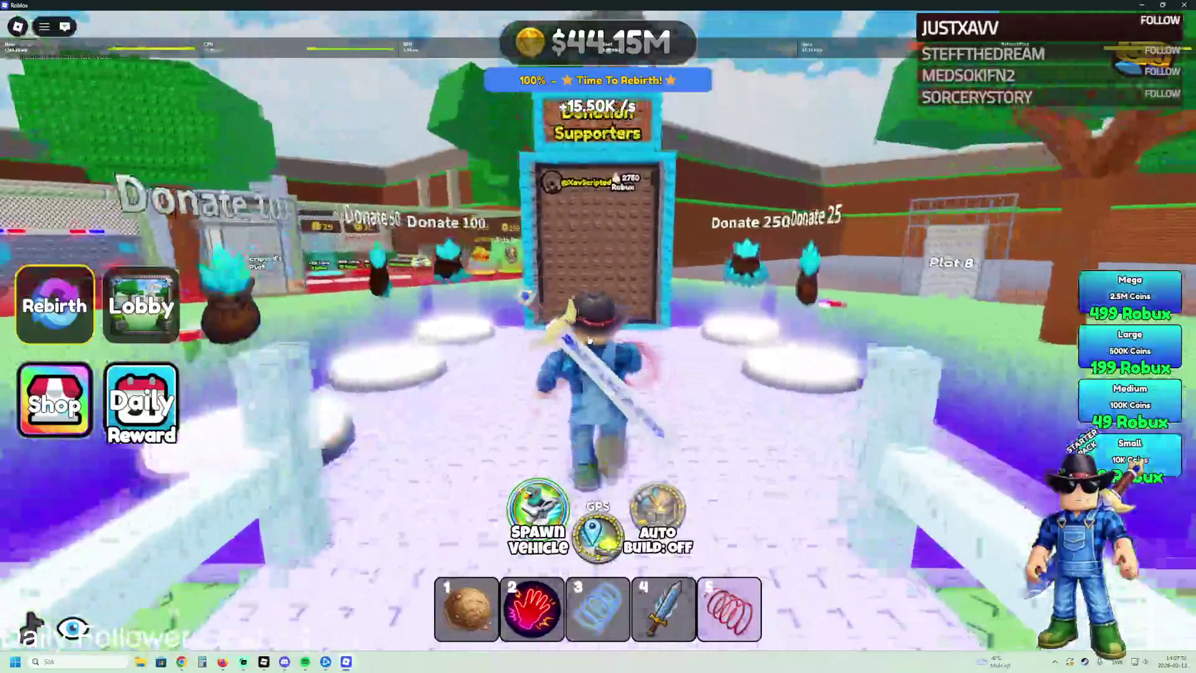
pyautogui.press('s')
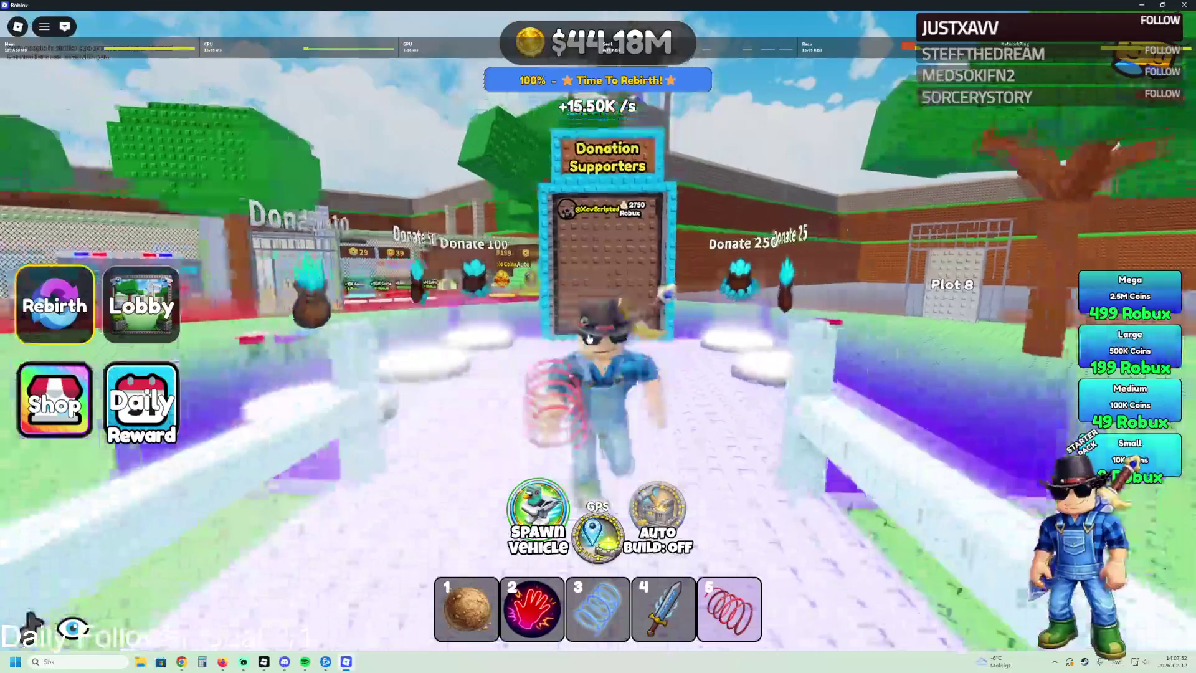
pyautogui.press('s')
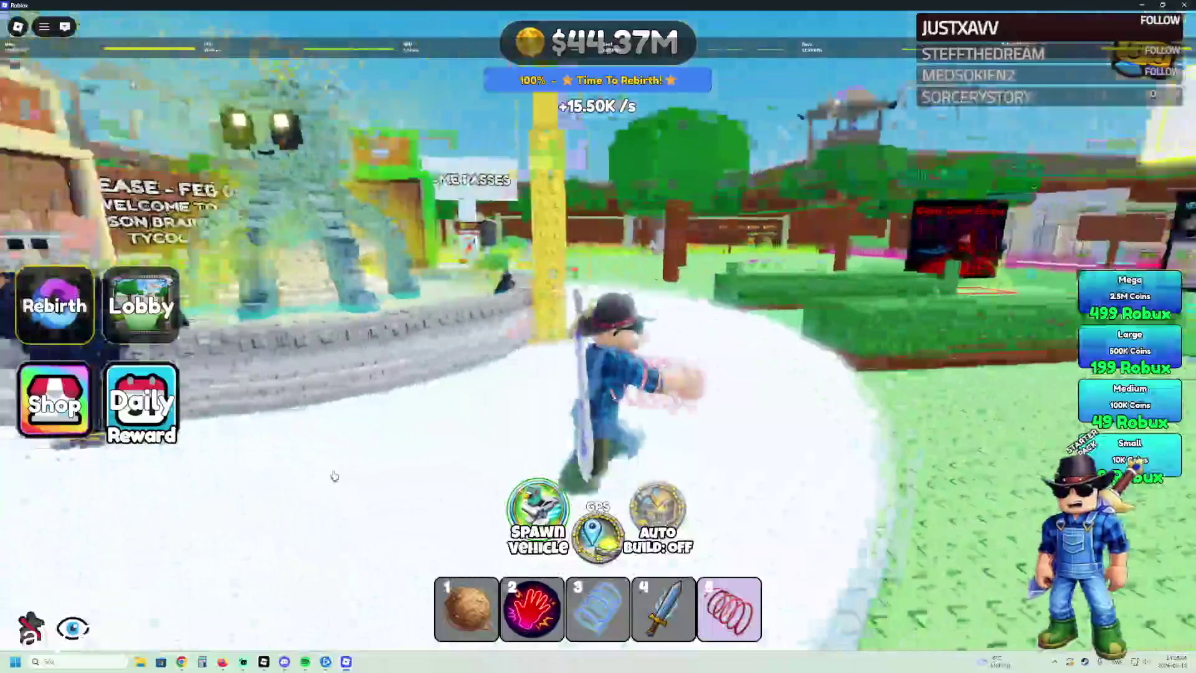
# Step: Run past the hedge and leaderboard onto the fenced path
pyautogui.press('w')
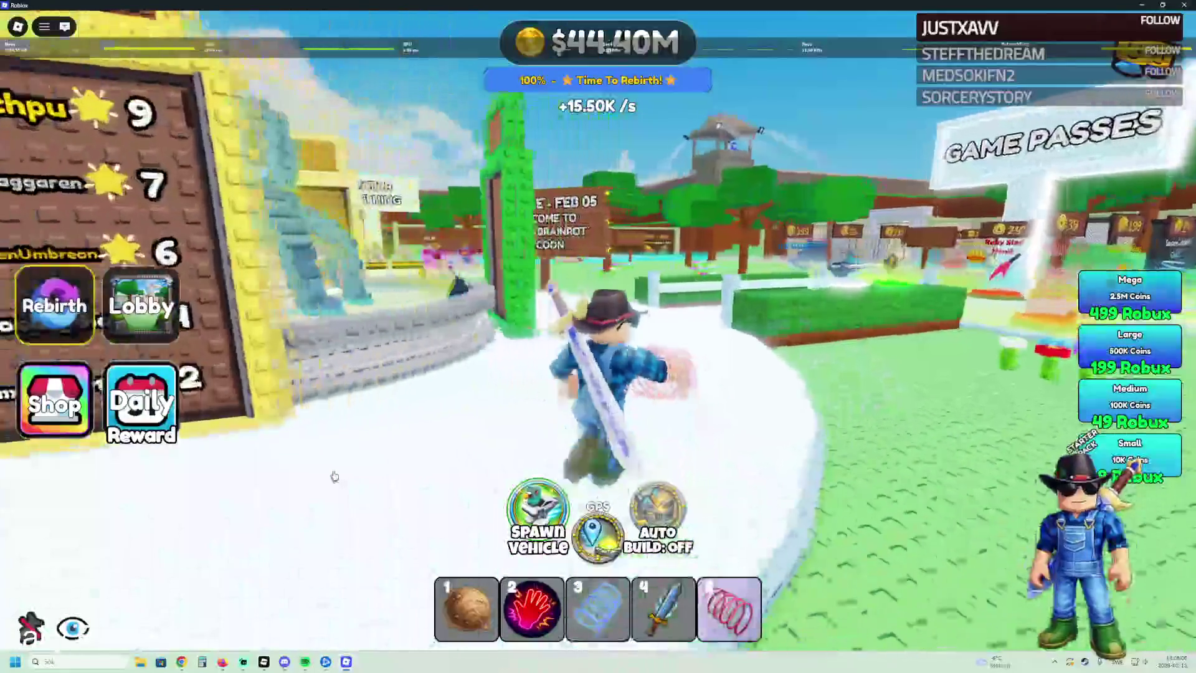
pyautogui.press('w')
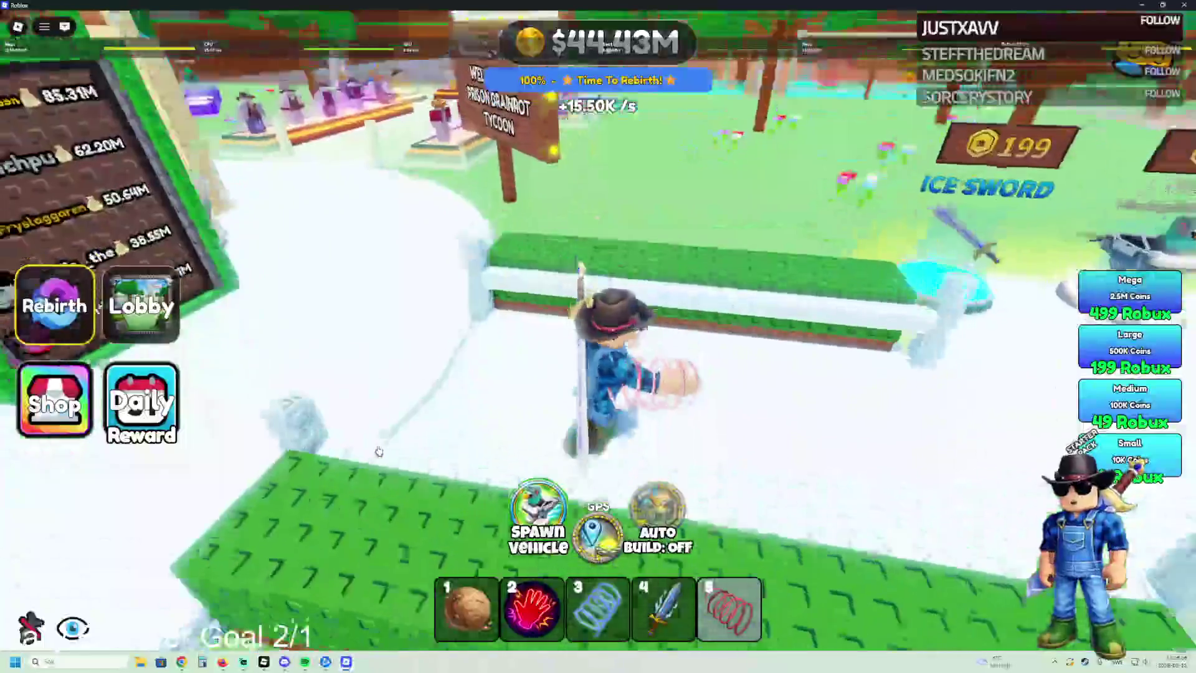
pyautogui.press('w')
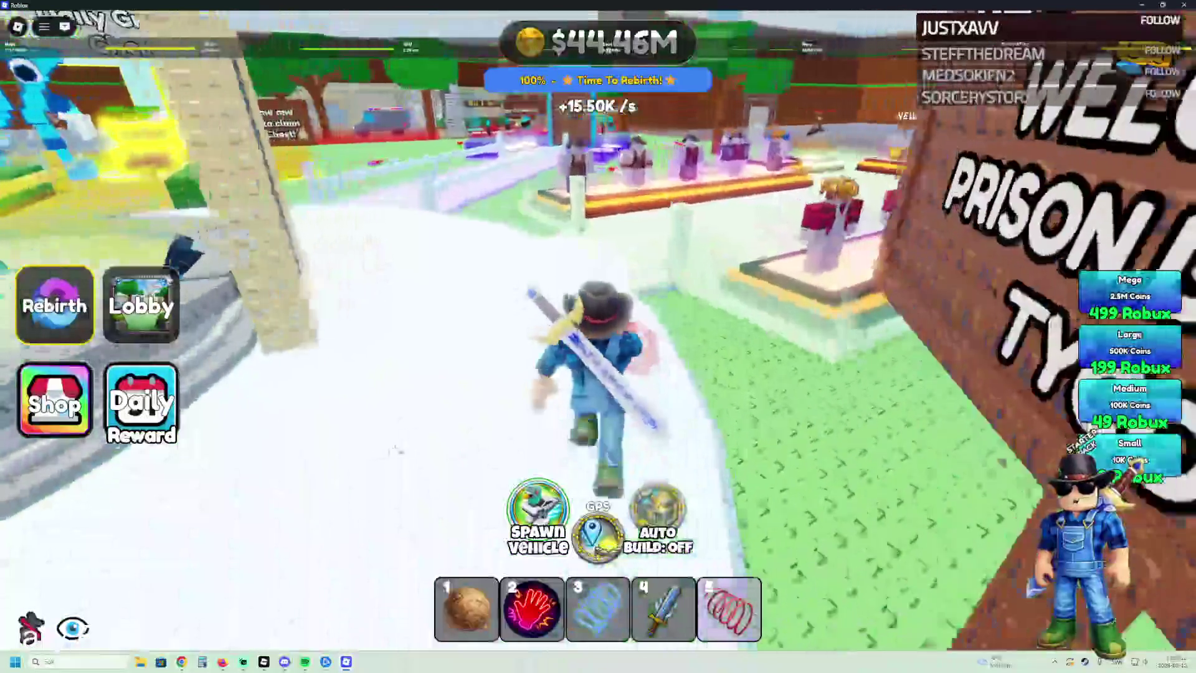
pyautogui.press('w')
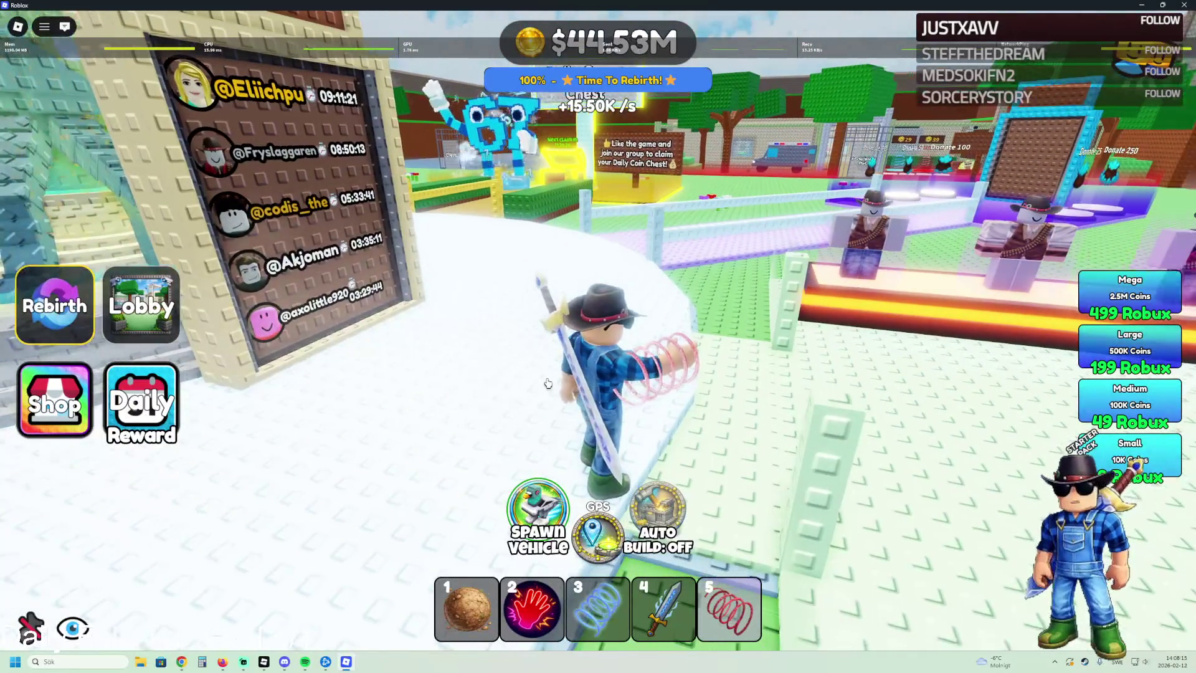
pyautogui.press('w')
pyautogui.press('w')
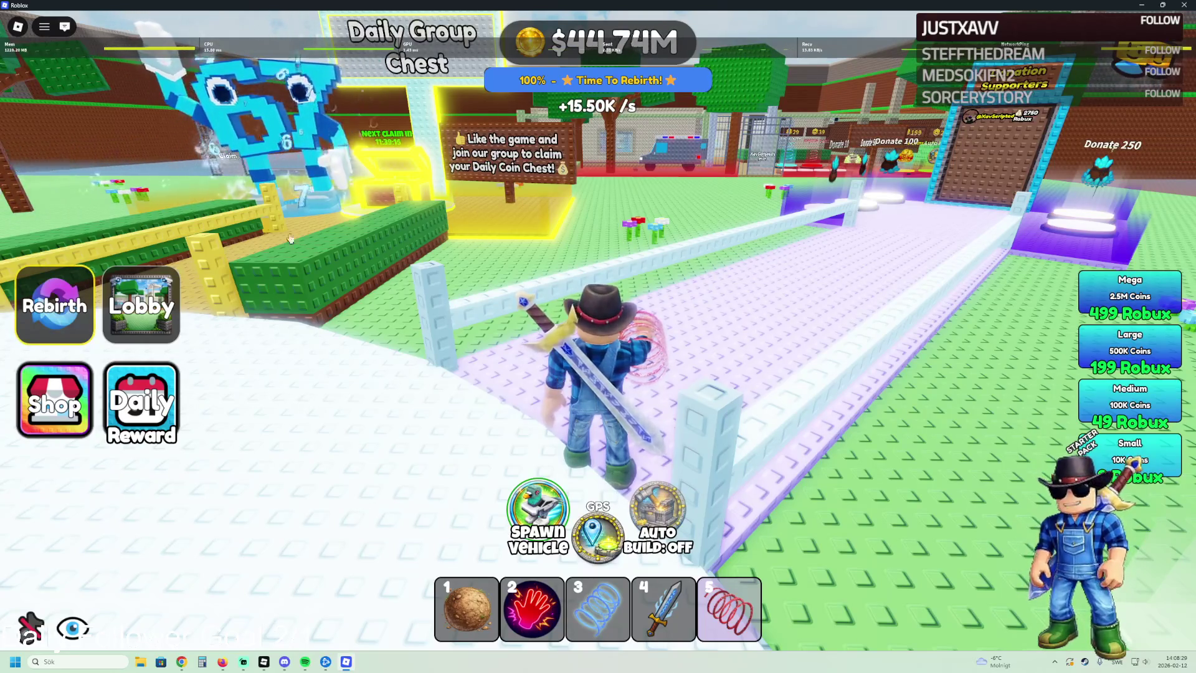
# Step: Run the avatar off the fenced path toward the Game Passes area
pyautogui.press('w')
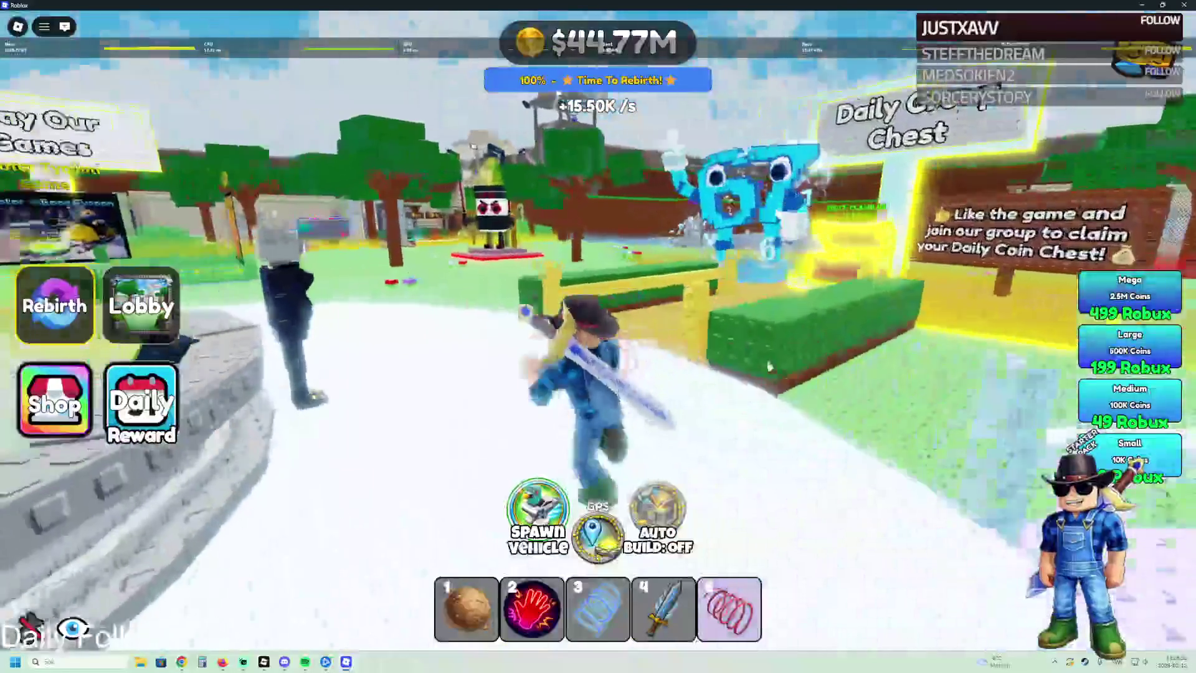
pyautogui.press('w')
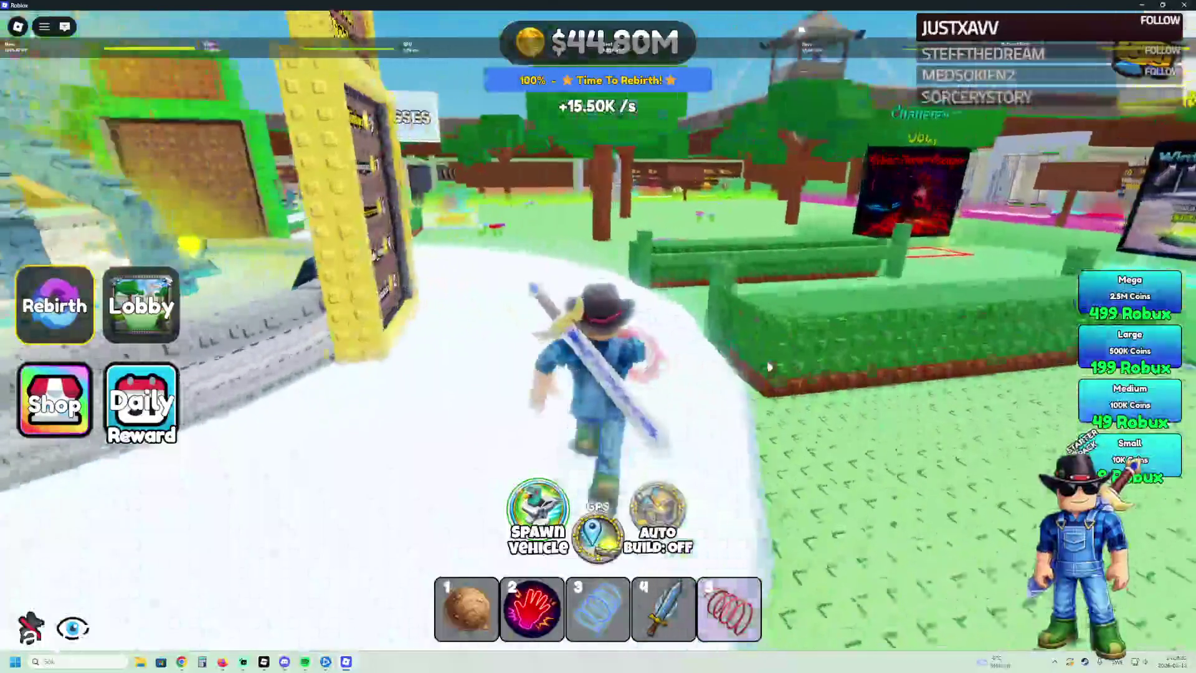
pyautogui.press('w')
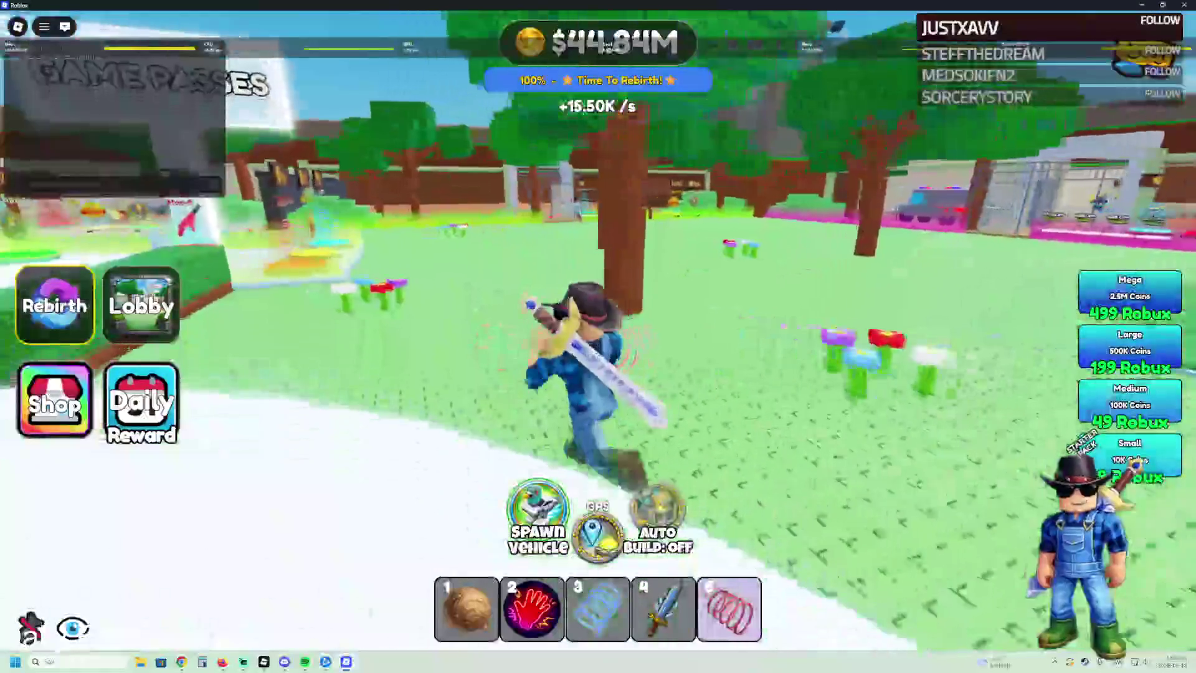
pyautogui.press('w')
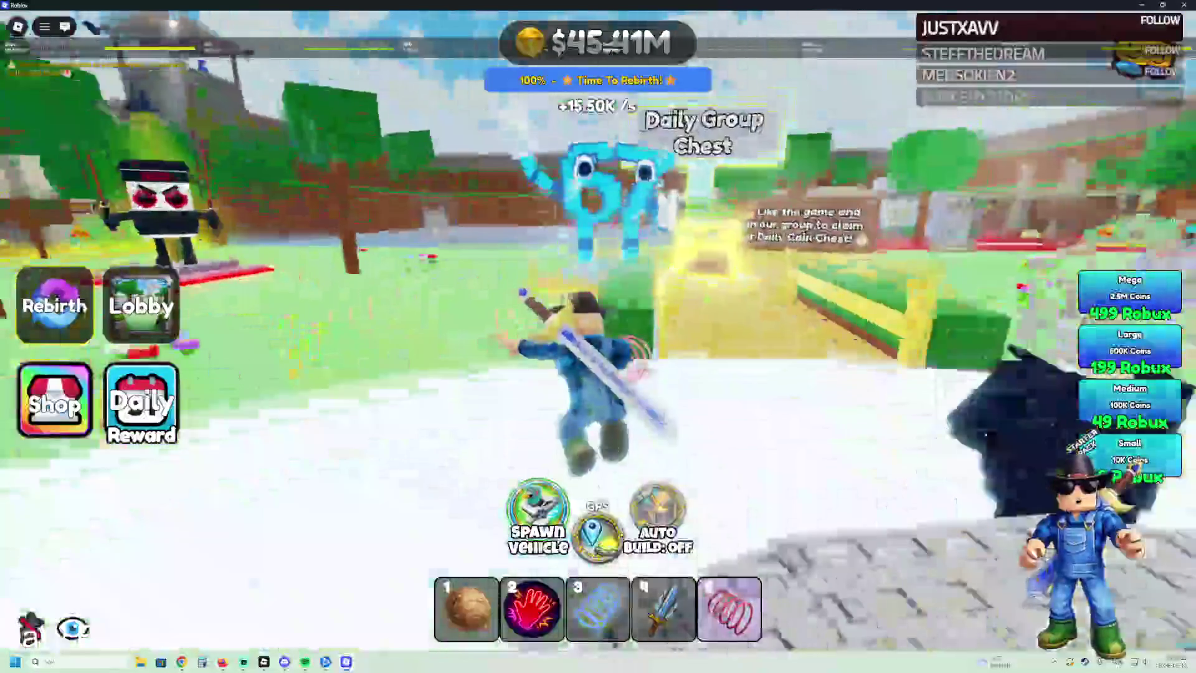
# Step: Circle the statue fountain plaza and walk back toward the Daily Group Chest
pyautogui.press('d')
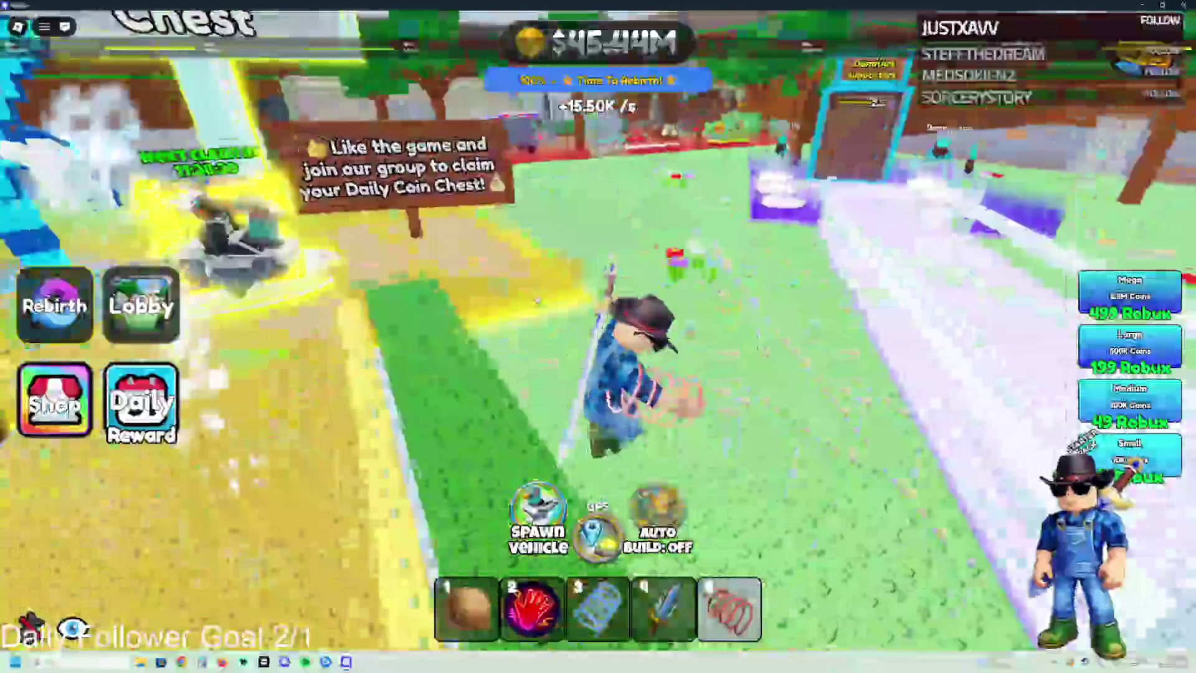
pyautogui.press('w')
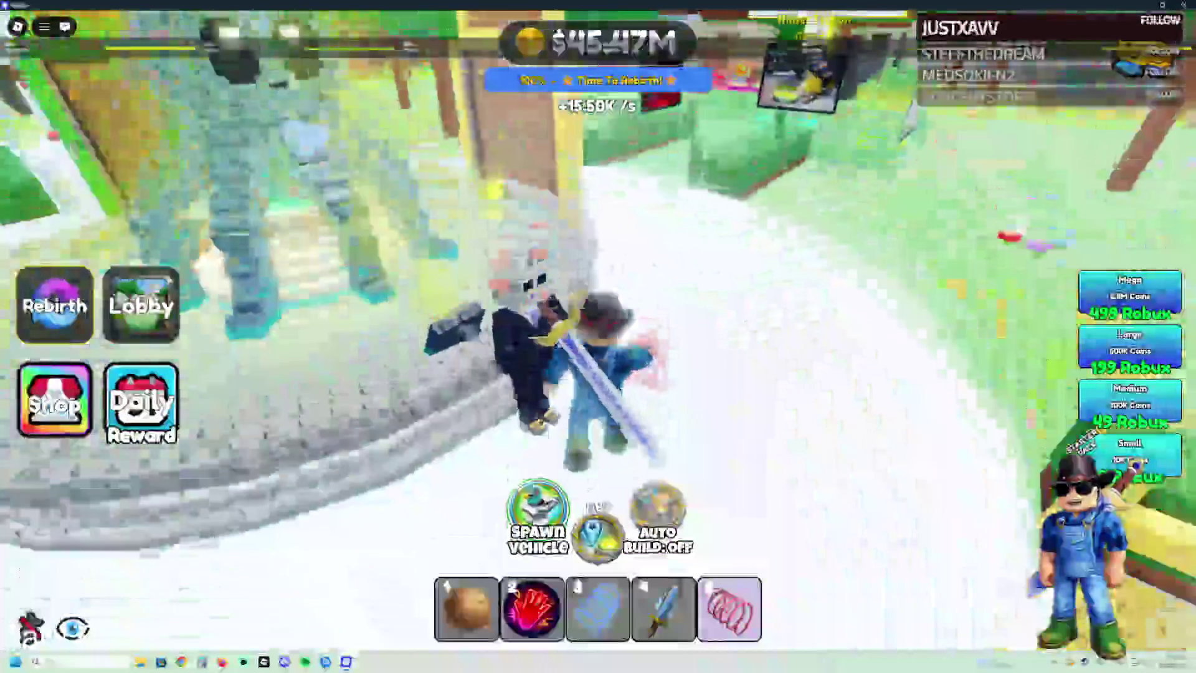
pyautogui.press('w')
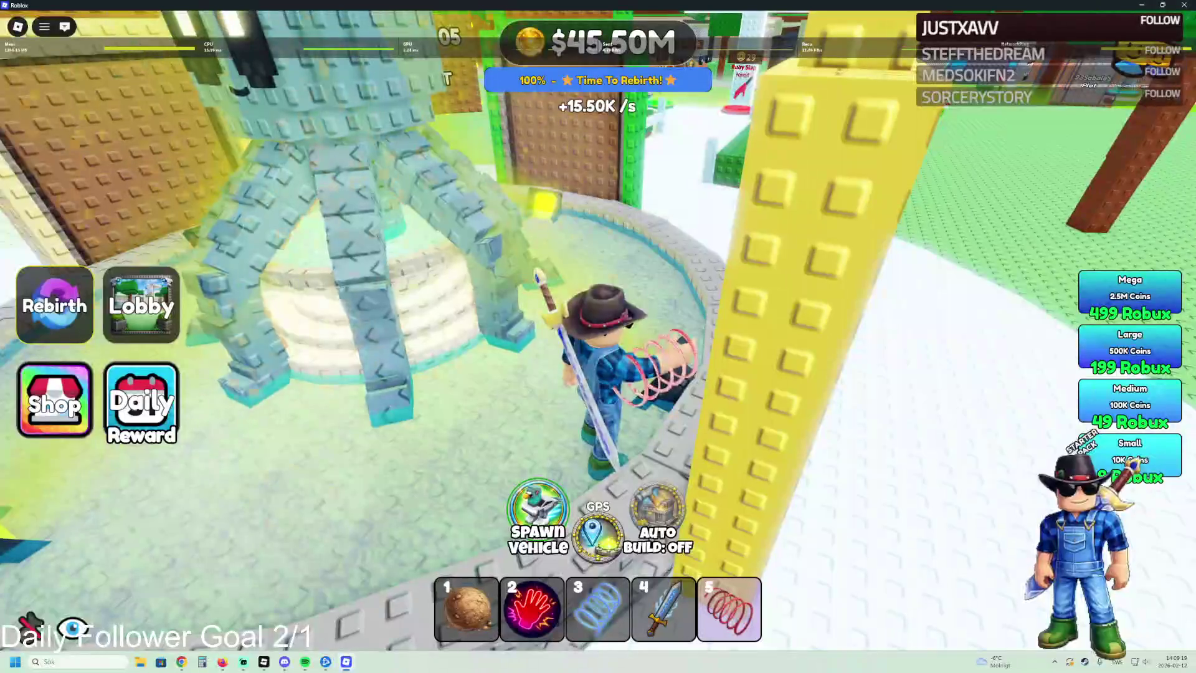
pyautogui.press('w')
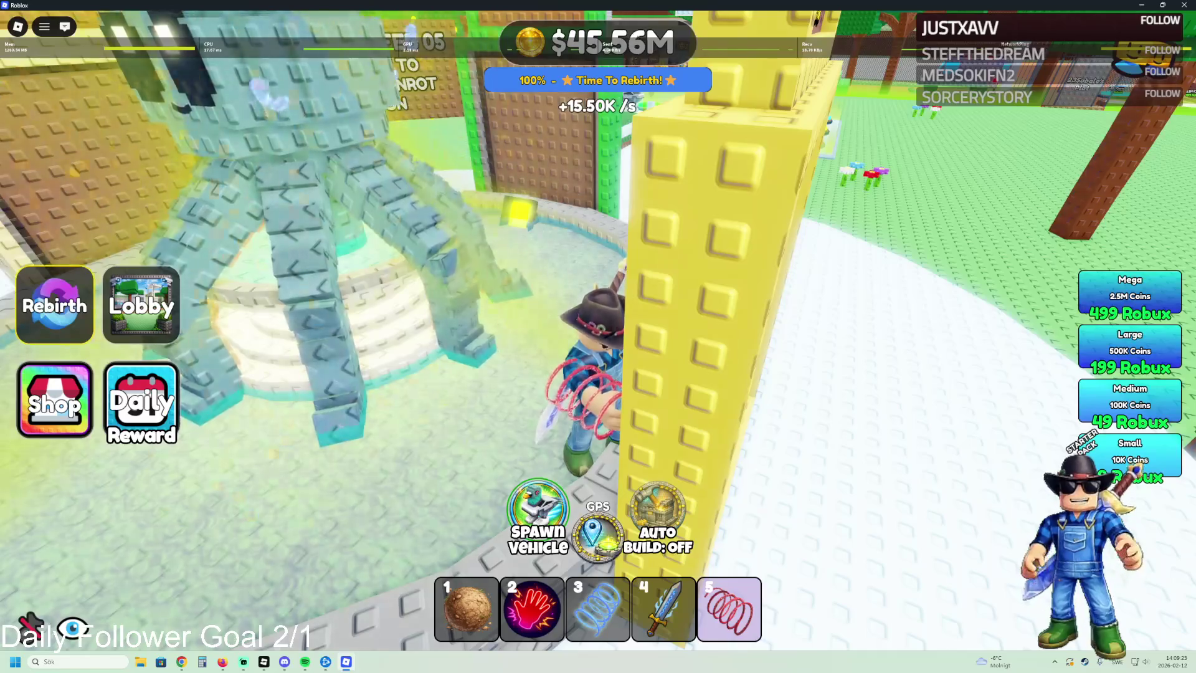
pyautogui.press('w')
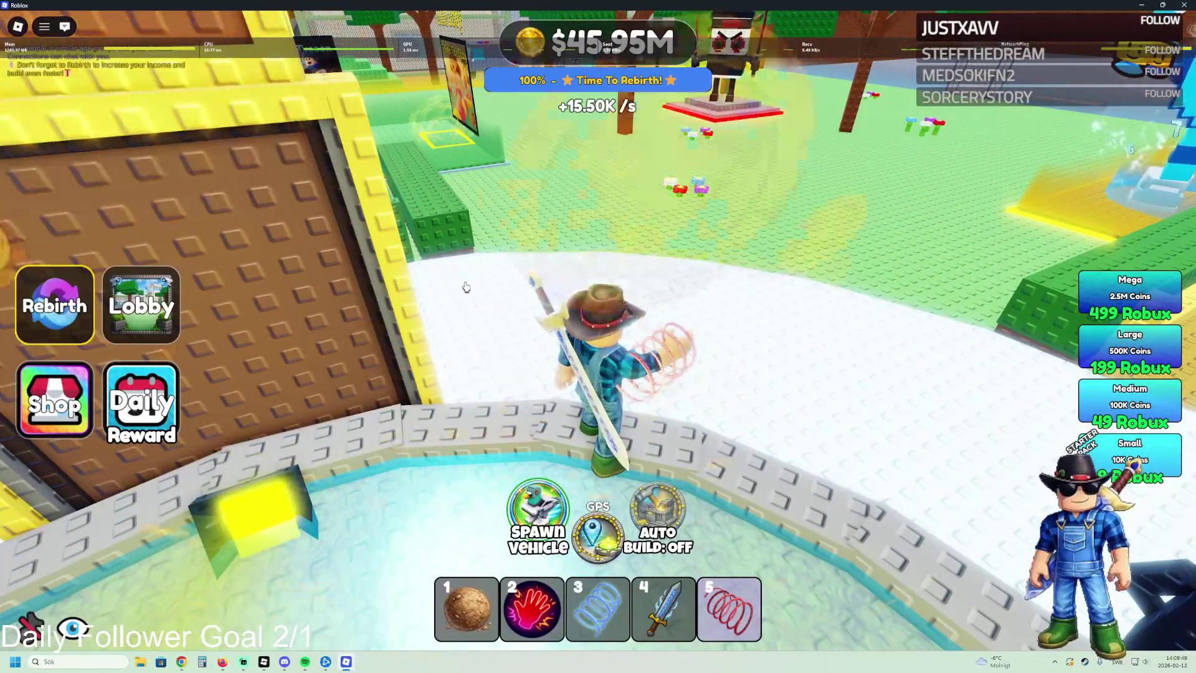
pyautogui.press('w')
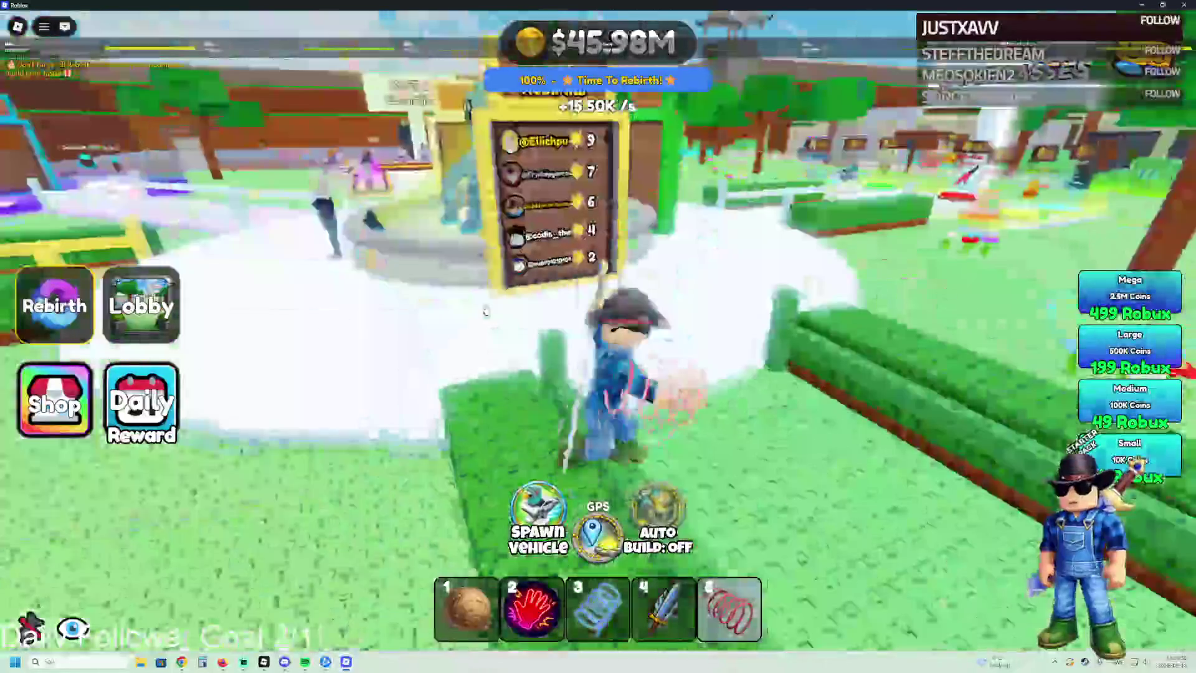
pyautogui.press('w')
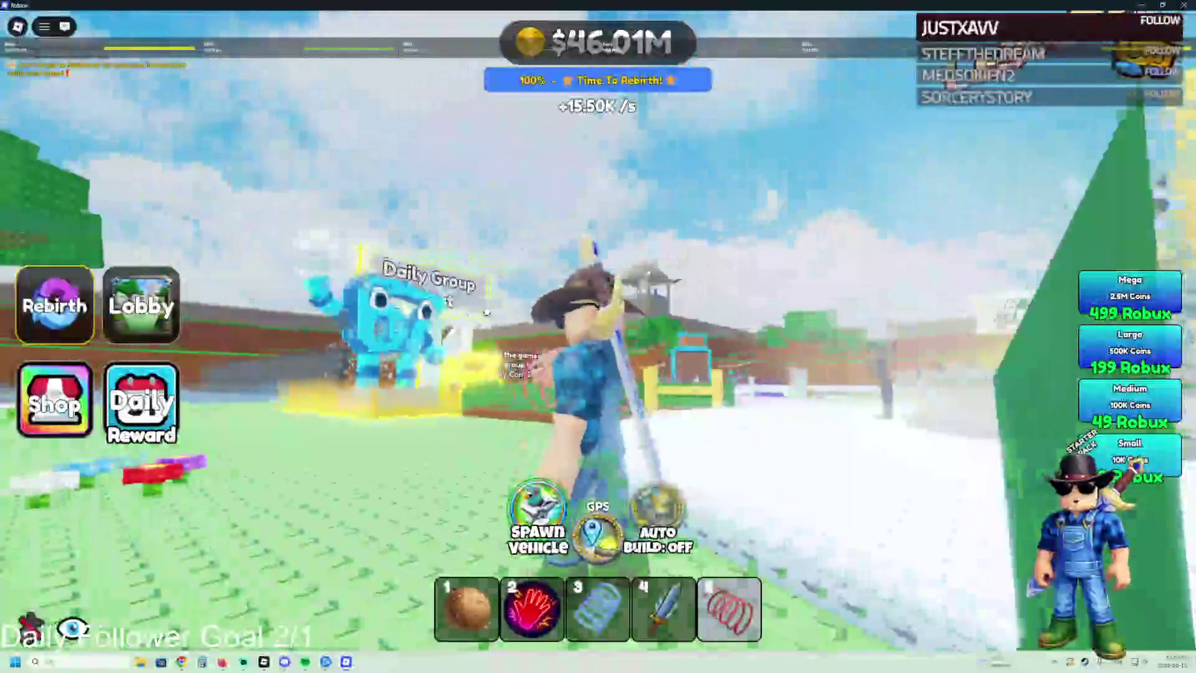
pyautogui.press('w')
pyautogui.press('w')
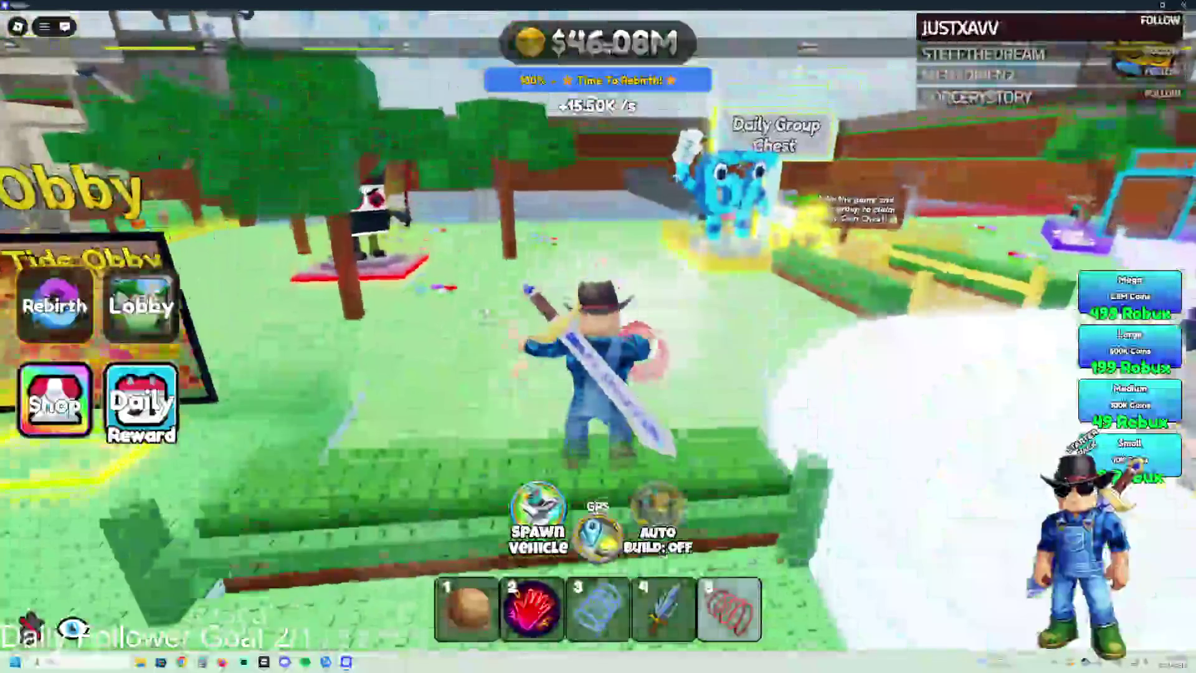
# Step: Stop the avatar facing the Claim gate and capture a screenshot of the game
pyautogui.press('w')
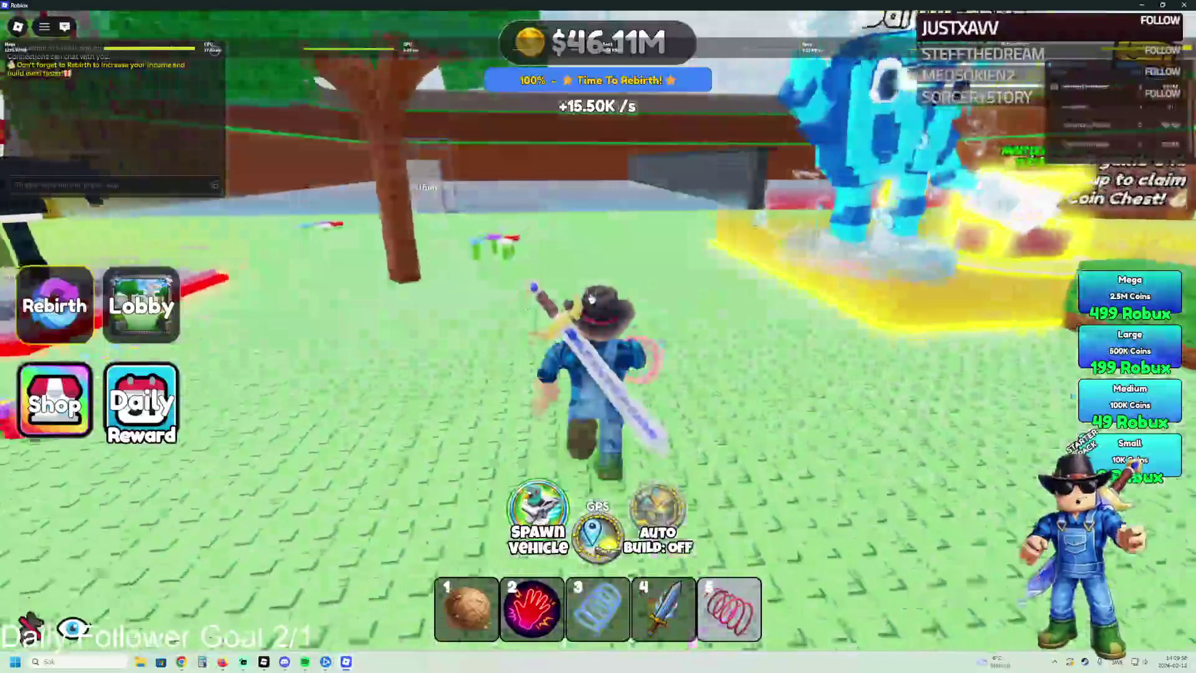
pyautogui.press('w')
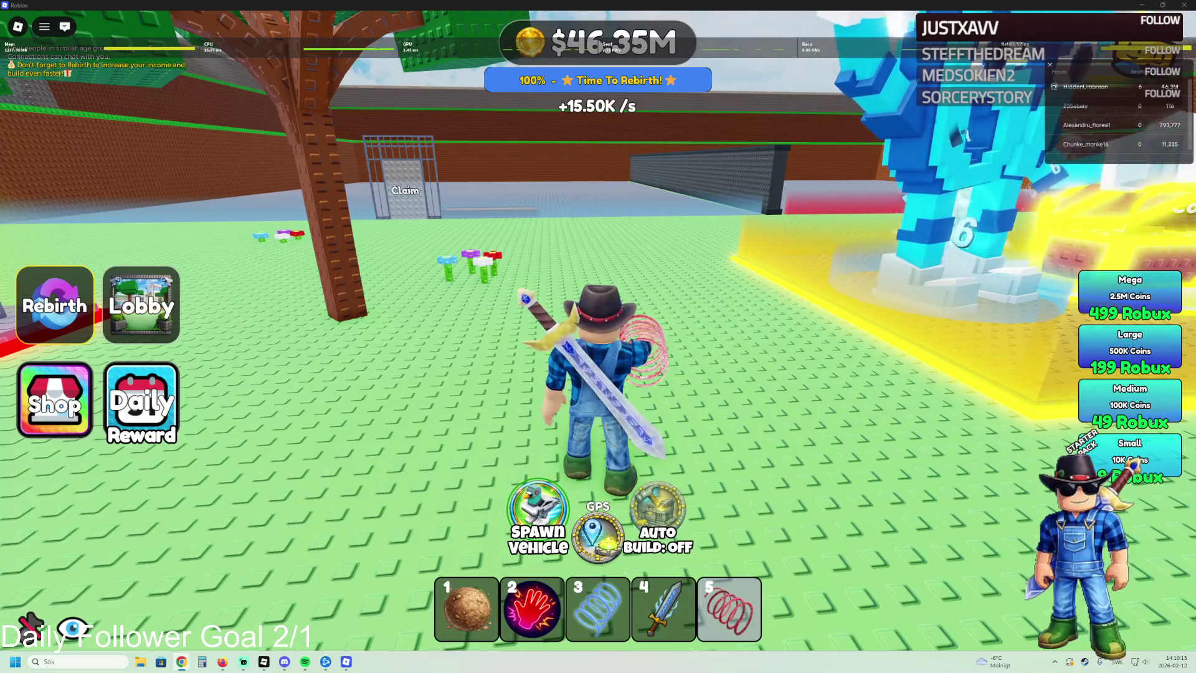
pyautogui.press('super+shift+s')
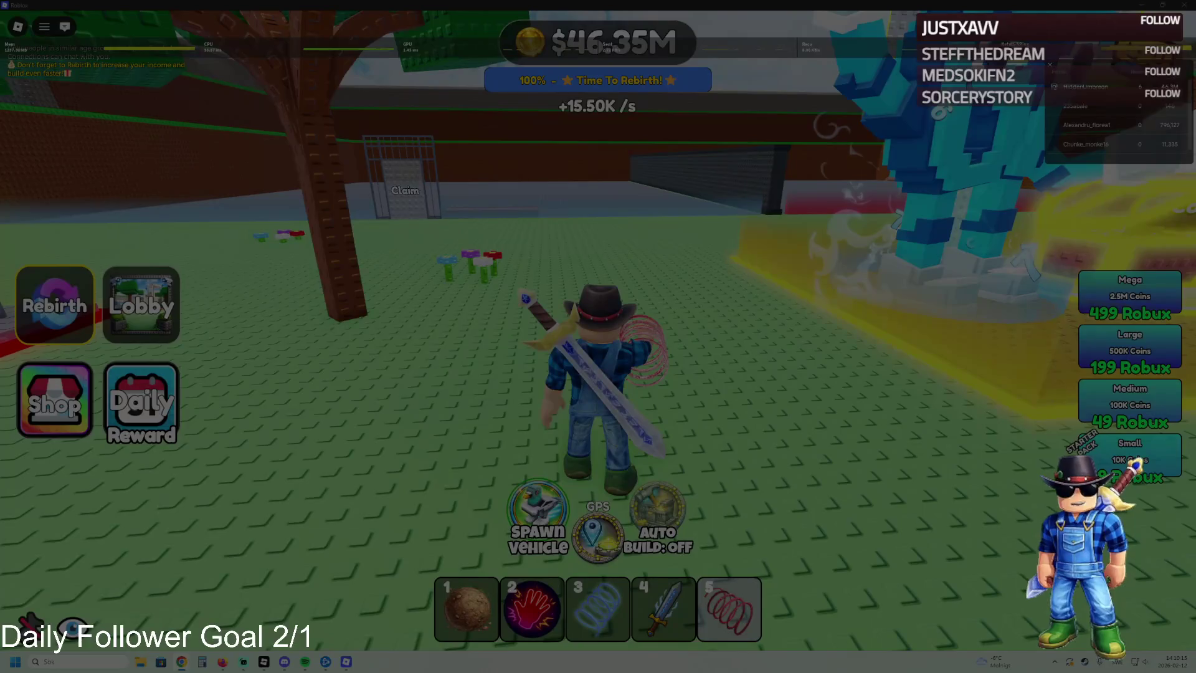
pyautogui.press('Return')
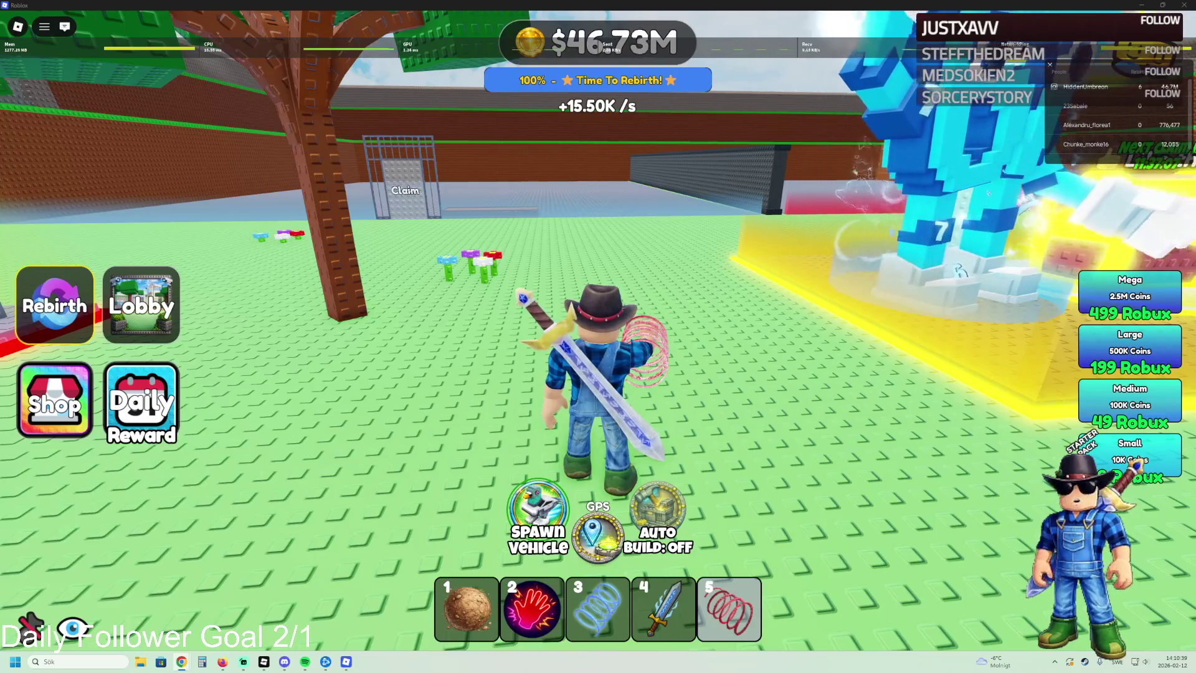
# Step: Take another screen capture, then quit the game and return to Studio
pyautogui.press('super+shift+s')
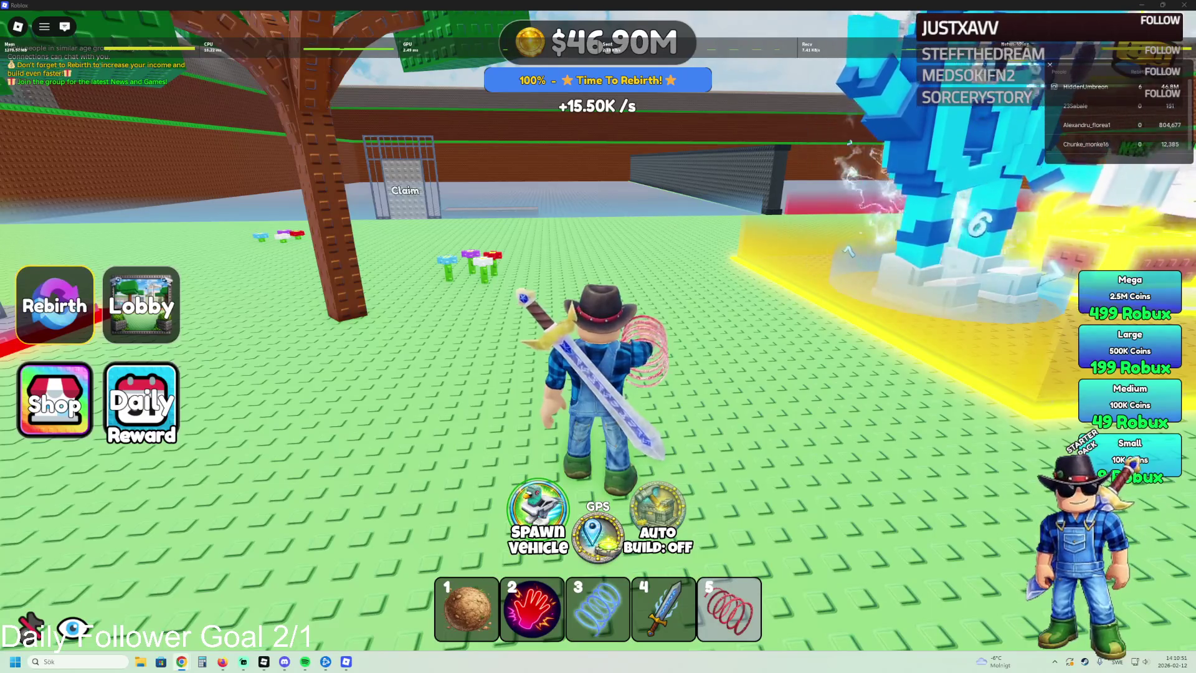
pyautogui.moveTo(214, 50)
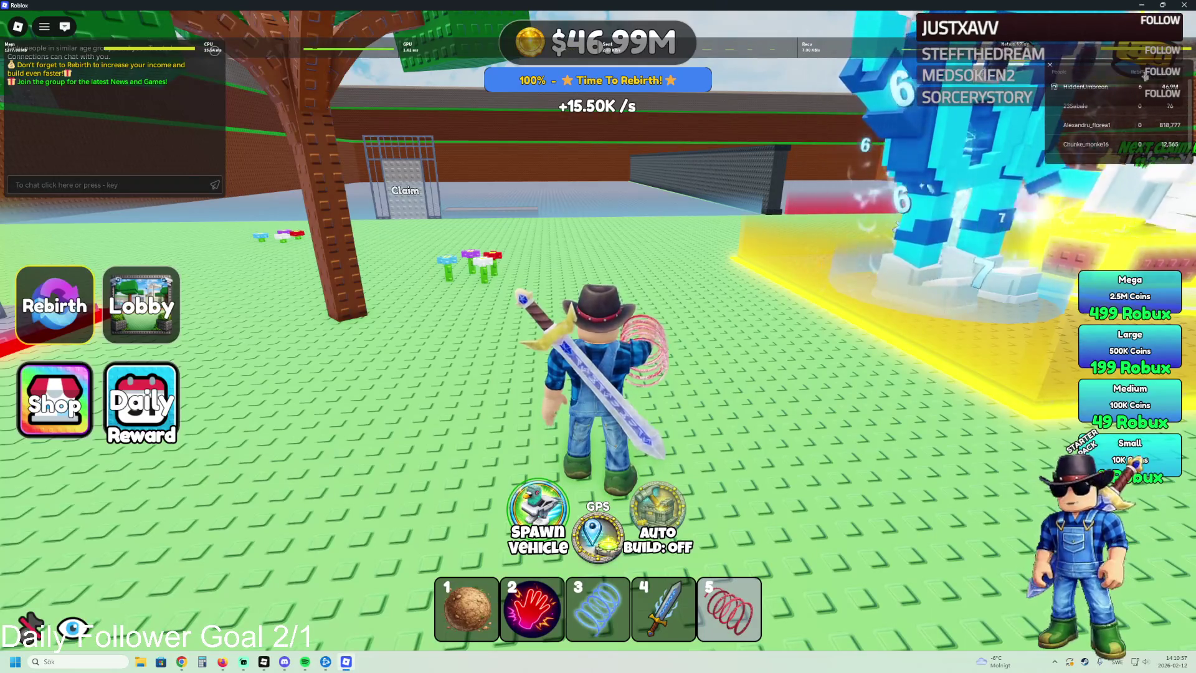
pyautogui.hotkey('alt', 'F4')
pyautogui.click(502, 394)
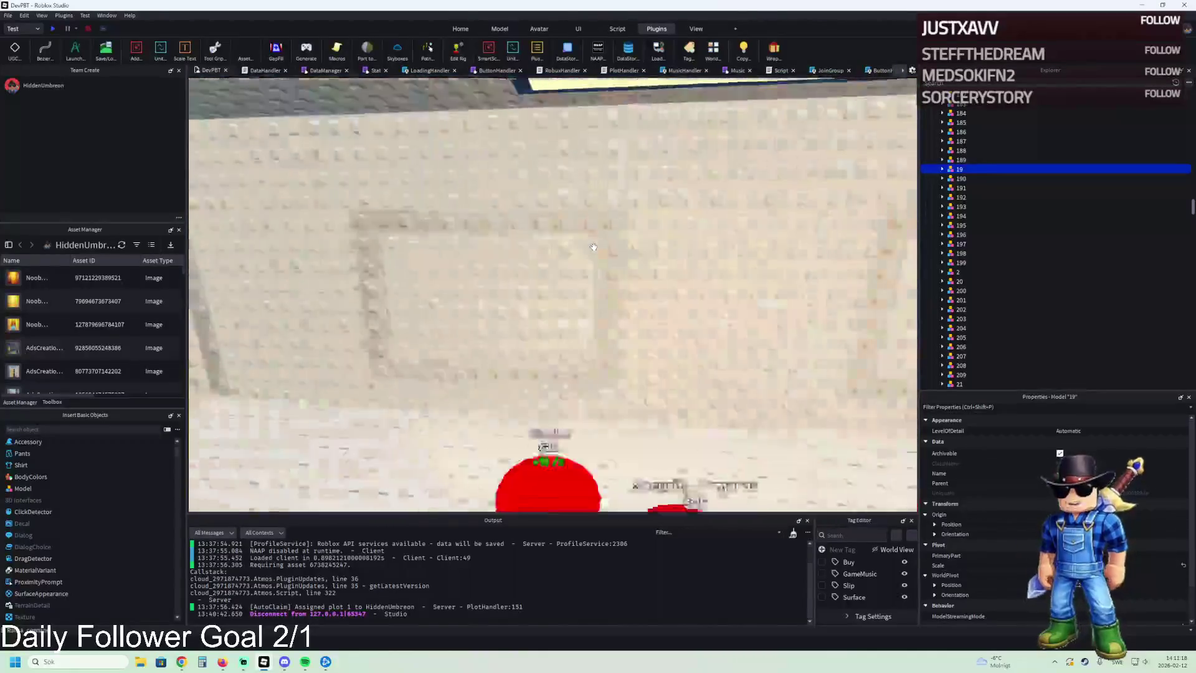
# Step: Select the W1 window model and its Window43RB_ pane and duplicate them
pyautogui.click(595, 223)
pyautogui.click(942, 169)
pyautogui.click(957, 179)
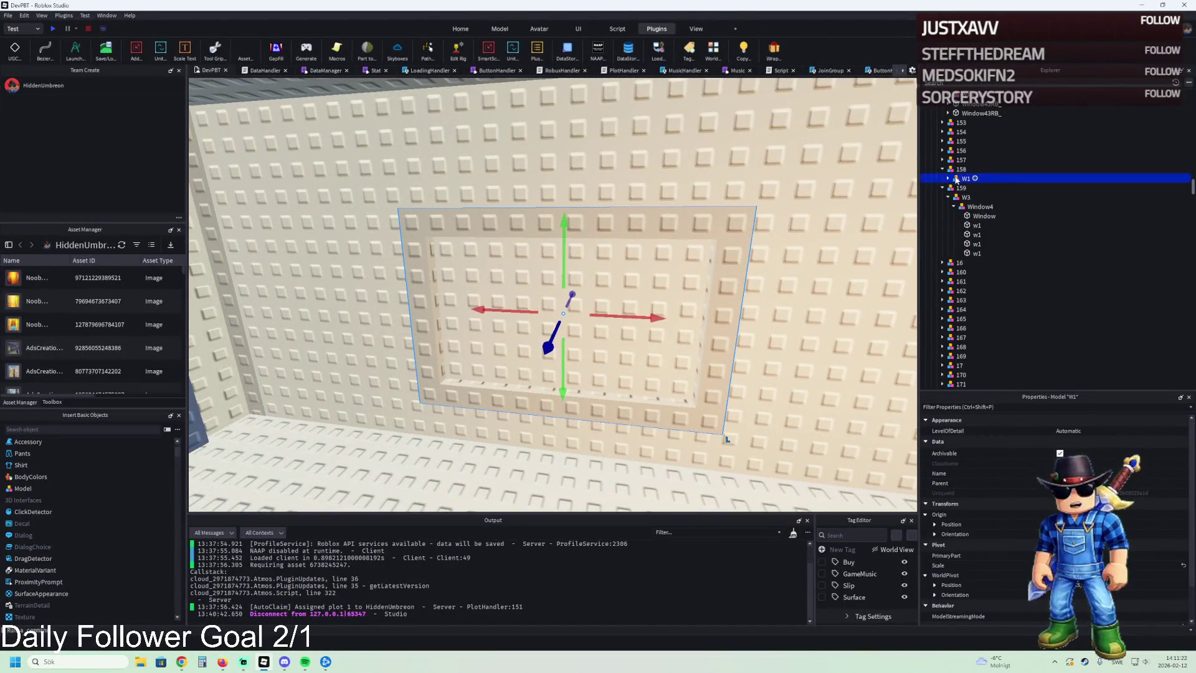
pyautogui.keyDown('ctrl'); pyautogui.click(644, 269); pyautogui.keyUp('ctrl')
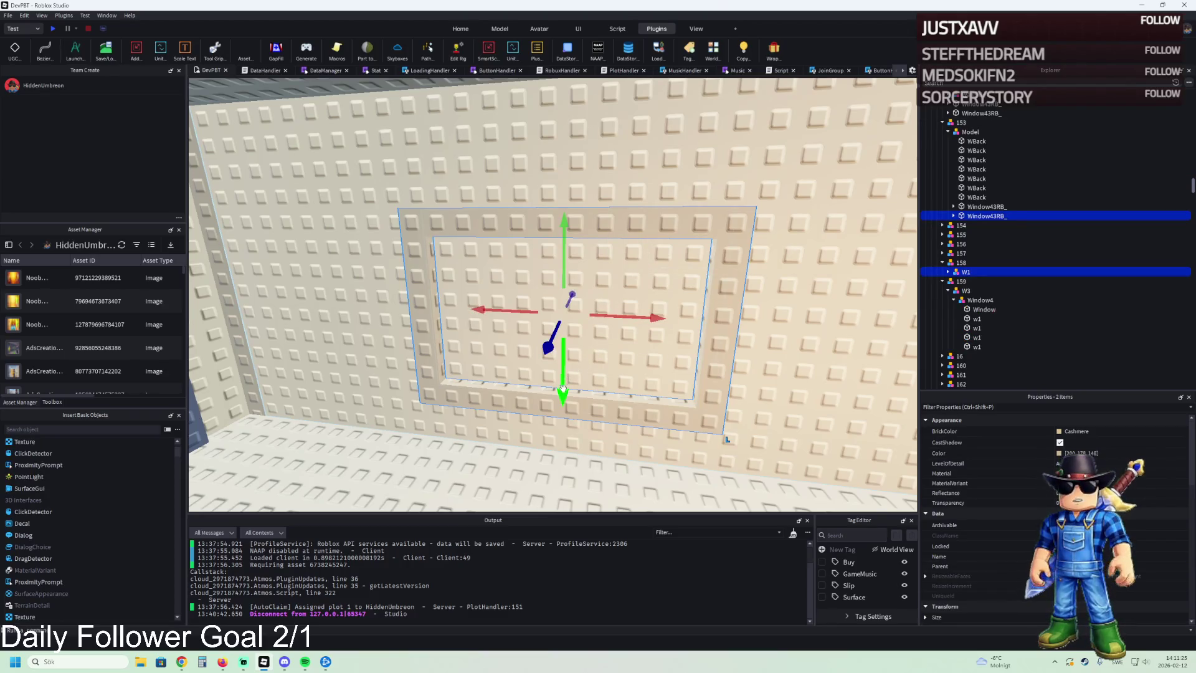
pyautogui.hotkey('ctrl', 'd')
# Step: Drag the copied window along the studded wall into the new room beside the desk
pyautogui.moveTo(562, 388); pyautogui.dragTo(567, 388)
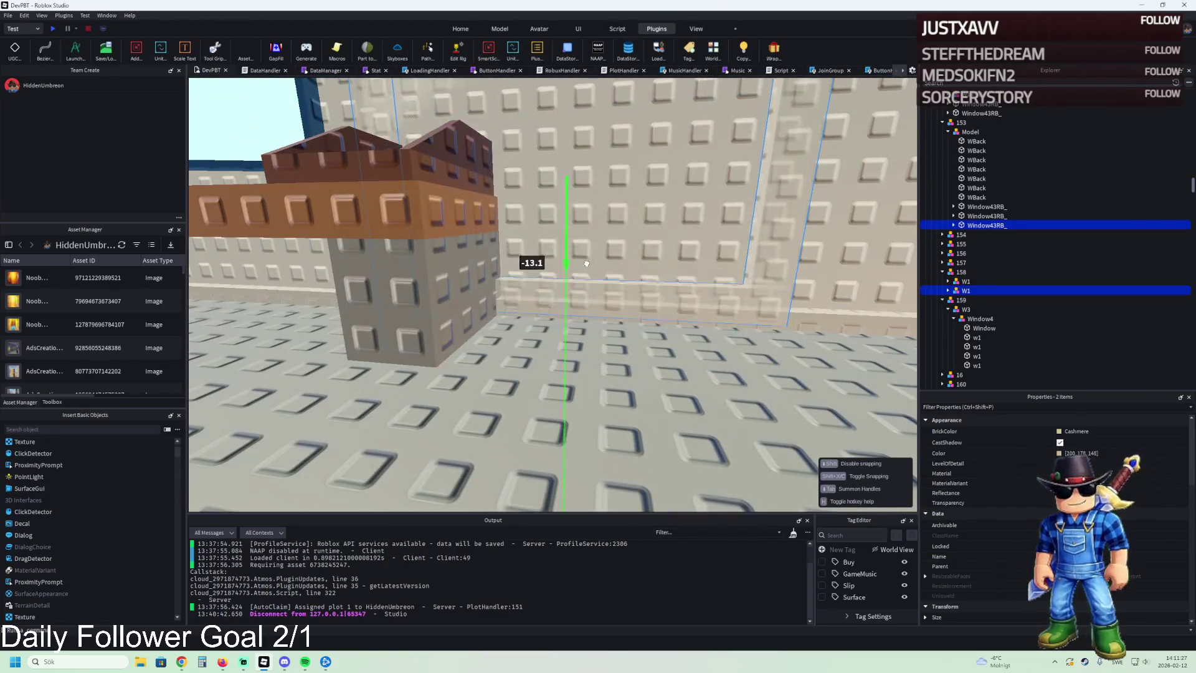
pyautogui.moveTo(590, 254)
pyautogui.mouseDown()
pyautogui.moveTo(488, 206)
pyautogui.moveTo(430, 414)
pyautogui.moveTo(446, 413)
pyautogui.moveTo(460, 378)
pyautogui.moveTo(623, 374)
pyautogui.moveTo(612, 339)
pyautogui.moveTo(457, 324)
pyautogui.moveTo(442, 335)
pyautogui.moveTo(641, 339)
pyautogui.moveTo(454, 326)
pyautogui.moveTo(456, 313)
pyautogui.moveTo(681, 307)
pyautogui.mouseUp()
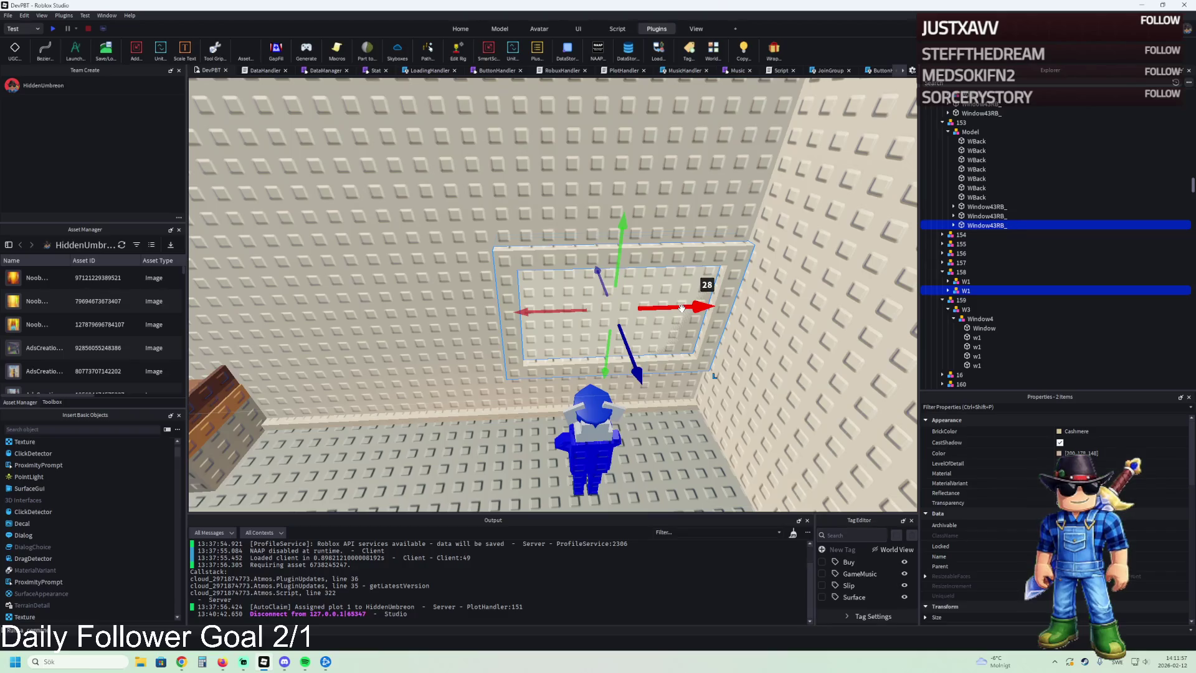
pyautogui.moveTo(681, 310)
pyautogui.mouseDown()
pyautogui.moveTo(667, 311)
pyautogui.moveTo(683, 307)
pyautogui.mouseUp()
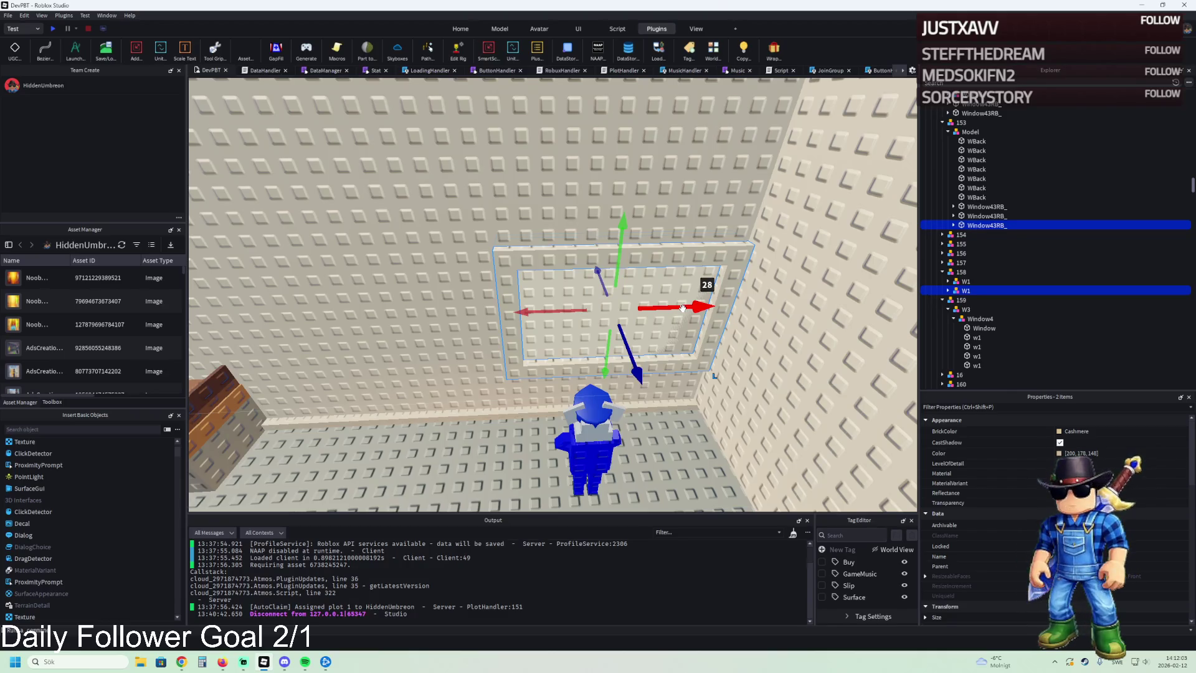
pyautogui.moveTo(682, 307)
pyautogui.mouseDown()
pyautogui.moveTo(536, 318)
pyautogui.moveTo(465, 345)
pyautogui.moveTo(674, 323)
pyautogui.mouseUp()
pyautogui.rightClick(674, 323)
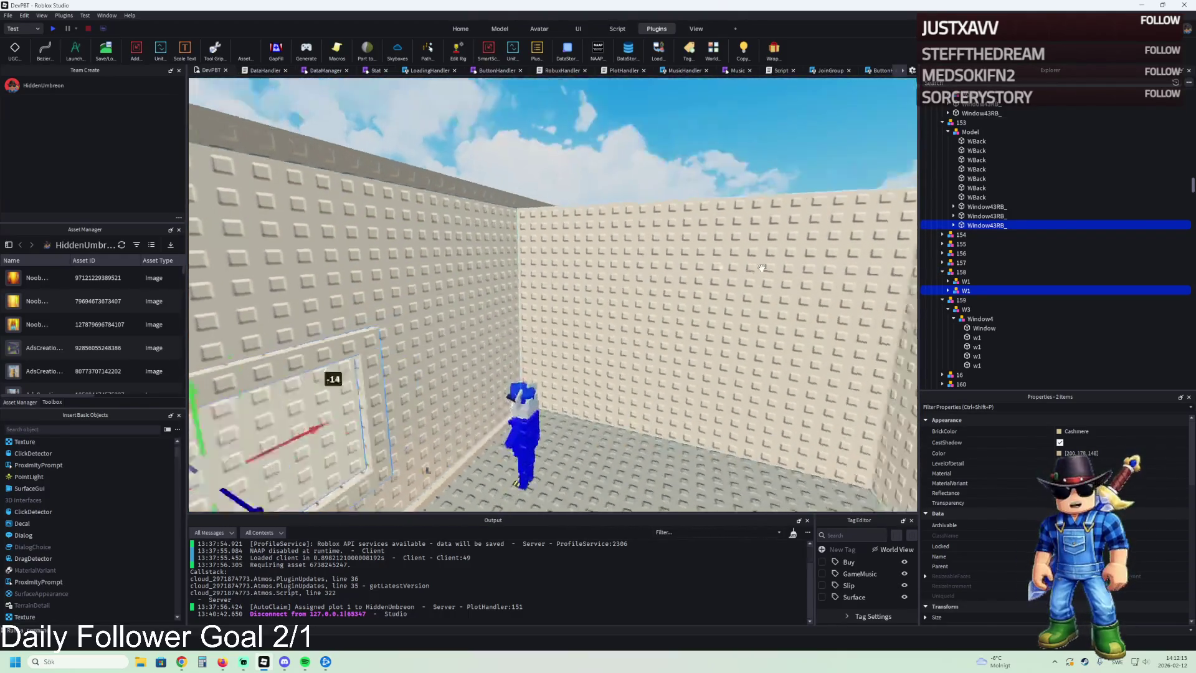
# Step: Move the new W1 window model into the Top group in Explorer
pyautogui.keyDown('ctrl'); pyautogui.click(978, 170); pyautogui.keyUp('ctrl')
pyautogui.hotkey('ctrl', 'v')
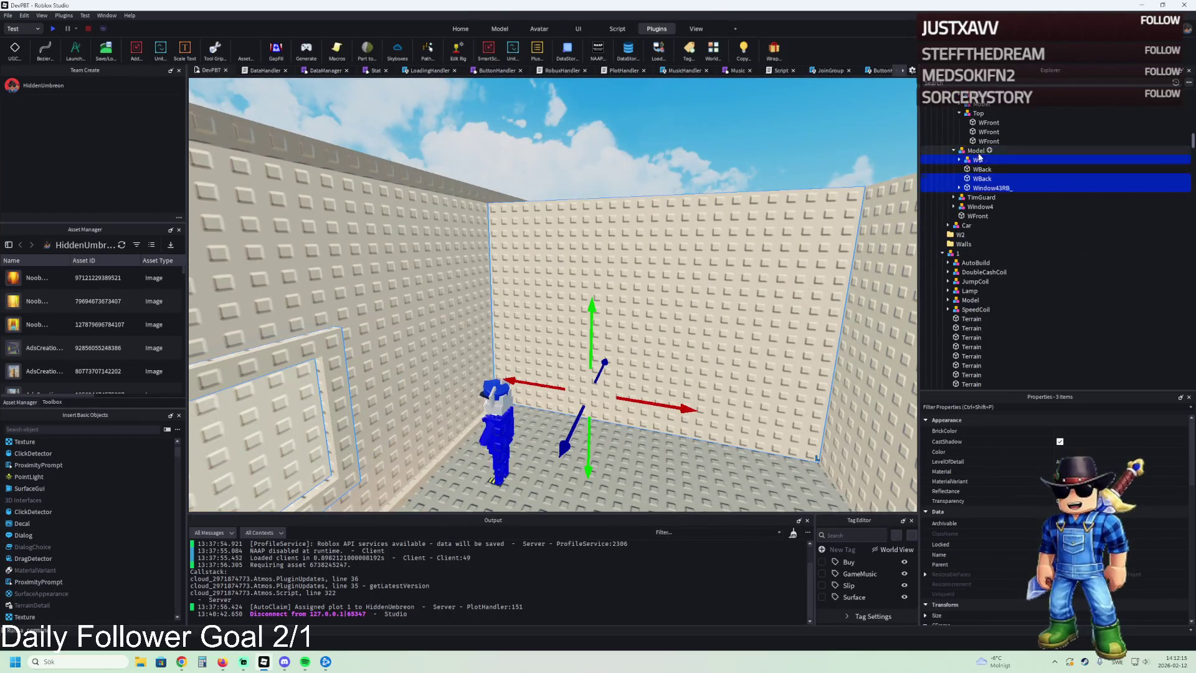
pyautogui.click(976, 160)
pyautogui.moveTo(976, 160); pyautogui.dragTo(988, 114)
pyautogui.click(979, 169)
# Step: Focus the view on the Window43RB_ pane and pick a door-frame wall piece
pyautogui.click(988, 188)
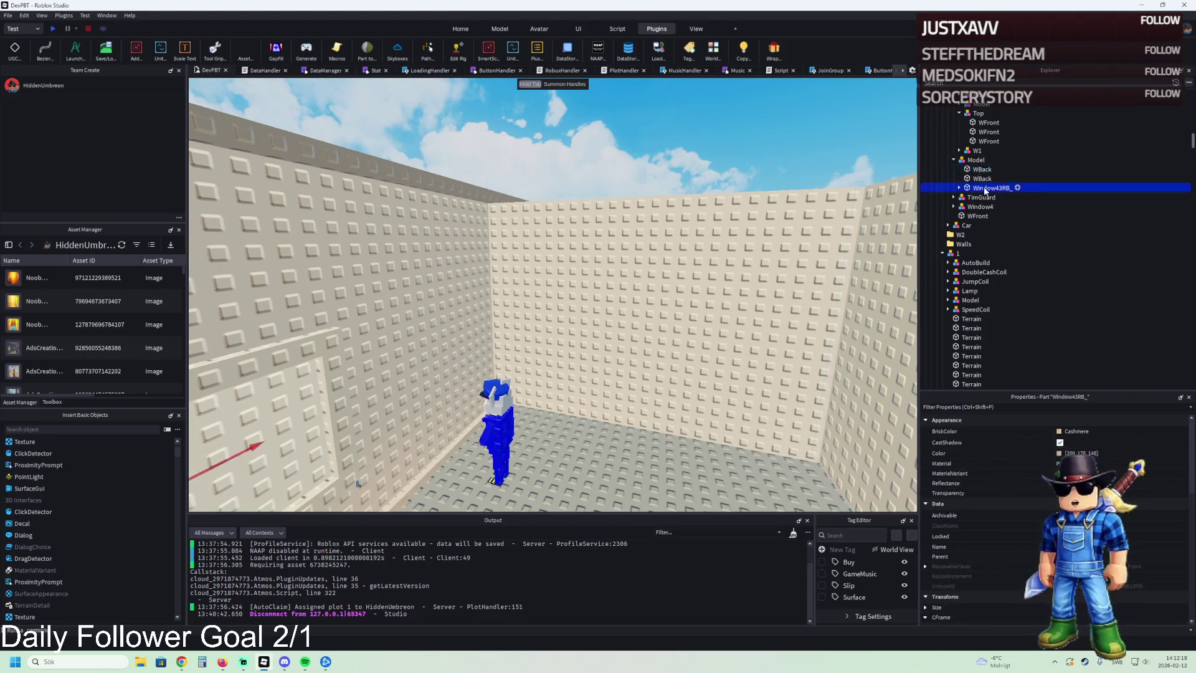
pyautogui.press('f')
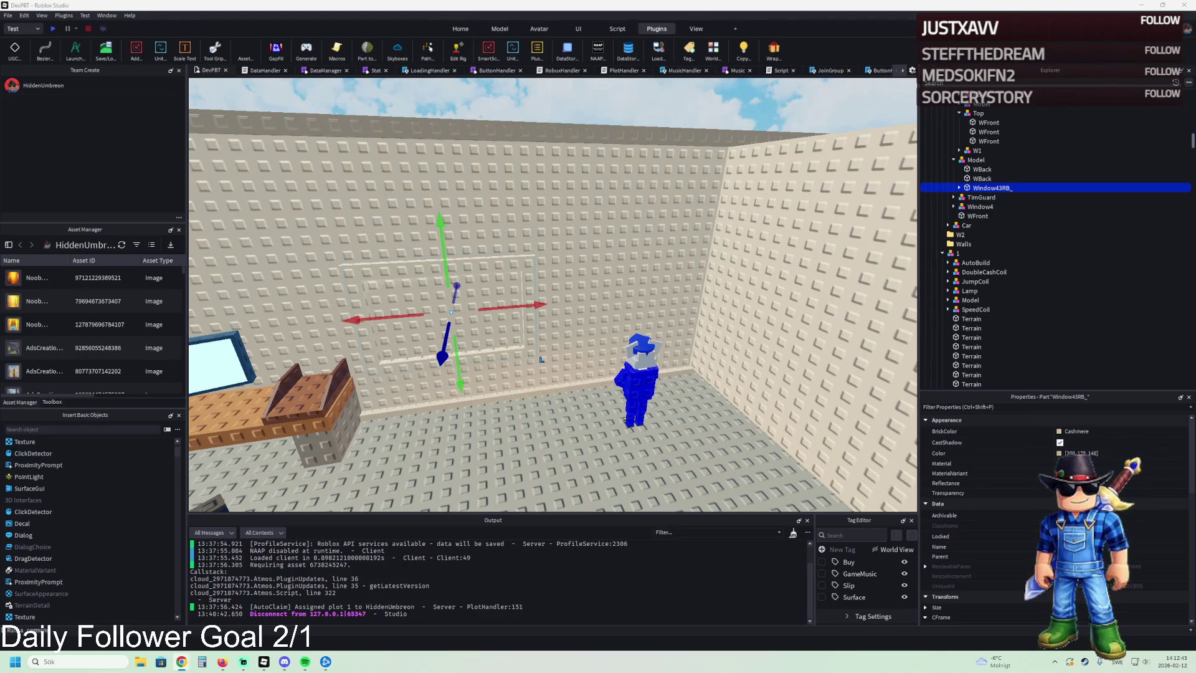
pyautogui.scroll(5, 542, 360)
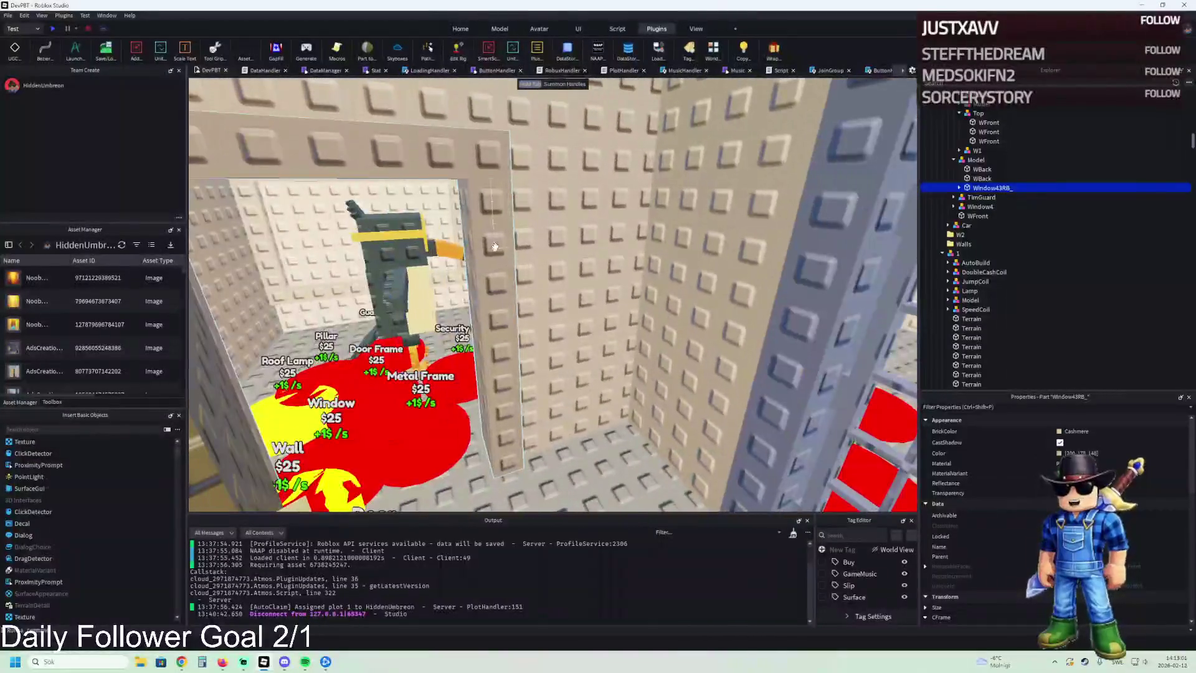
pyautogui.click(495, 246)
# Step: Duplicate the WoodDoorFrame model together with the WoodenDoor
pyautogui.click(984, 141)
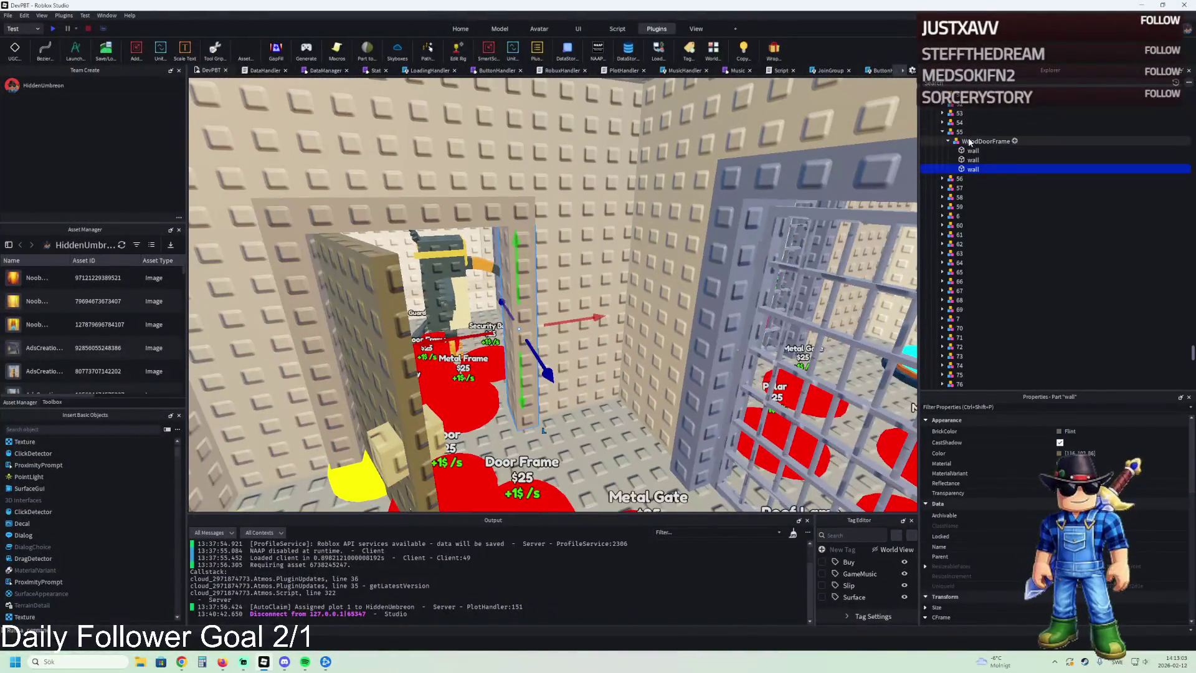
pyautogui.click(942, 178)
pyautogui.keyDown('ctrl'); pyautogui.click(980, 188); pyautogui.keyUp('ctrl')
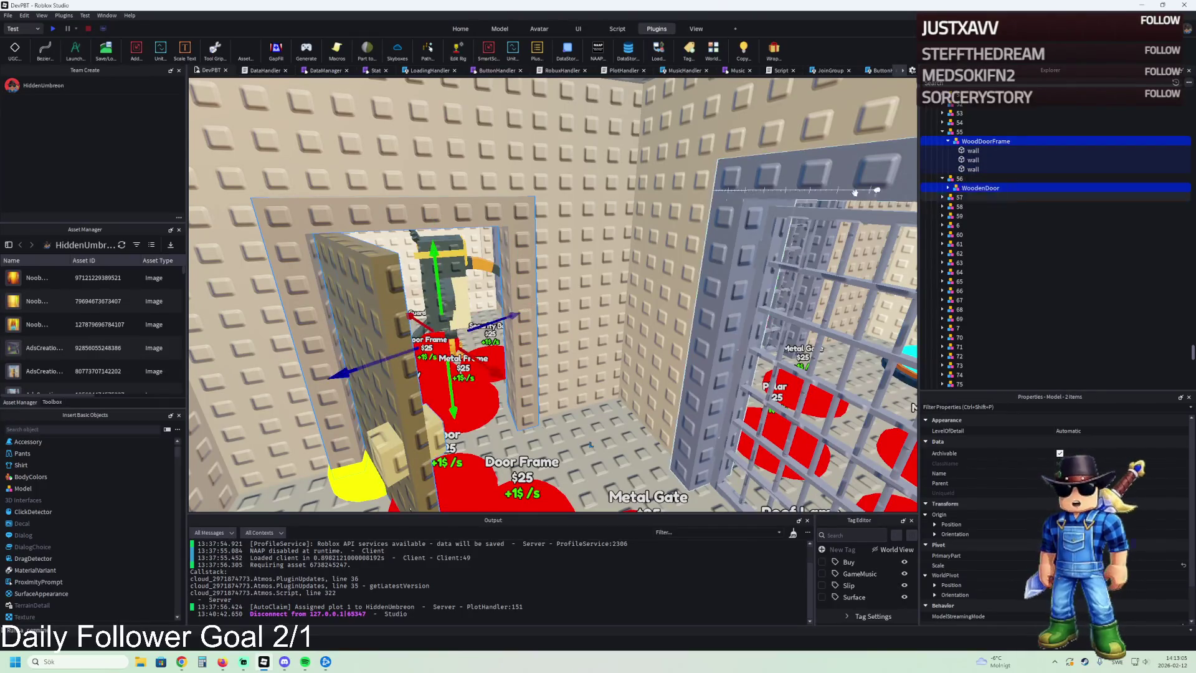
pyautogui.hotkey('ctrl', 'd')
# Step: Move the copied door and frame into the new room, lined up with its wall
pyautogui.moveTo(434, 283)
pyautogui.mouseDown()
pyautogui.moveTo(443, 261)
pyautogui.moveTo(457, 266)
pyautogui.moveTo(481, 170)
pyautogui.mouseUp()
pyautogui.moveTo(493, 109); pyautogui.dragTo(592, 302)
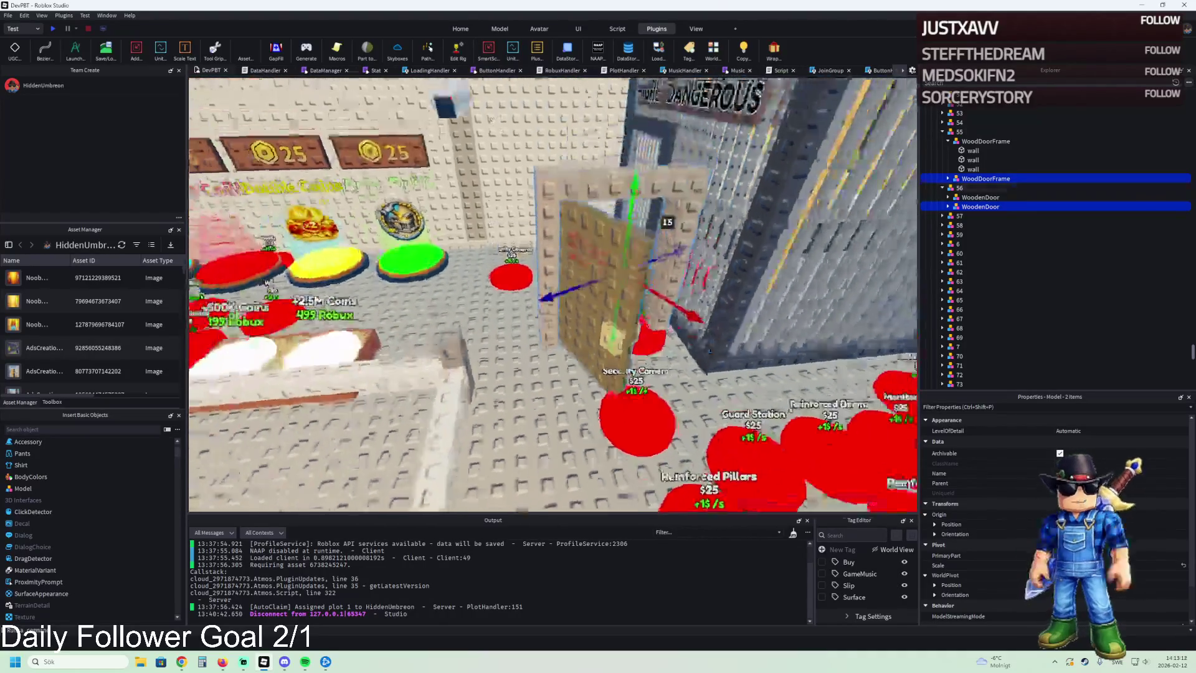
pyautogui.hotkey('ctrl', 'l')
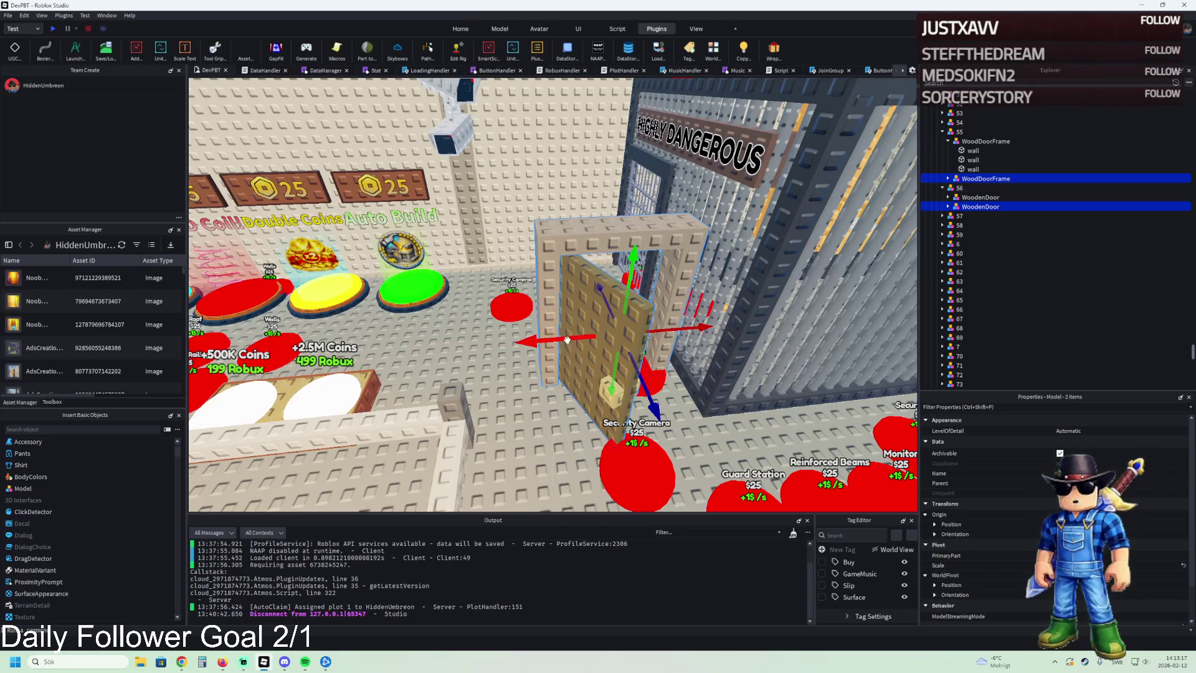
pyautogui.moveTo(463, 359); pyautogui.dragTo(549, 457)
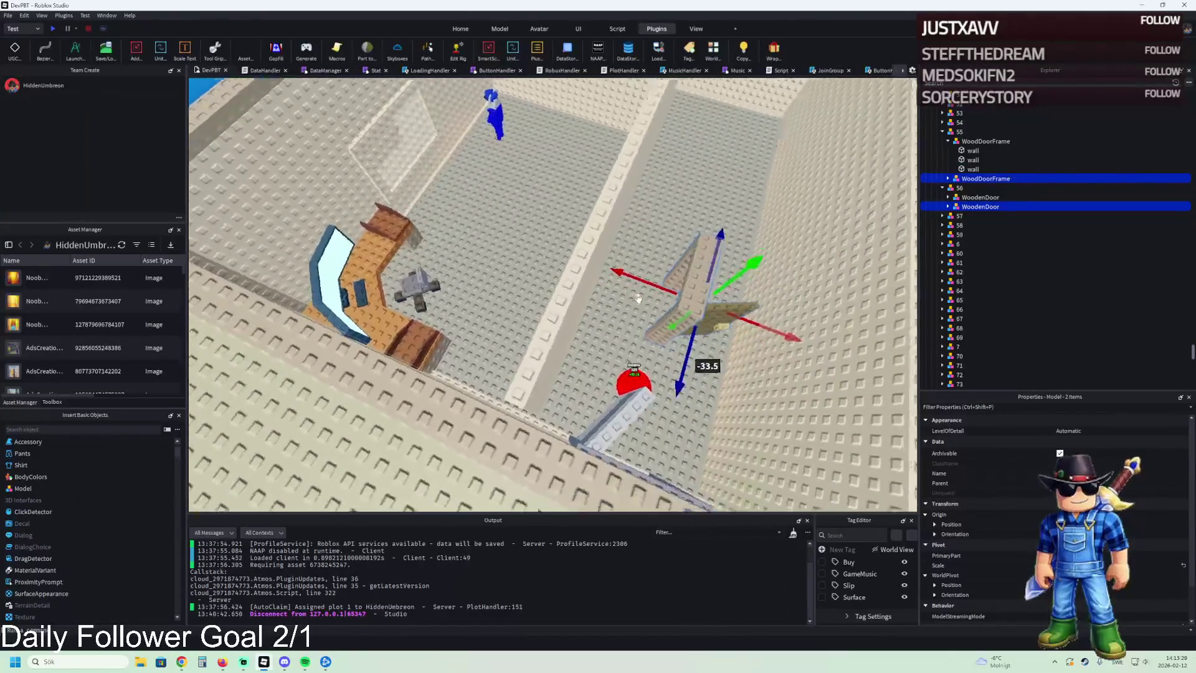
pyautogui.scroll(5, 638, 299)
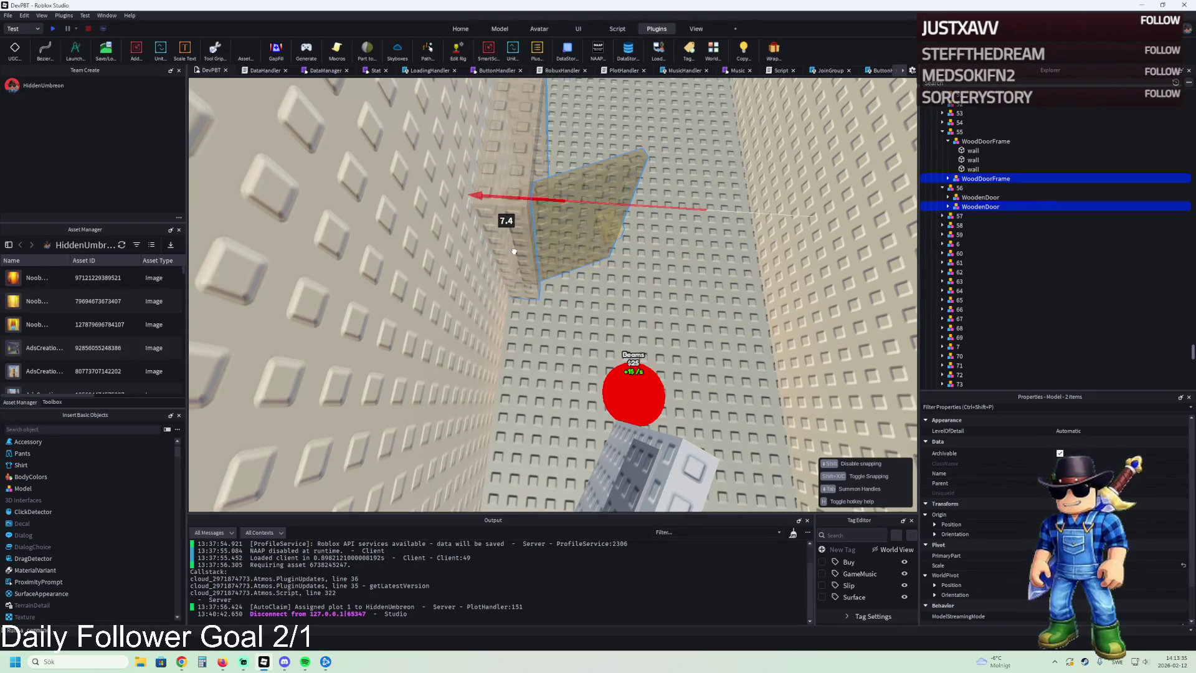
pyautogui.scroll(5, 515, 252)
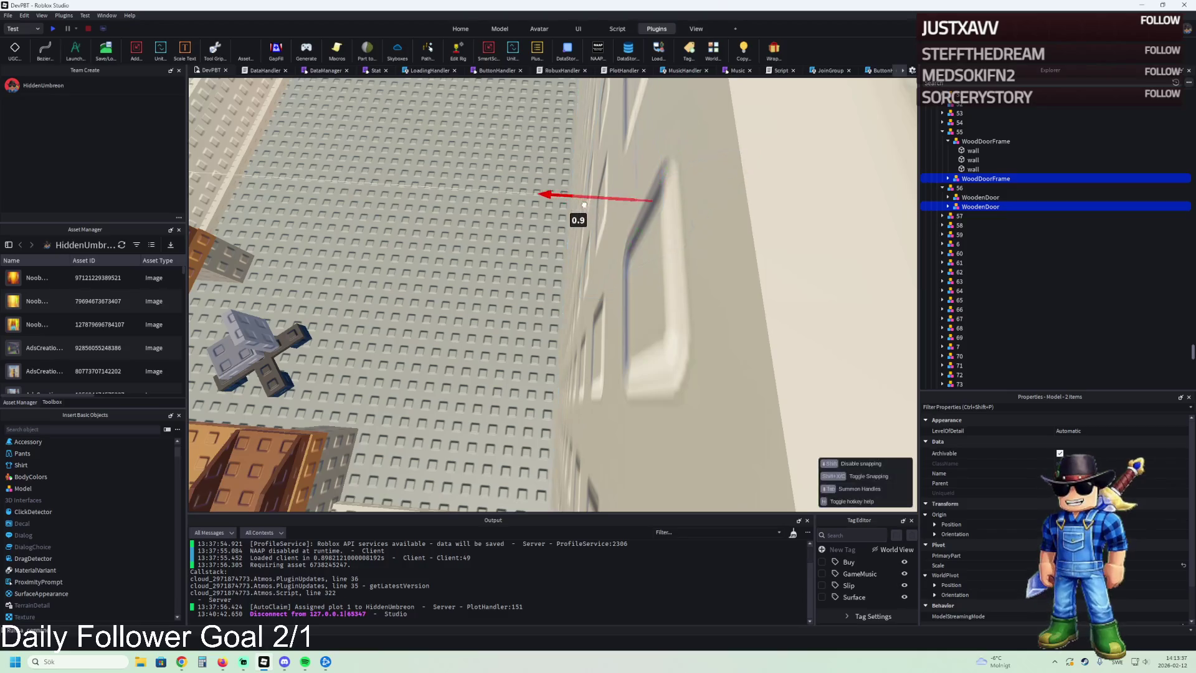
pyautogui.scroll(-5, 571, 210)
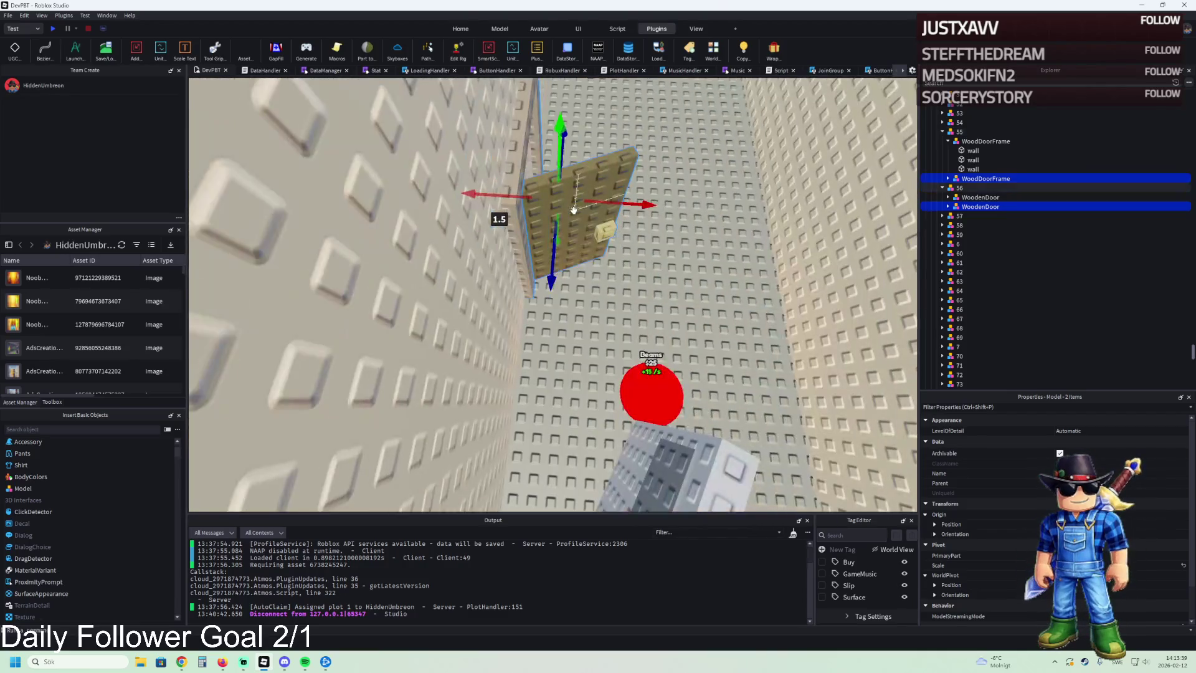
pyautogui.scroll(-3, 573, 209)
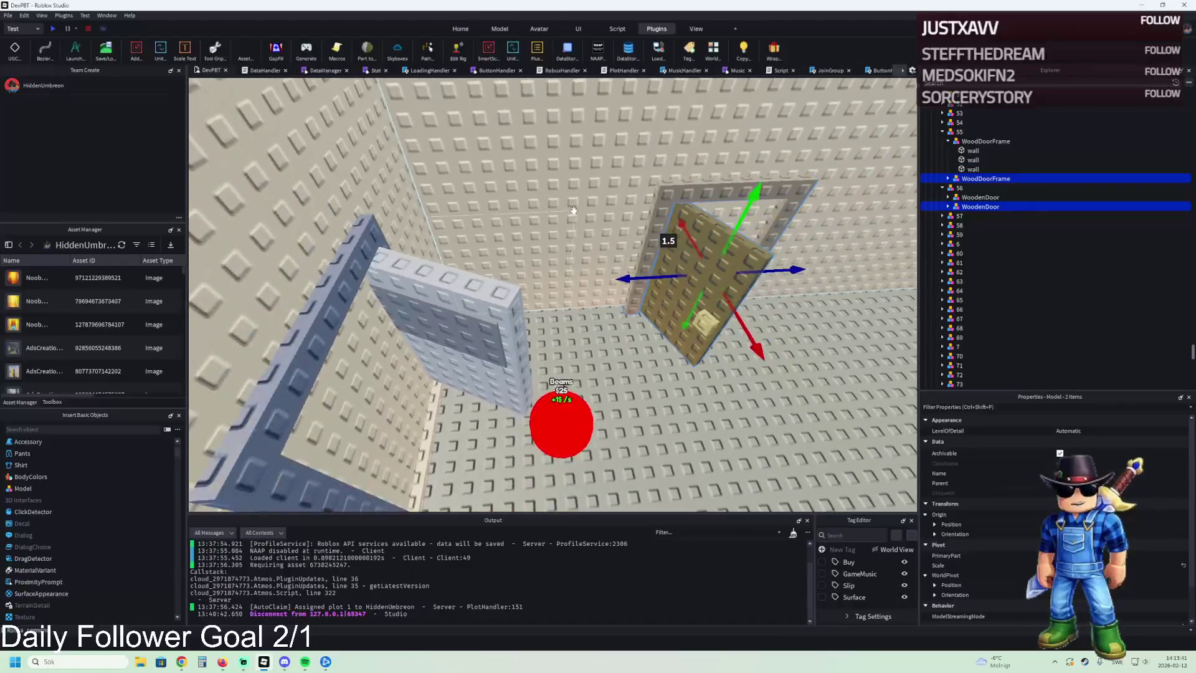
pyautogui.scroll(3, 590, 277)
pyautogui.moveTo(589, 277)
pyautogui.mouseDown()
pyautogui.moveTo(557, 315)
pyautogui.moveTo(560, 374)
pyautogui.mouseUp()
pyautogui.moveTo(567, 459)
pyautogui.mouseDown()
pyautogui.moveTo(560, 436)
pyautogui.moveTo(524, 417)
pyautogui.moveTo(470, 443)
pyautogui.moveTo(430, 439)
pyautogui.mouseUp()
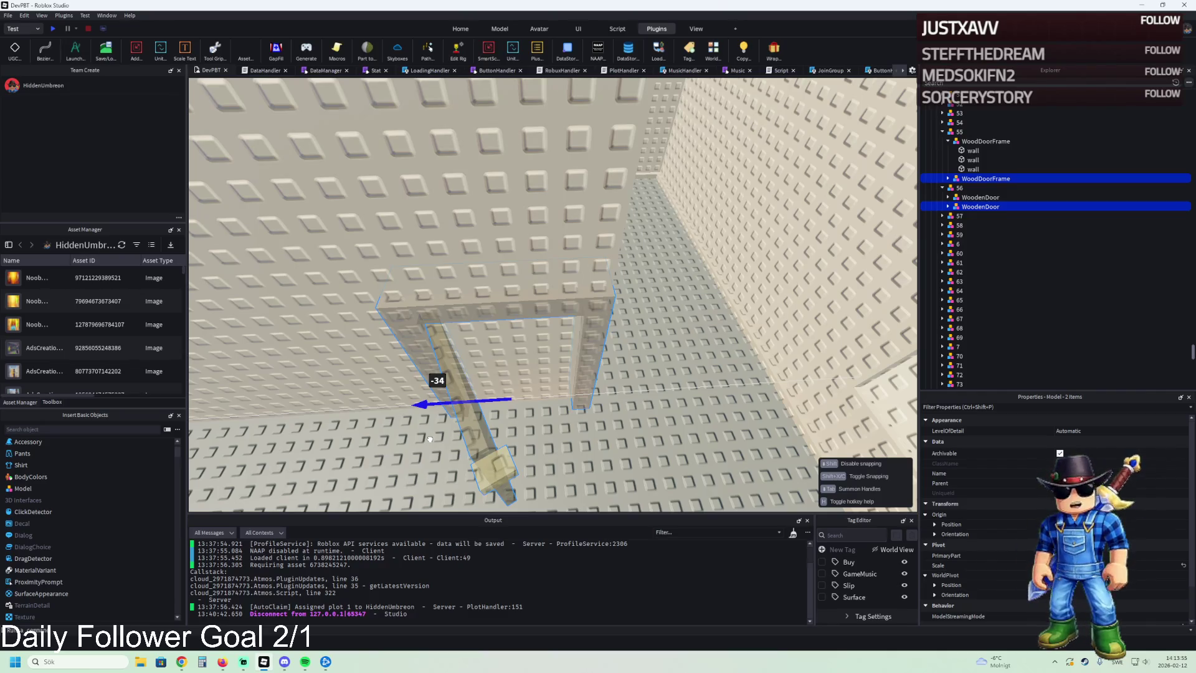
pyautogui.moveTo(430, 439)
pyautogui.mouseDown()
pyautogui.moveTo(404, 439)
pyautogui.moveTo(427, 408)
pyautogui.moveTo(429, 424)
pyautogui.moveTo(472, 391)
pyautogui.mouseUp()
# Step: Regroup the copied door and frame in Explorer beside Window4 and WFront
pyautogui.click(472, 391)
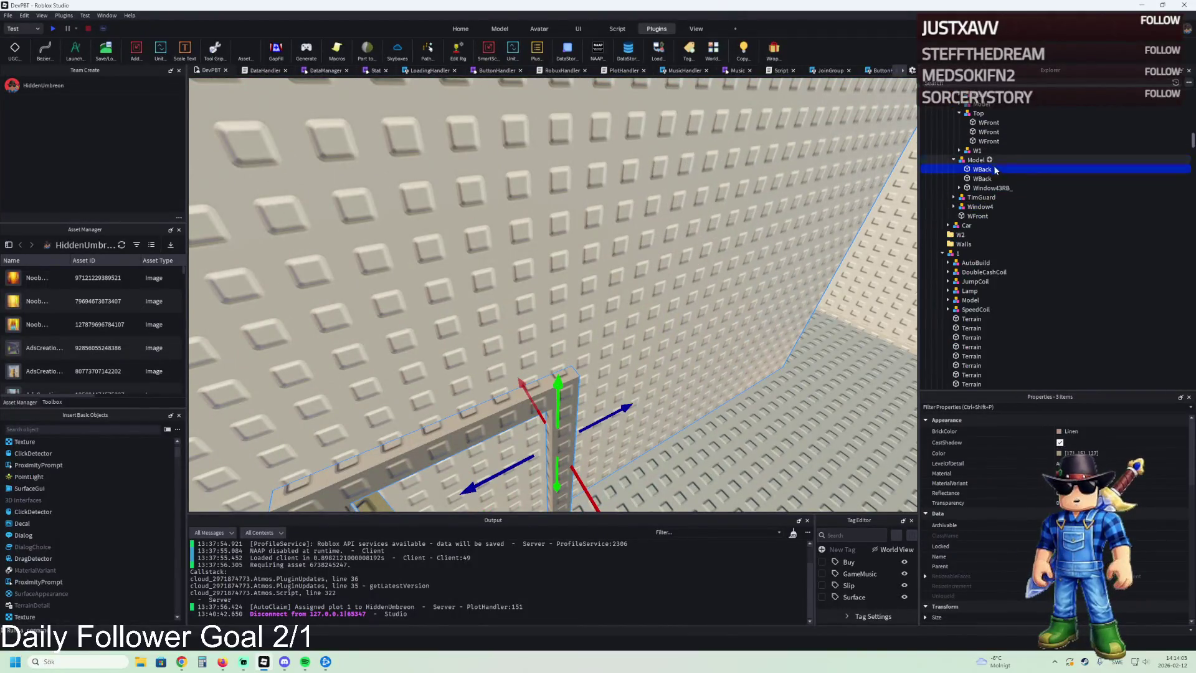
pyautogui.moveTo(975, 168); pyautogui.dragTo(975, 169)
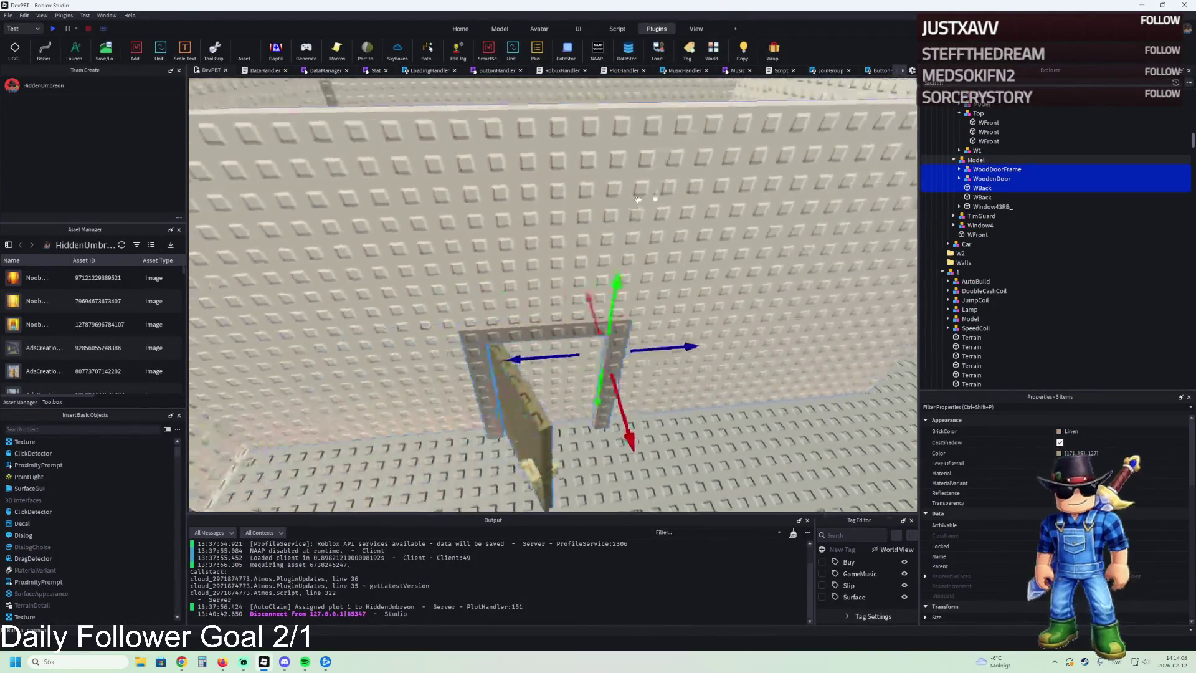
pyautogui.keyDown('ctrl'); pyautogui.click(982, 188); pyautogui.keyUp('ctrl')
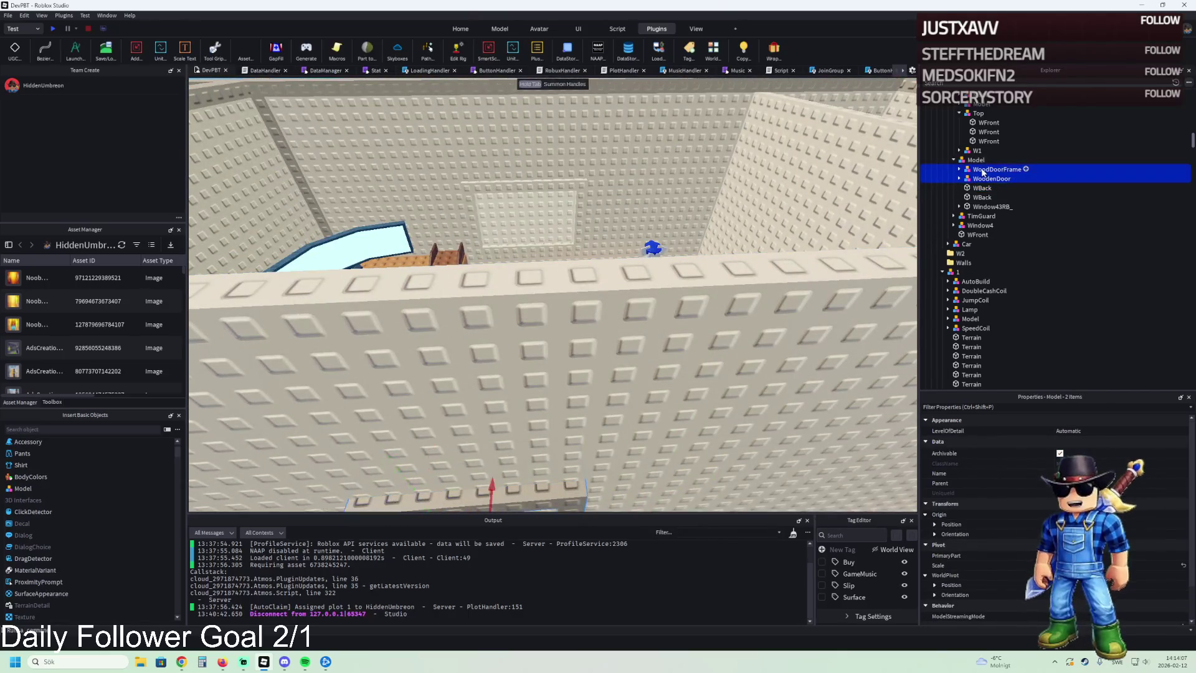
pyautogui.moveTo(983, 173); pyautogui.dragTo(984, 231)
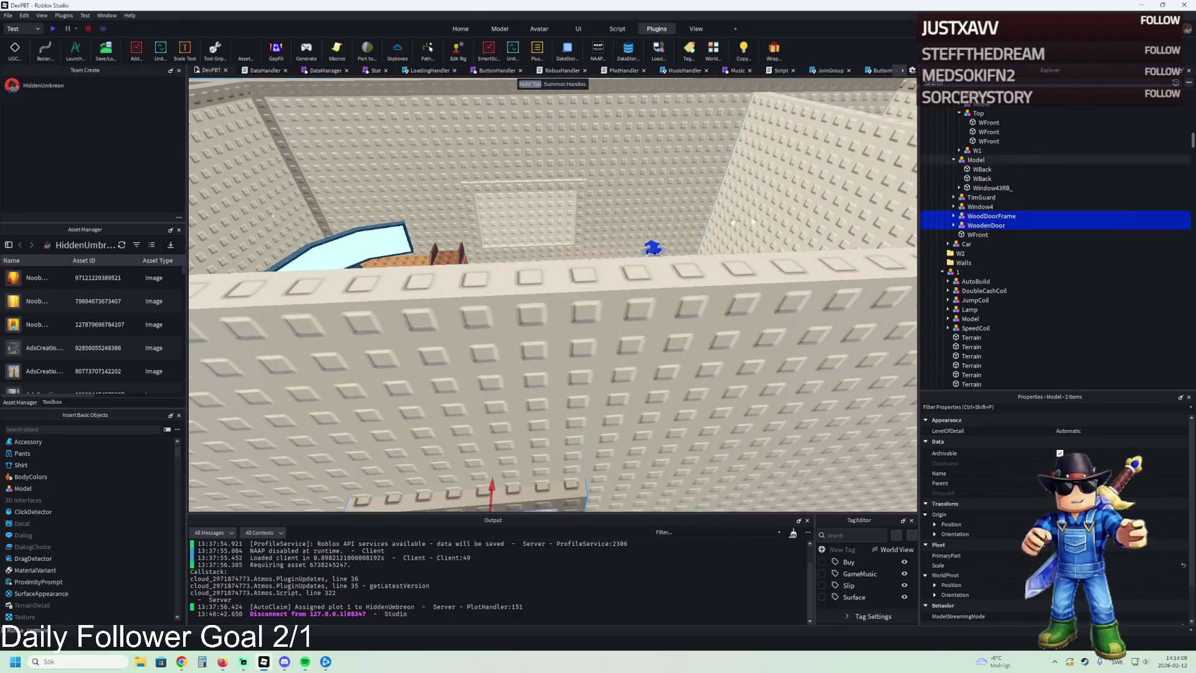
# Step: Focus on the new door and fly the view over to the high-security cell
pyautogui.press('f')
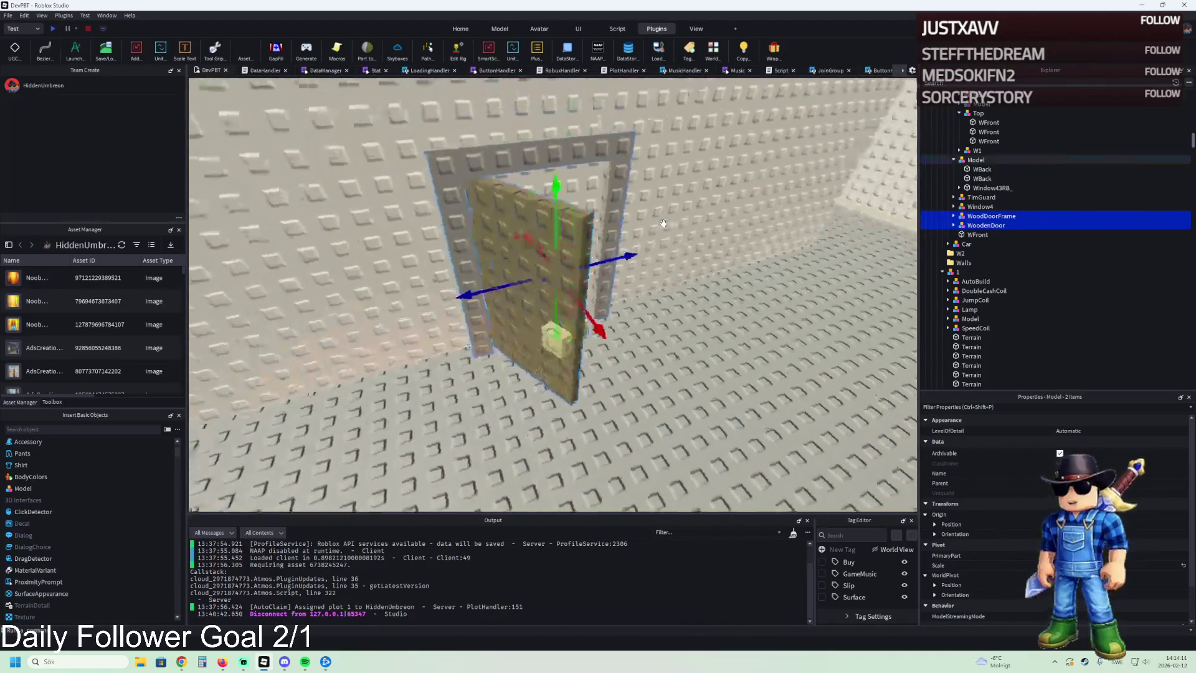
pyautogui.press('w')
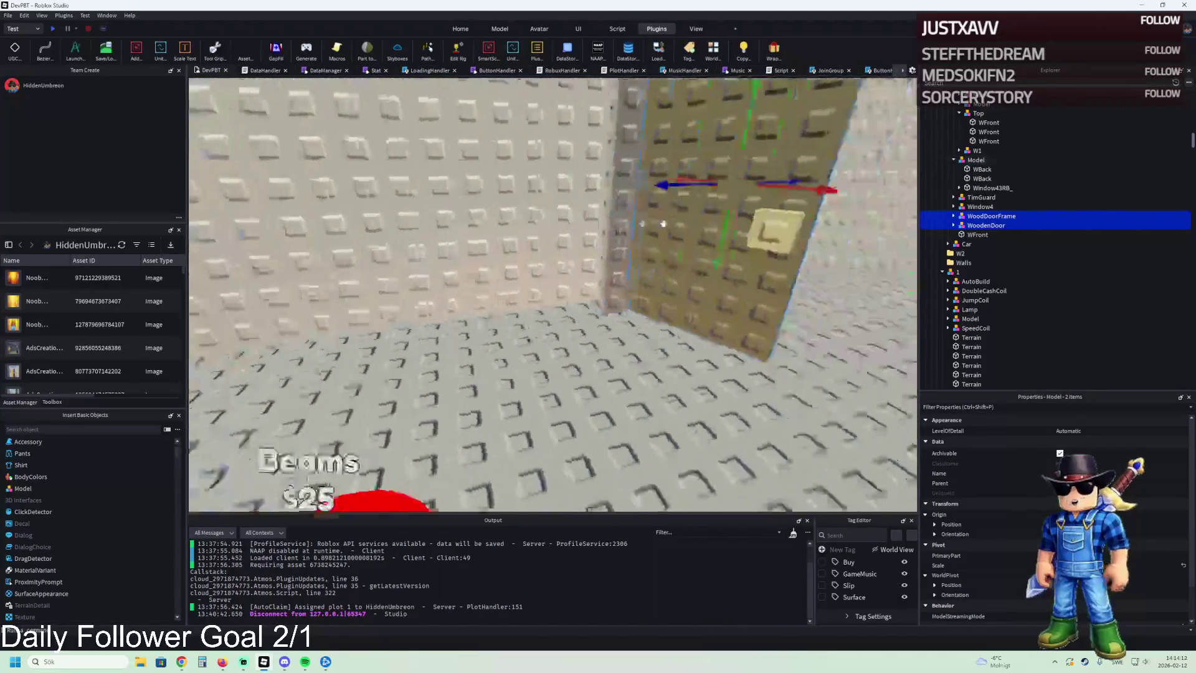
pyautogui.press('w')
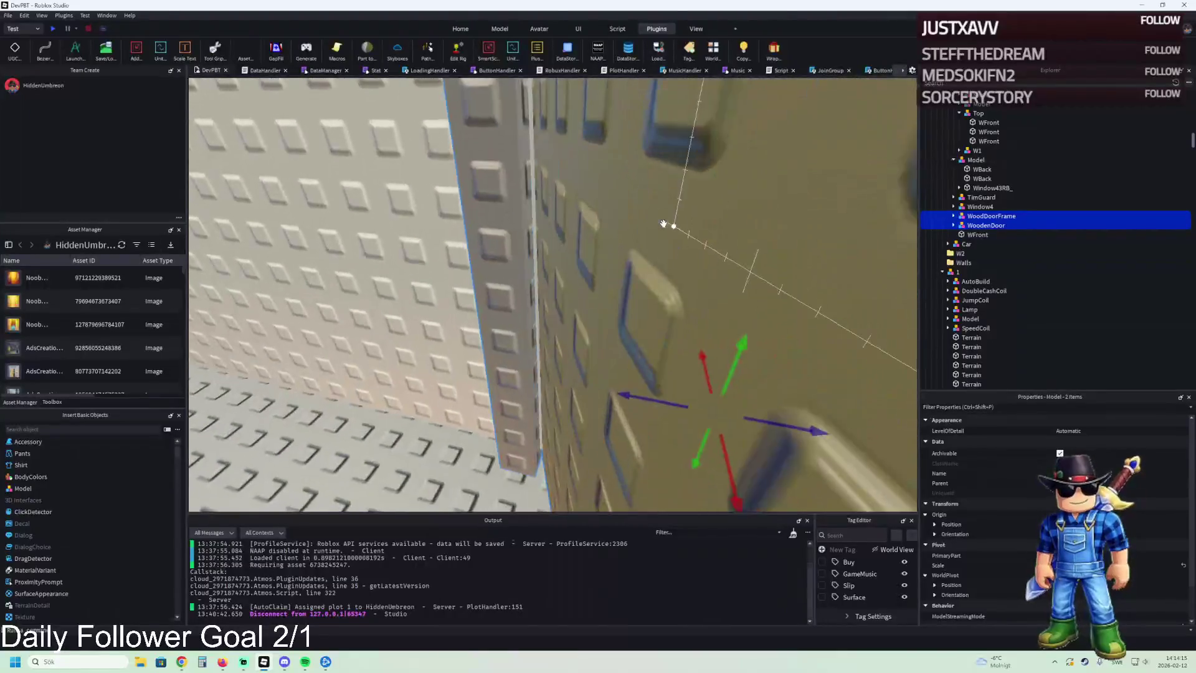
pyautogui.press('w')
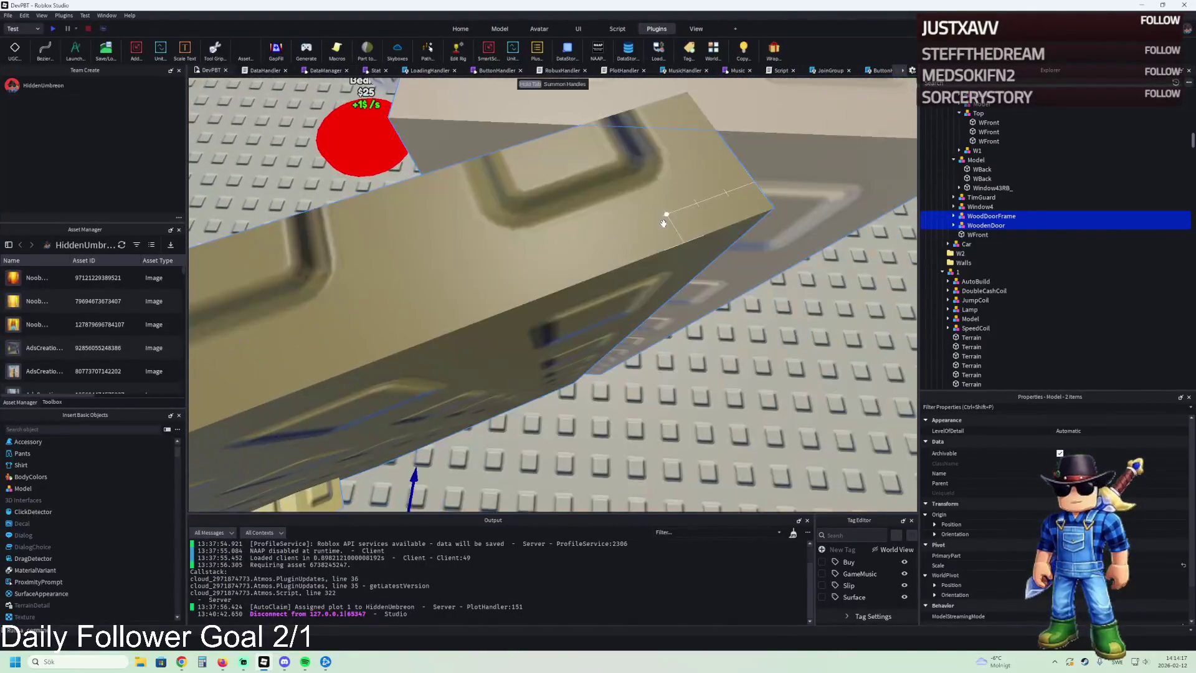
pyautogui.press('w')
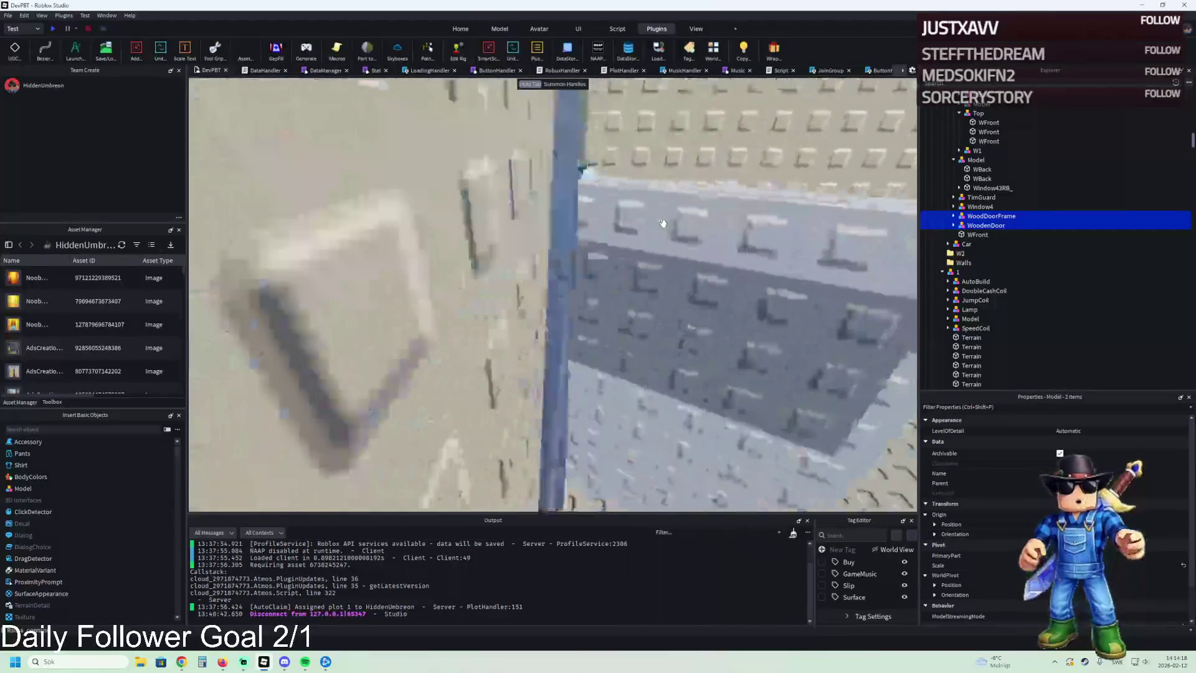
pyautogui.press('s')
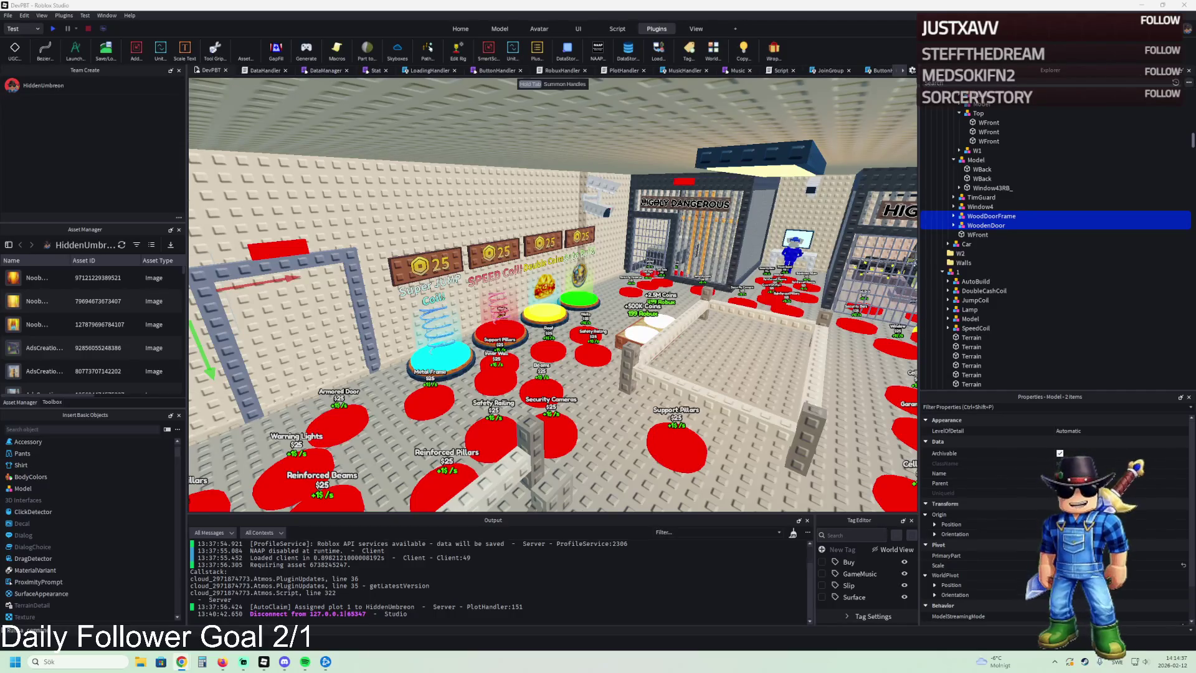
pyautogui.click(202, 661)
pyautogui.write('84')
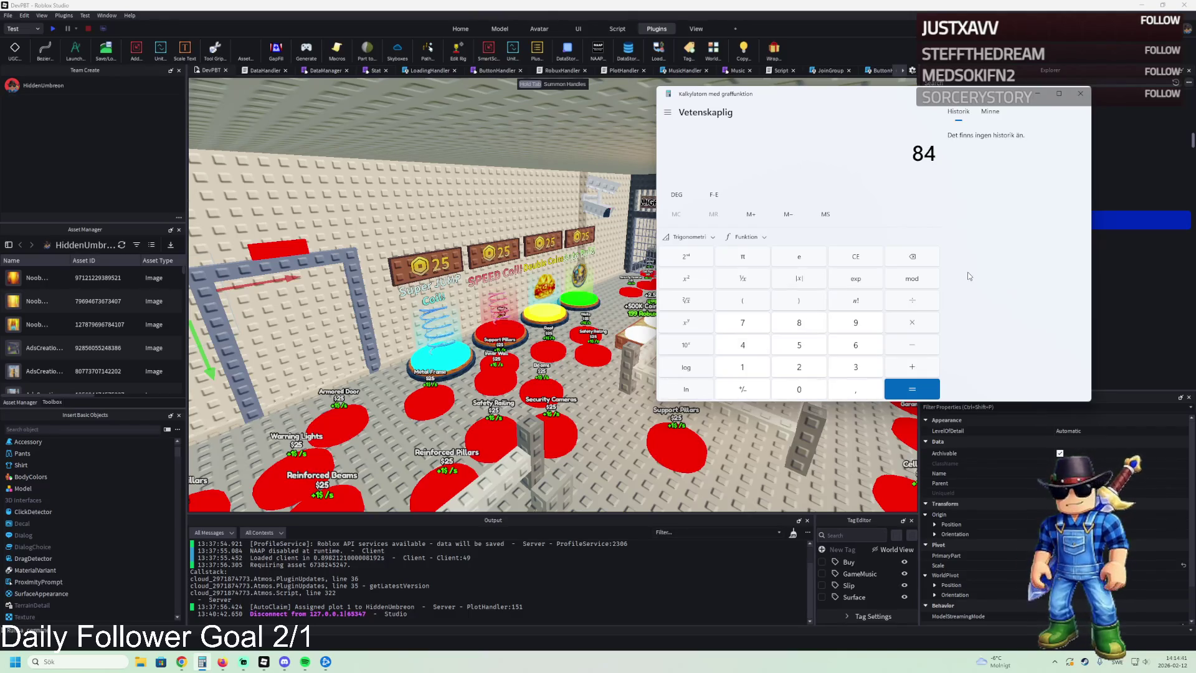
pyautogui.press('Escape')
pyautogui.click(426, 236)
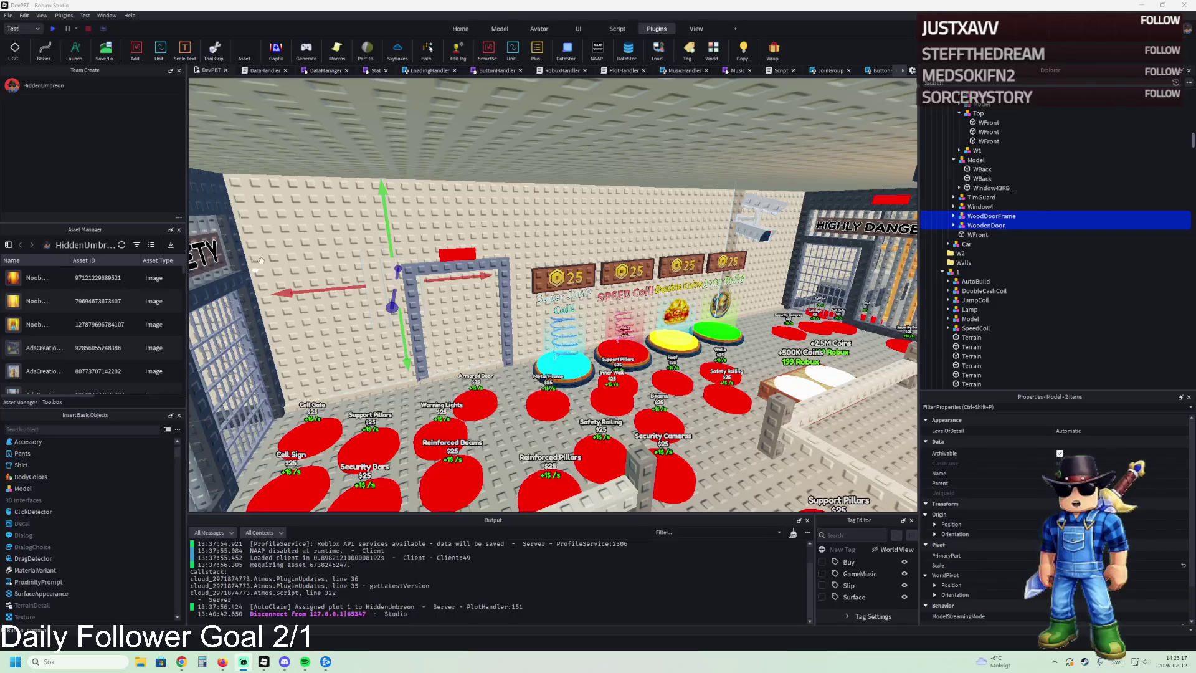
pyautogui.press('f')
pyautogui.press('s')
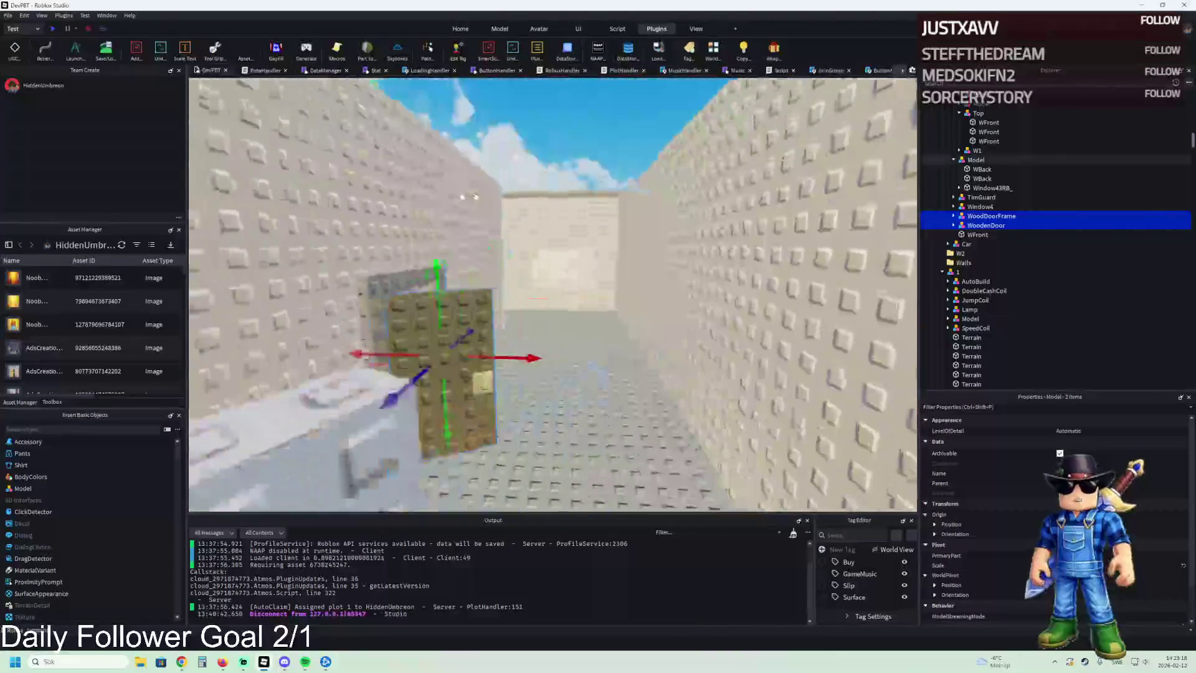
pyautogui.press('s')
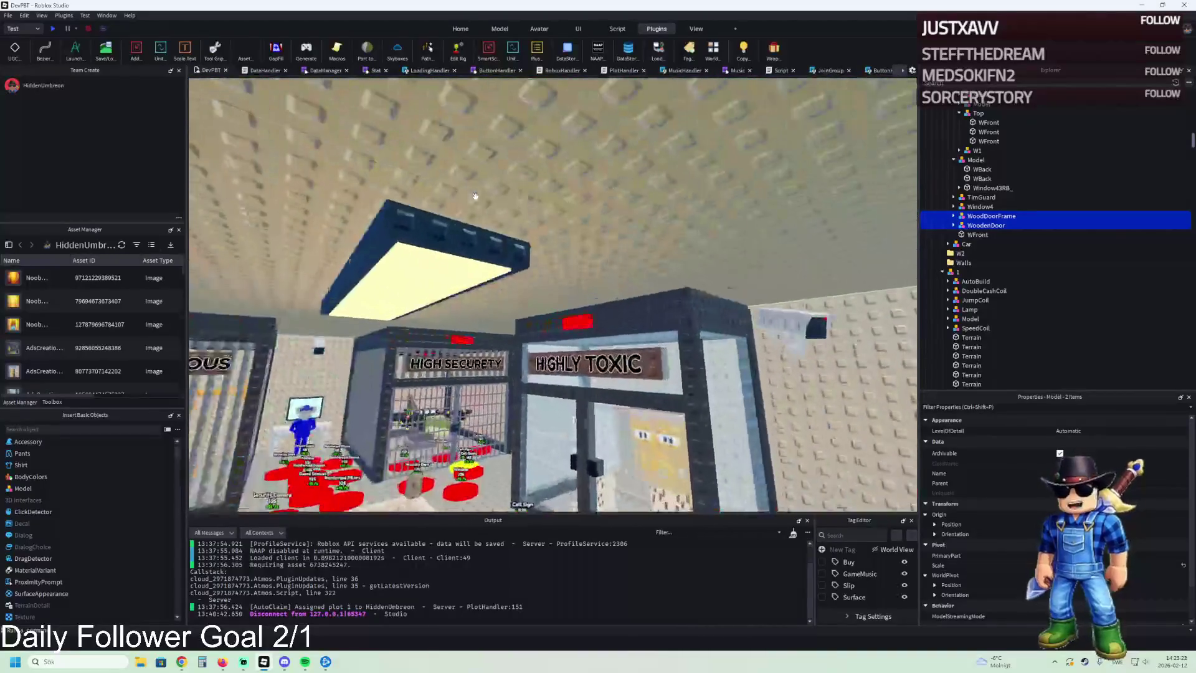
pyautogui.click(953, 272)
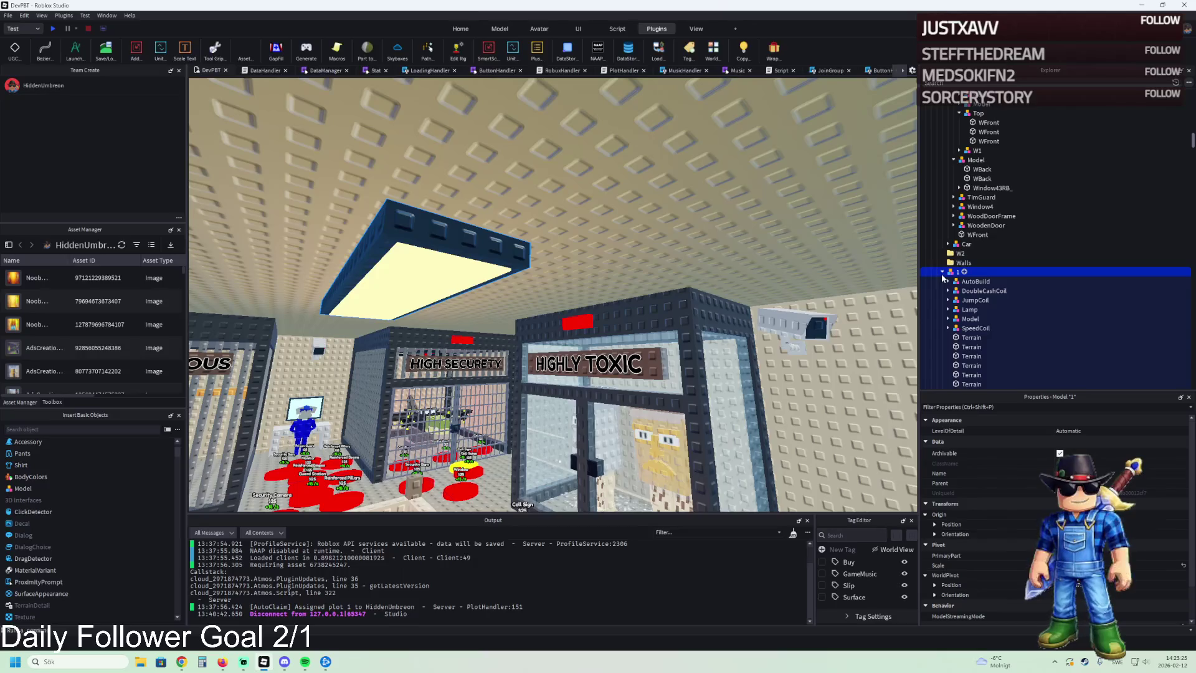
pyautogui.click(969, 309)
pyautogui.press('f')
pyautogui.press('a')
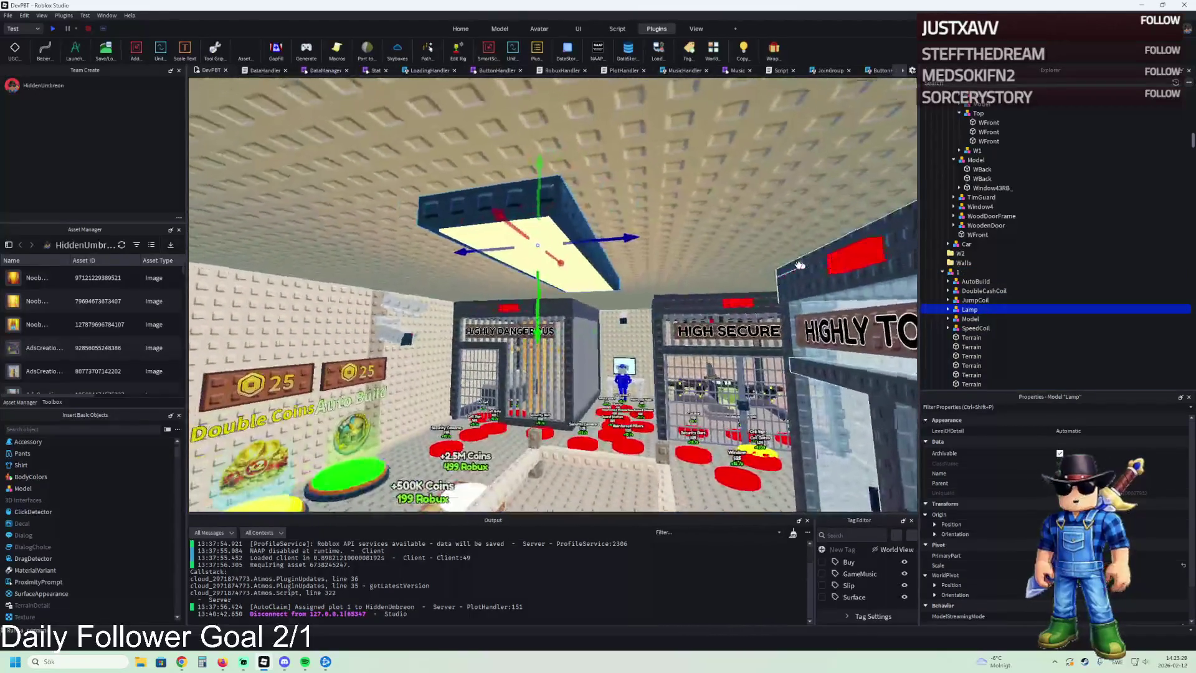
pyautogui.press('d')
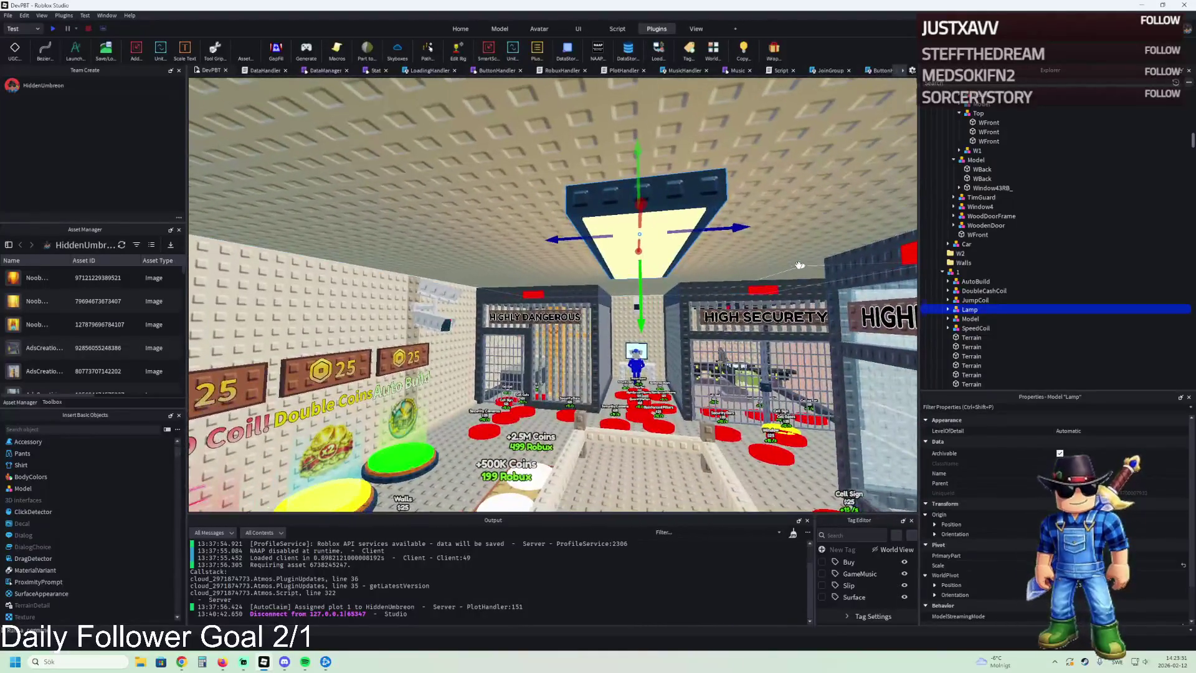
pyautogui.press('a')
pyautogui.press('w')
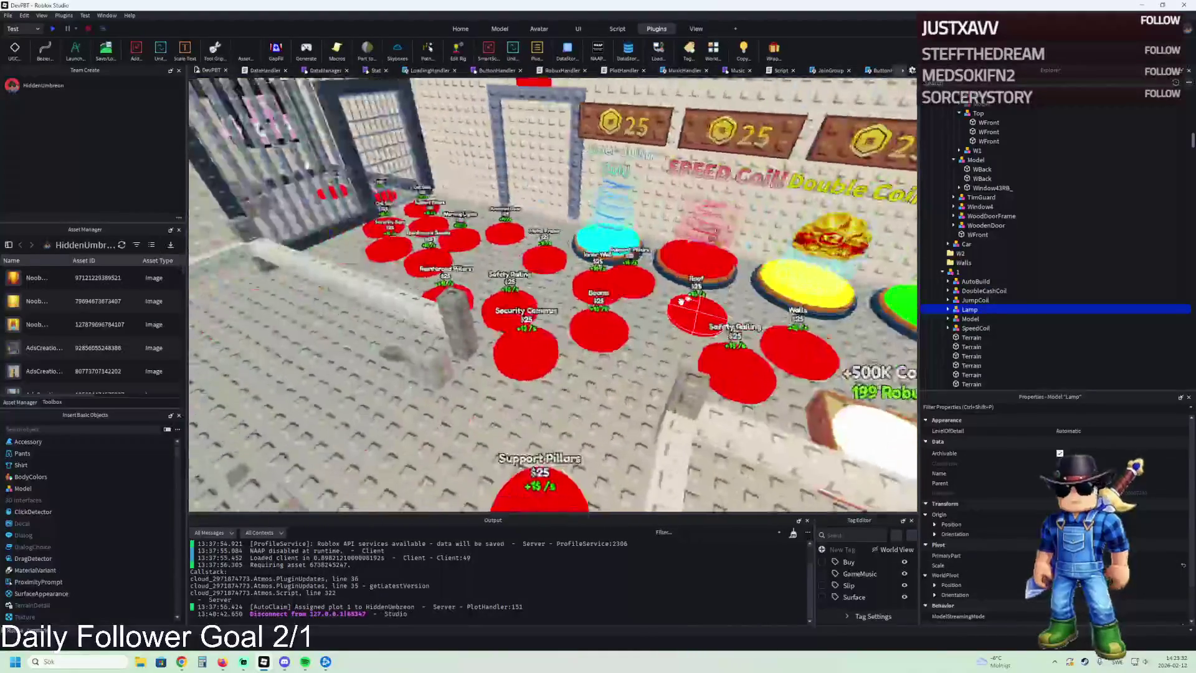
pyautogui.press('s')
pyautogui.press('d')
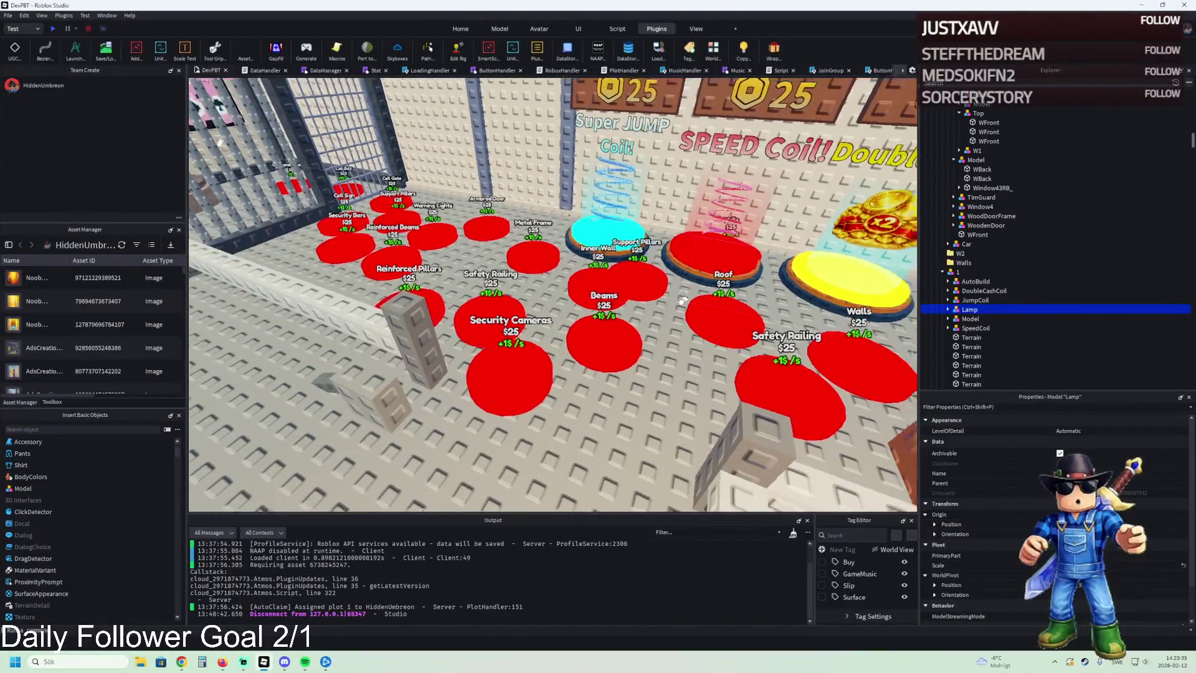
pyautogui.press('w')
pyautogui.press('a')
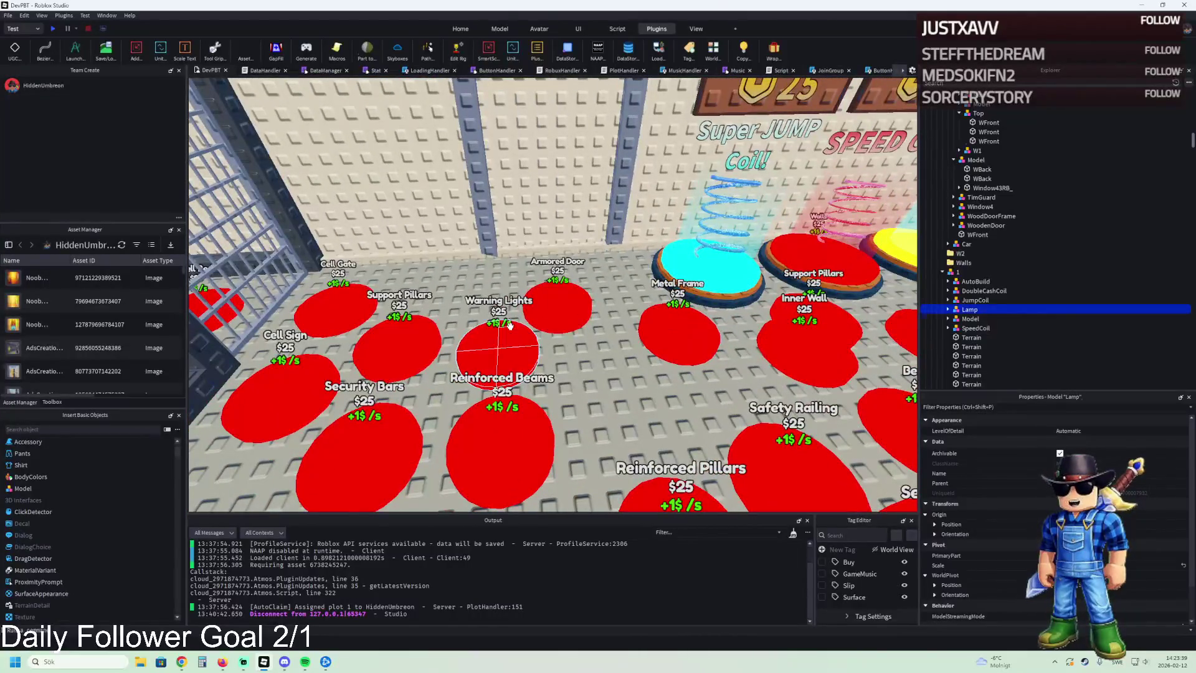
pyautogui.click(492, 374)
pyautogui.hotkey('ctrl', 'd')
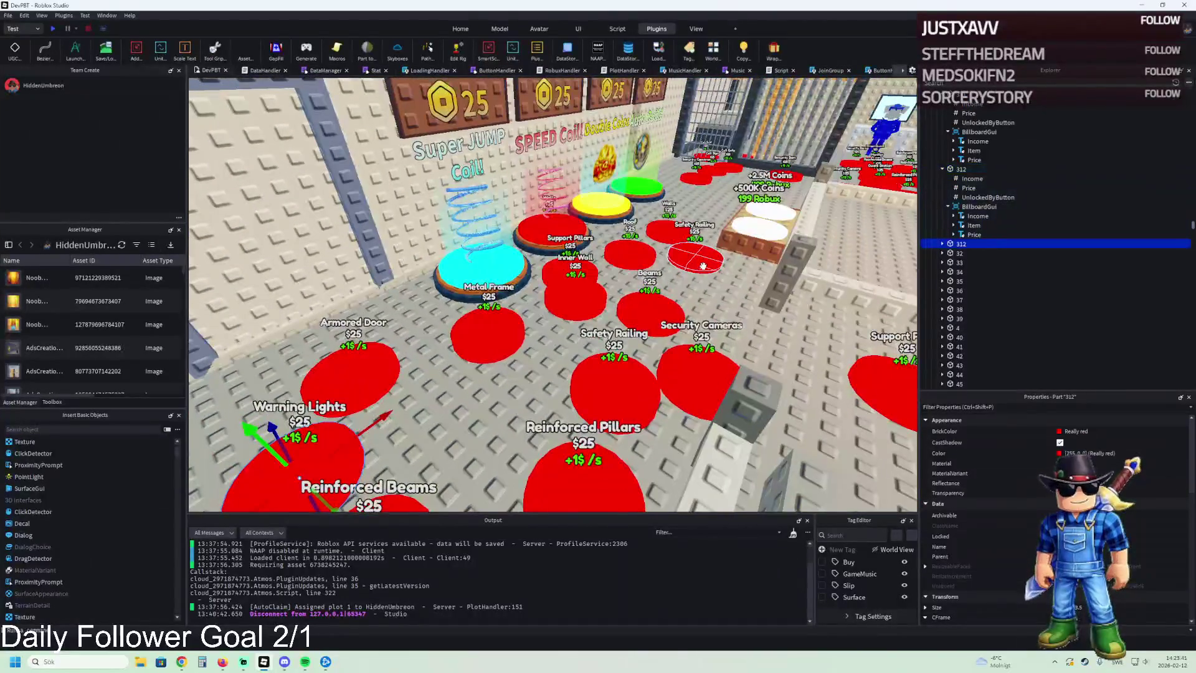
# Step: Label the duplicated pad 'Roof Lamp' and place it beside the Armored Door pad
pyautogui.click(942, 243)
pyautogui.click(974, 300)
pyautogui.scroll(-10, 1059, 511)
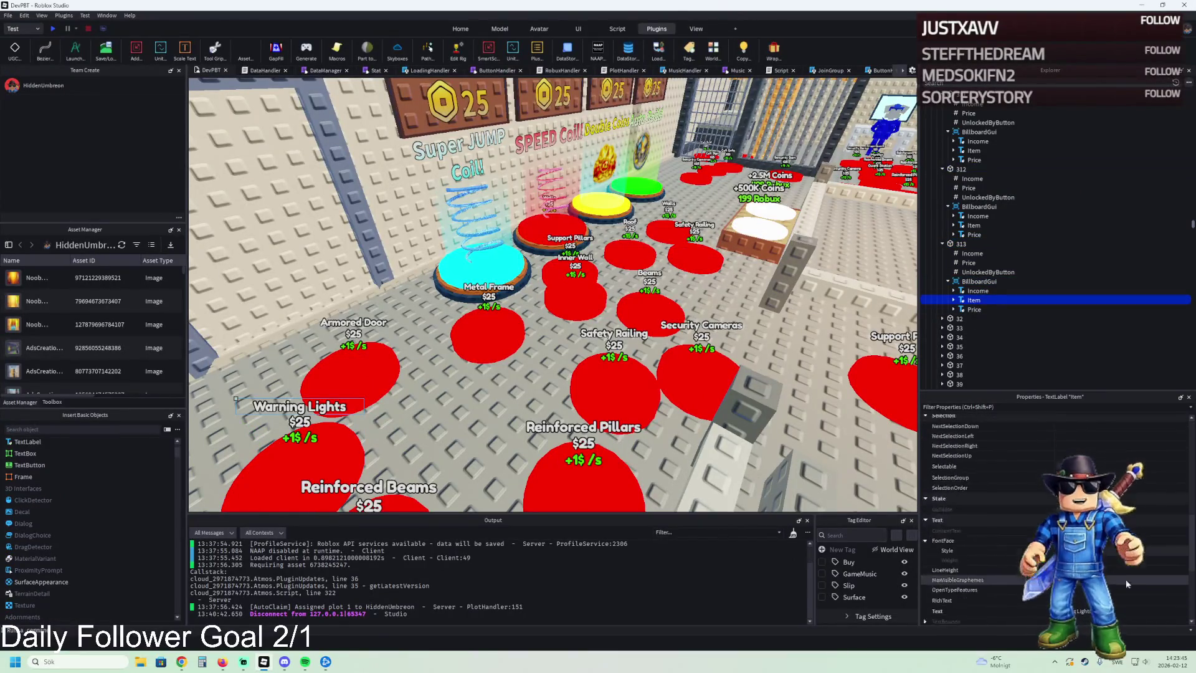
pyautogui.click(1117, 458)
pyautogui.write('Roof')
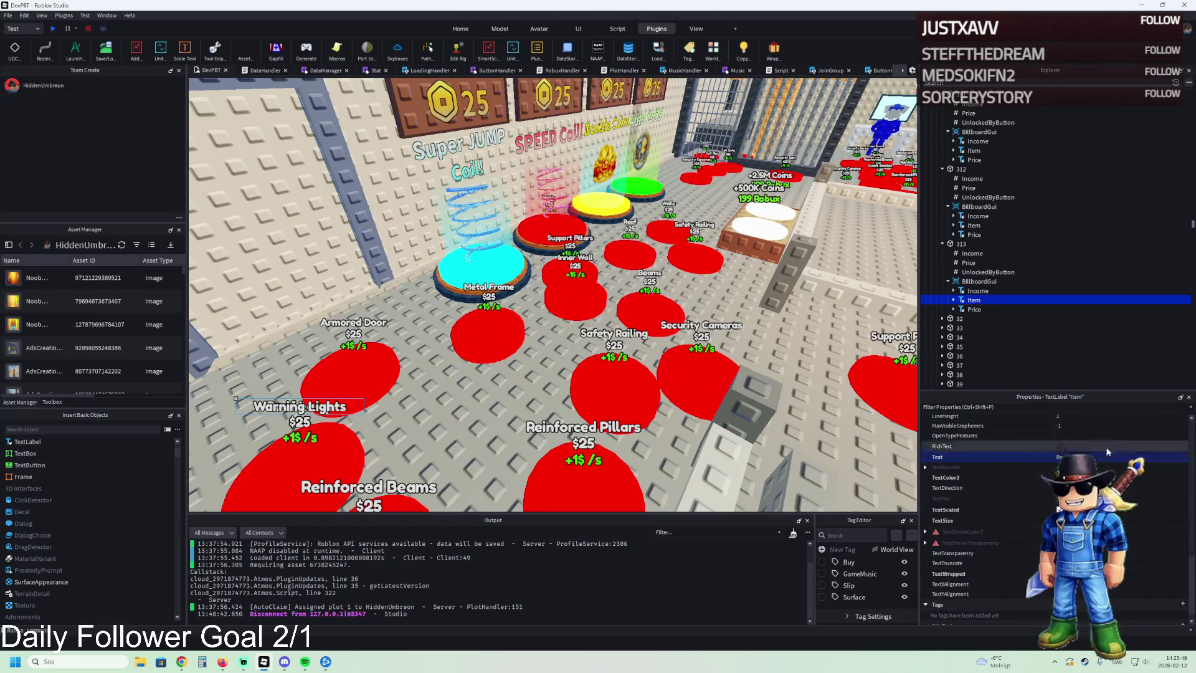
pyautogui.click(948, 246)
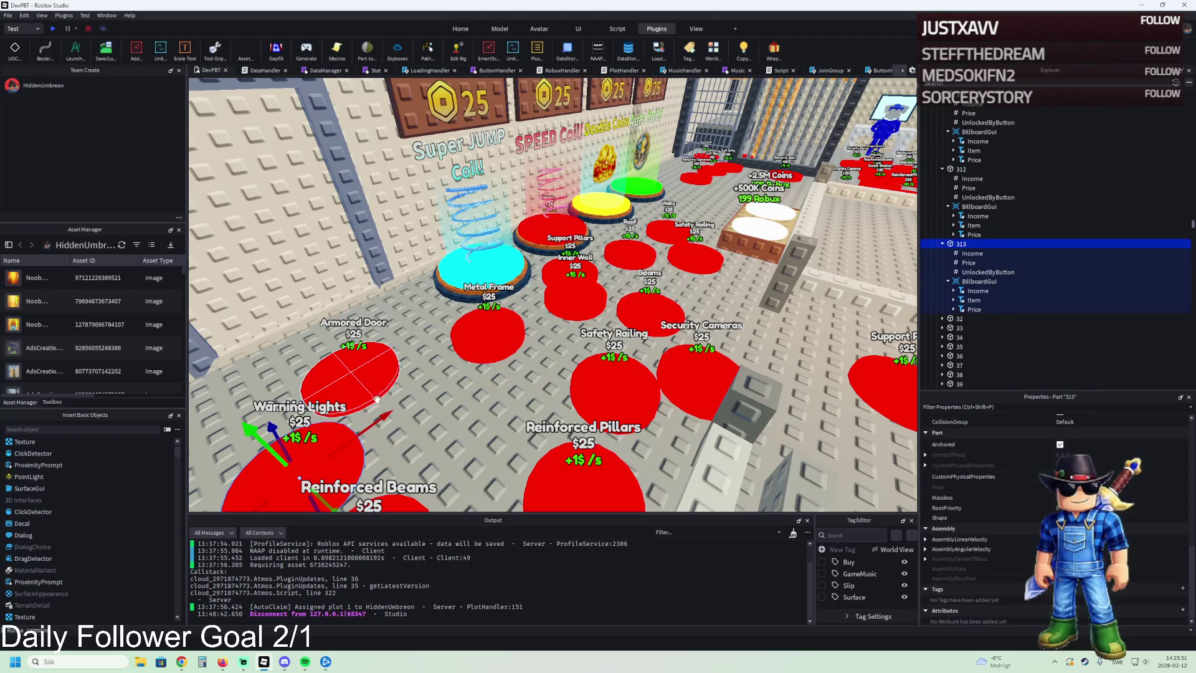
pyautogui.moveTo(361, 445)
pyautogui.mouseDown()
pyautogui.moveTo(459, 354)
pyautogui.moveTo(468, 376)
pyautogui.moveTo(526, 409)
pyautogui.mouseUp()
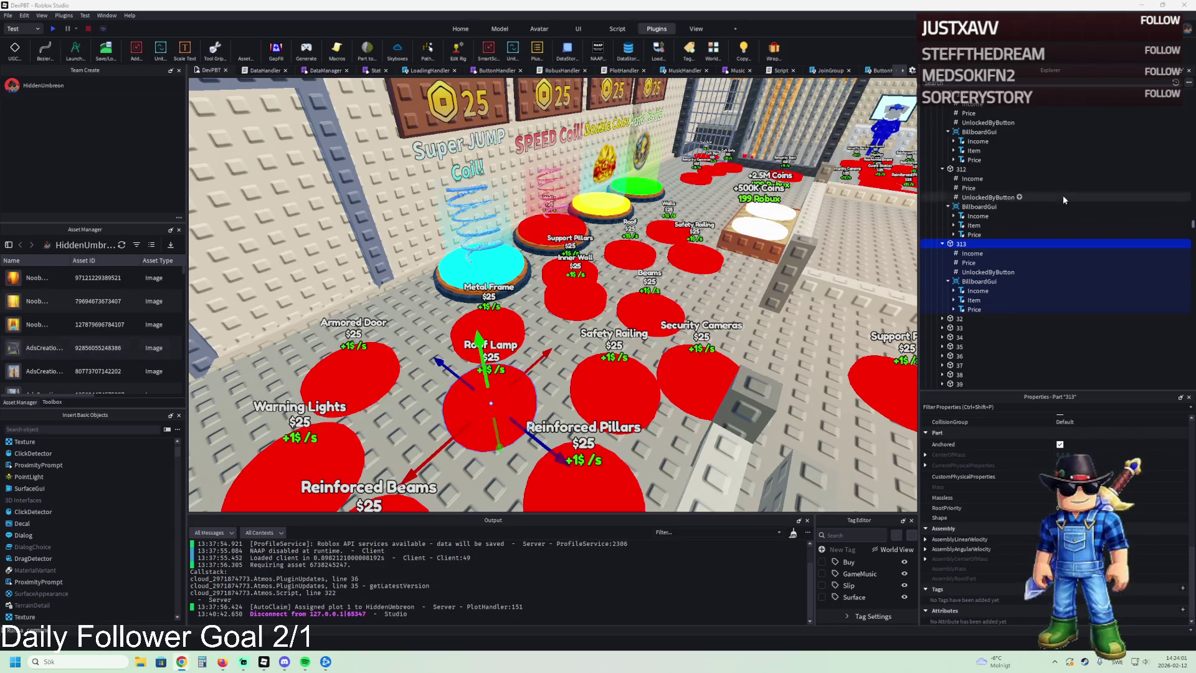
# Step: Verify the pad's $25 Price and UnlockedByButton, then select the red part above the door frame
pyautogui.click(971, 263)
pyautogui.click(953, 481)
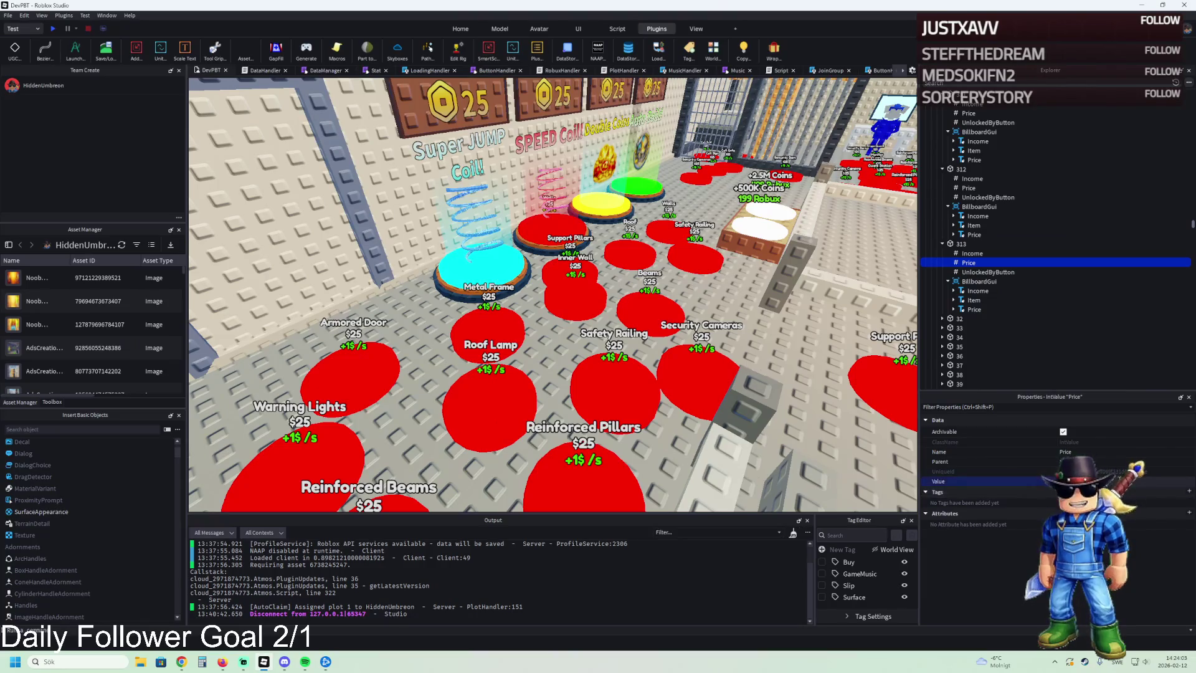
pyautogui.click(987, 272)
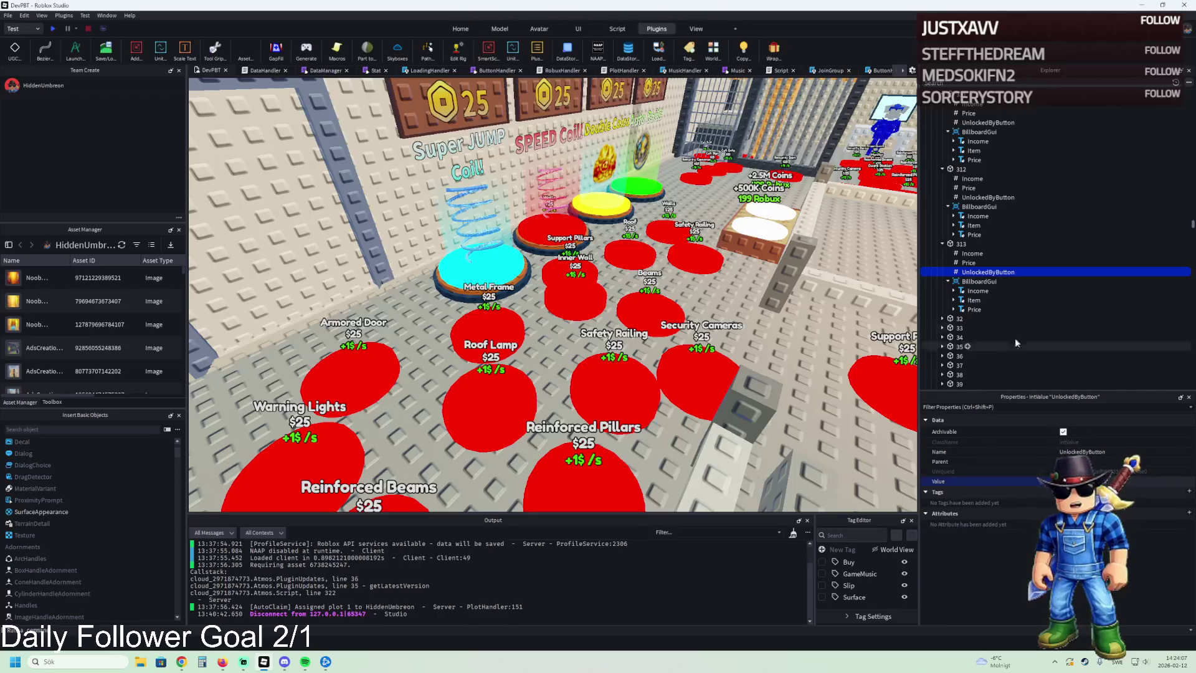
pyautogui.press('s')
pyautogui.click(520, 308)
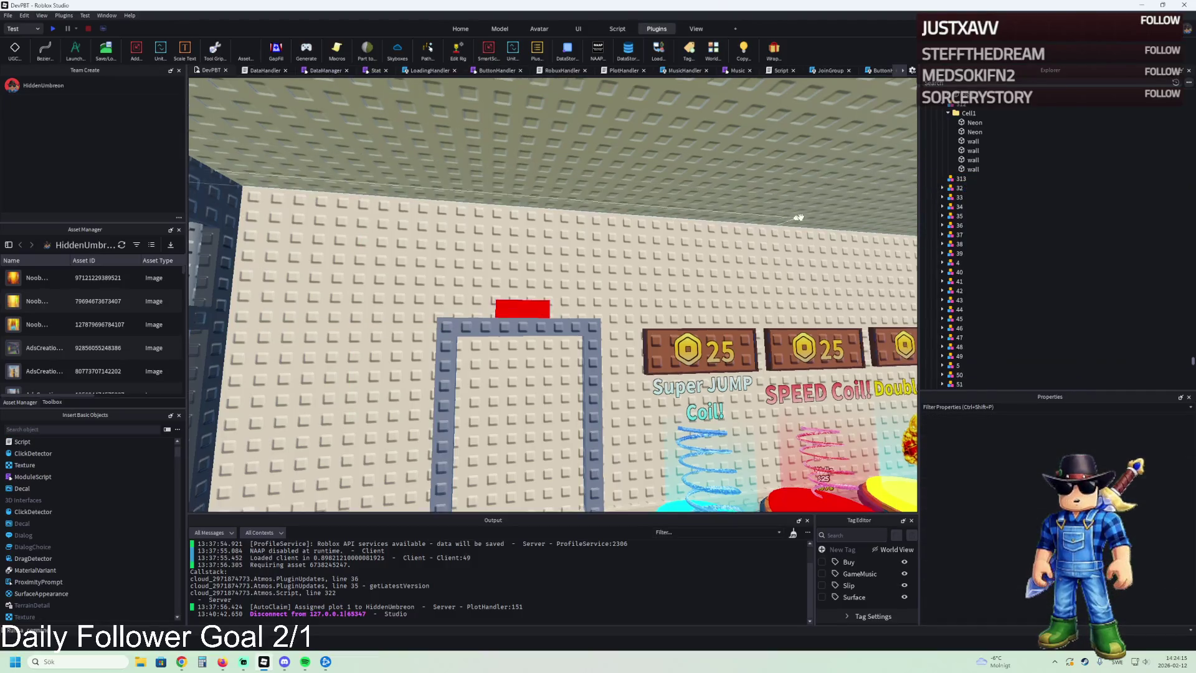
# Step: Move the ceiling Lamp model into unlock folder 313 in the Explorer tree
pyautogui.click(742, 263)
pyautogui.click(685, 282)
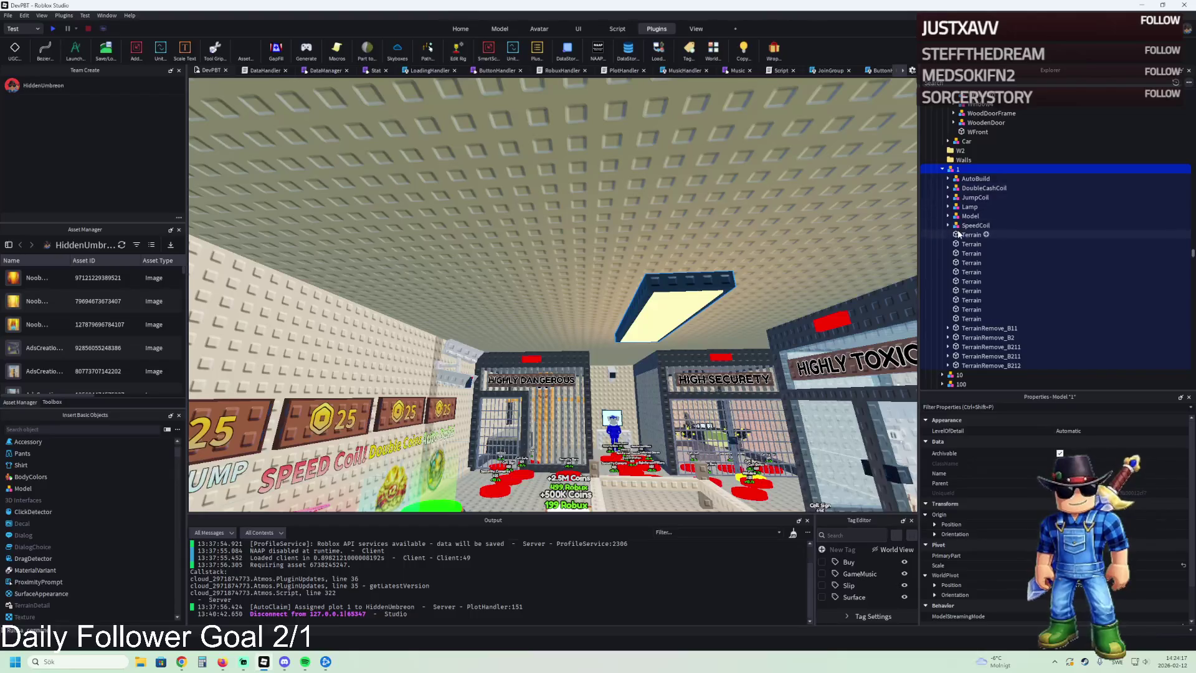
pyautogui.click(964, 209)
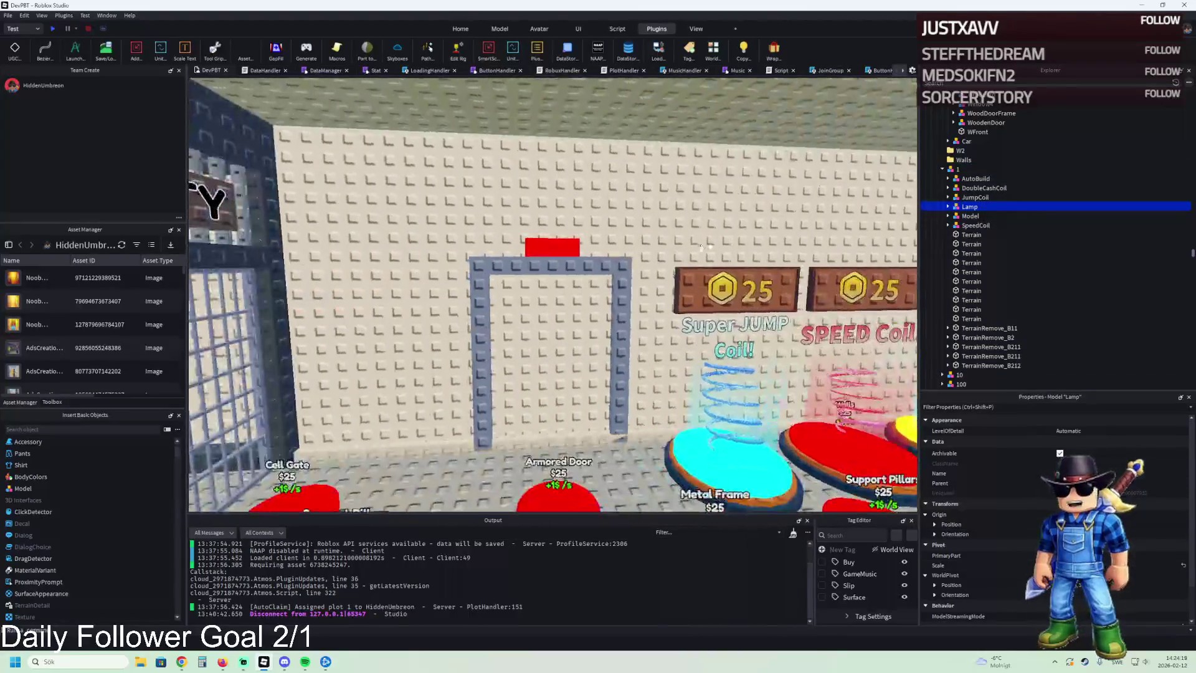
pyautogui.click(619, 272)
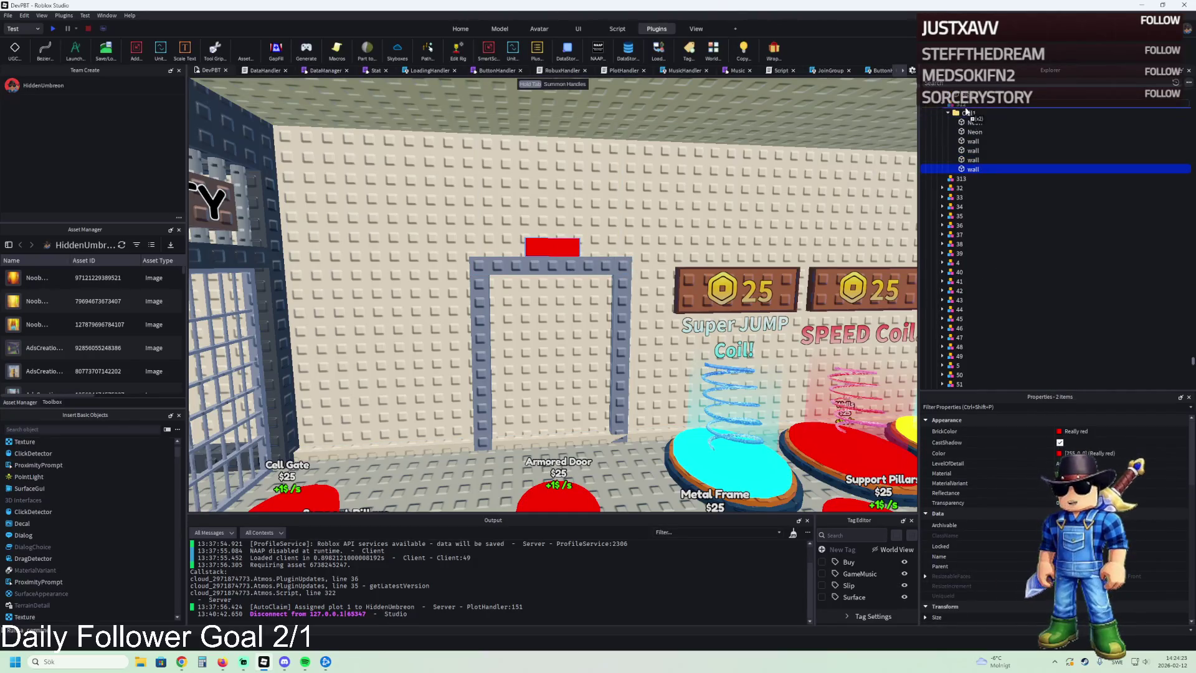
pyautogui.moveTo(964, 116)
pyautogui.mouseDown()
pyautogui.moveTo(973, 194)
pyautogui.moveTo(964, 180)
pyautogui.moveTo(983, 172)
pyautogui.moveTo(943, 256)
pyautogui.mouseUp()
pyautogui.click(1018, 168)
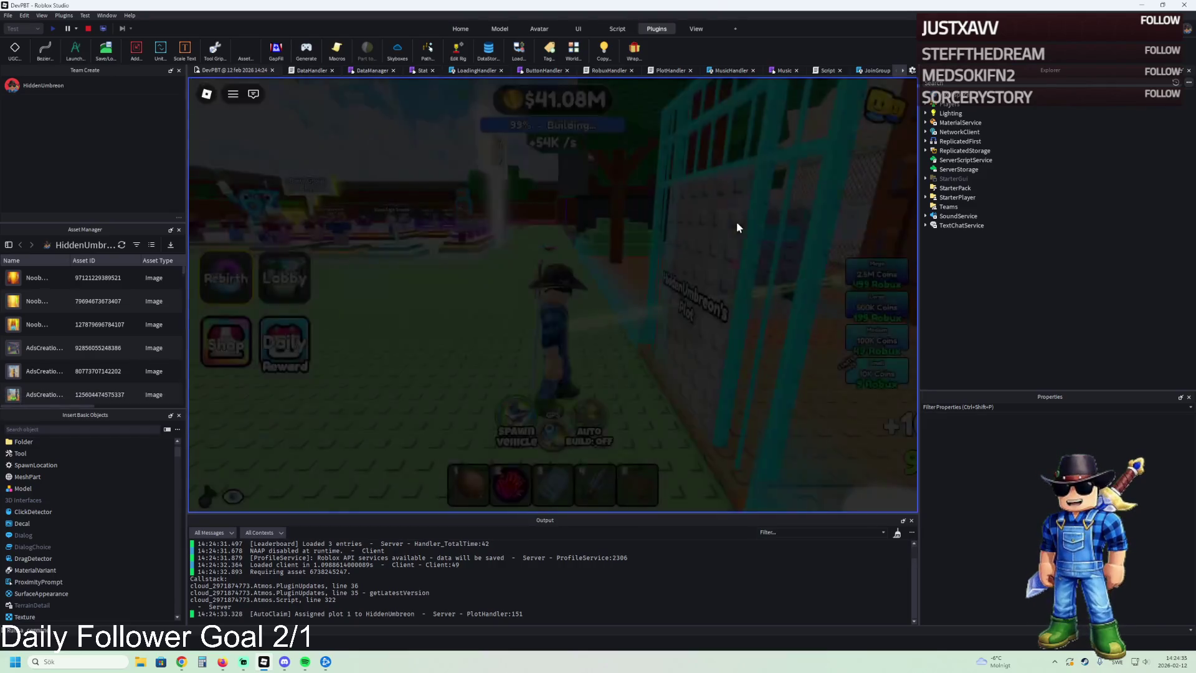
# Step: Walk the avatar through check-in, a cell, the staircase and cell corridor, then stop the playtest
pyautogui.press('w')
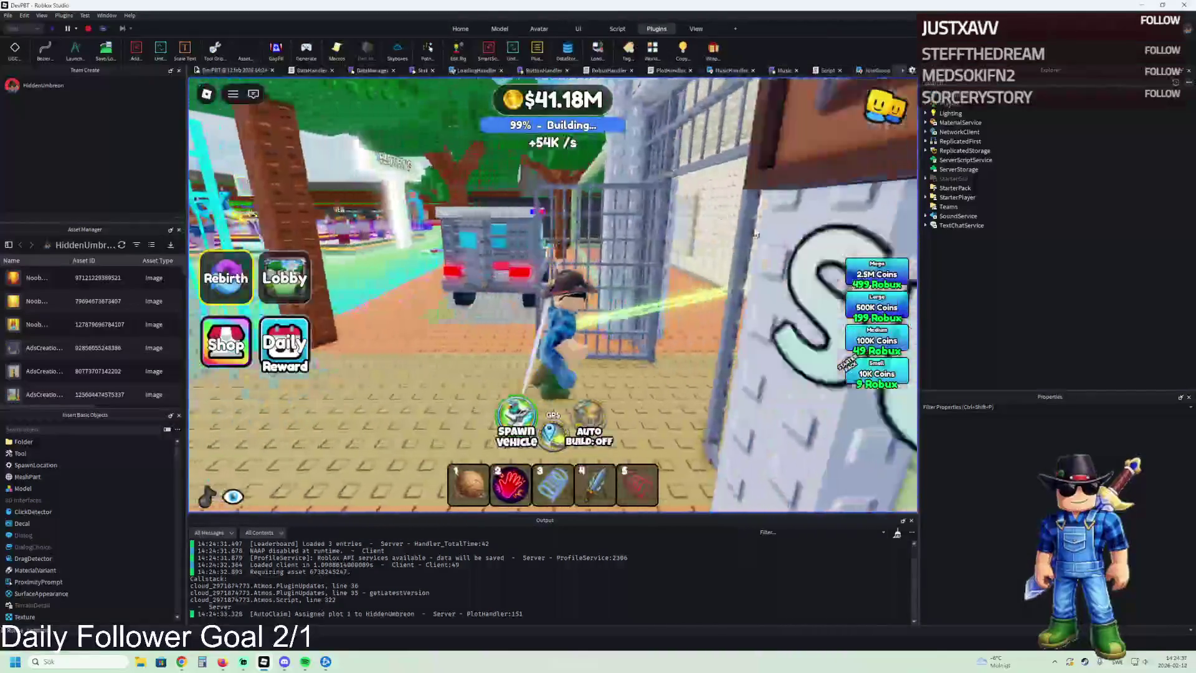
pyautogui.press('w')
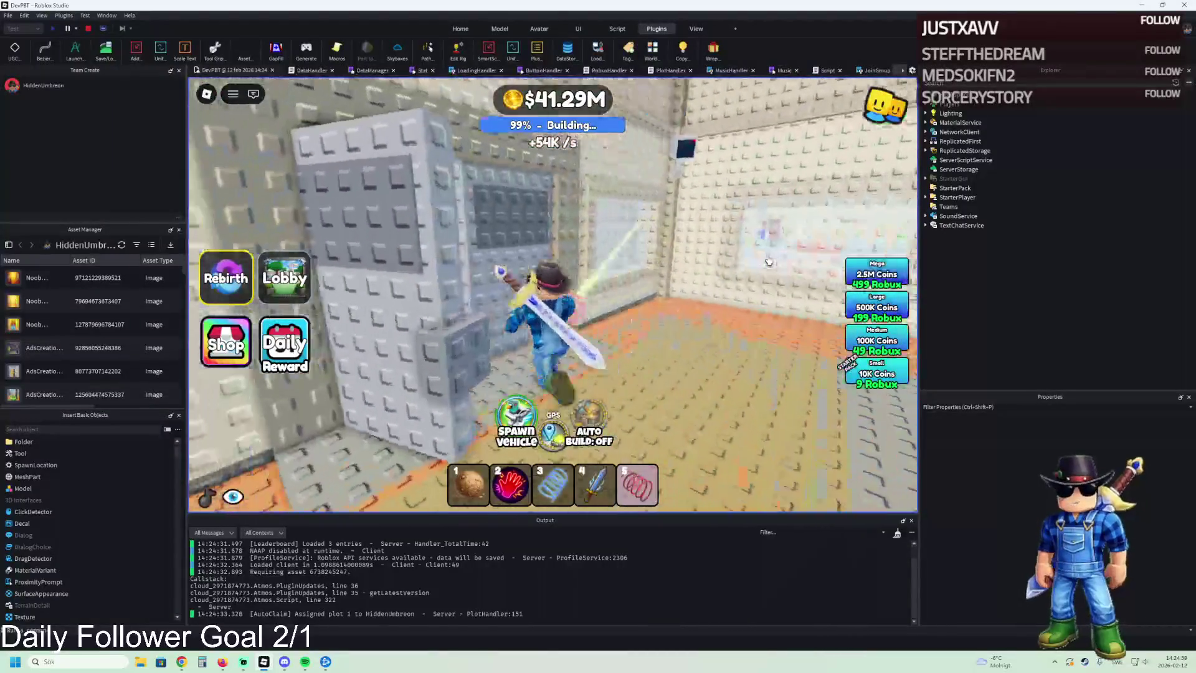
pyautogui.press('w')
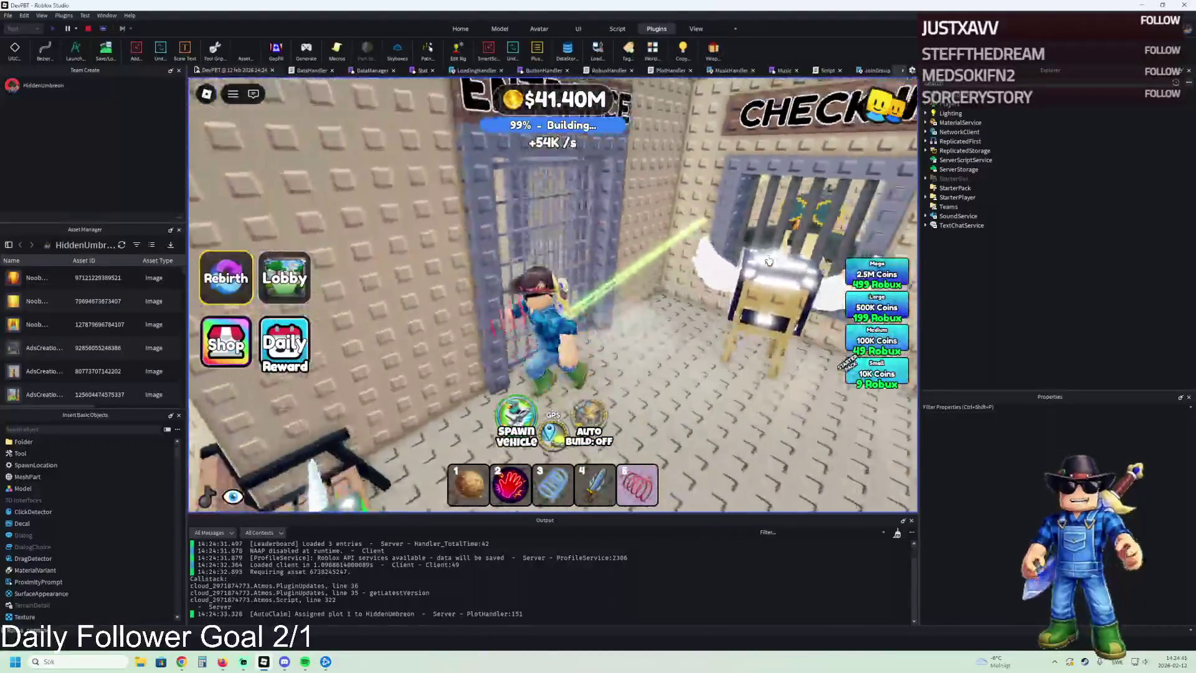
pyautogui.press('w')
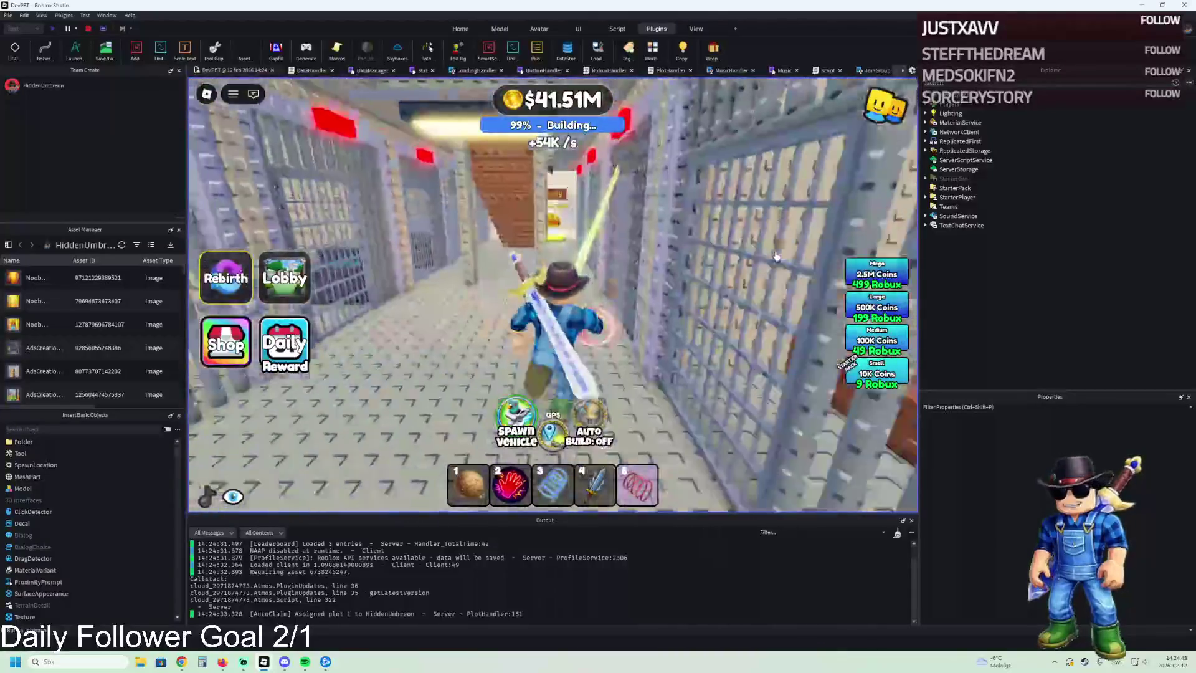
pyautogui.press('w')
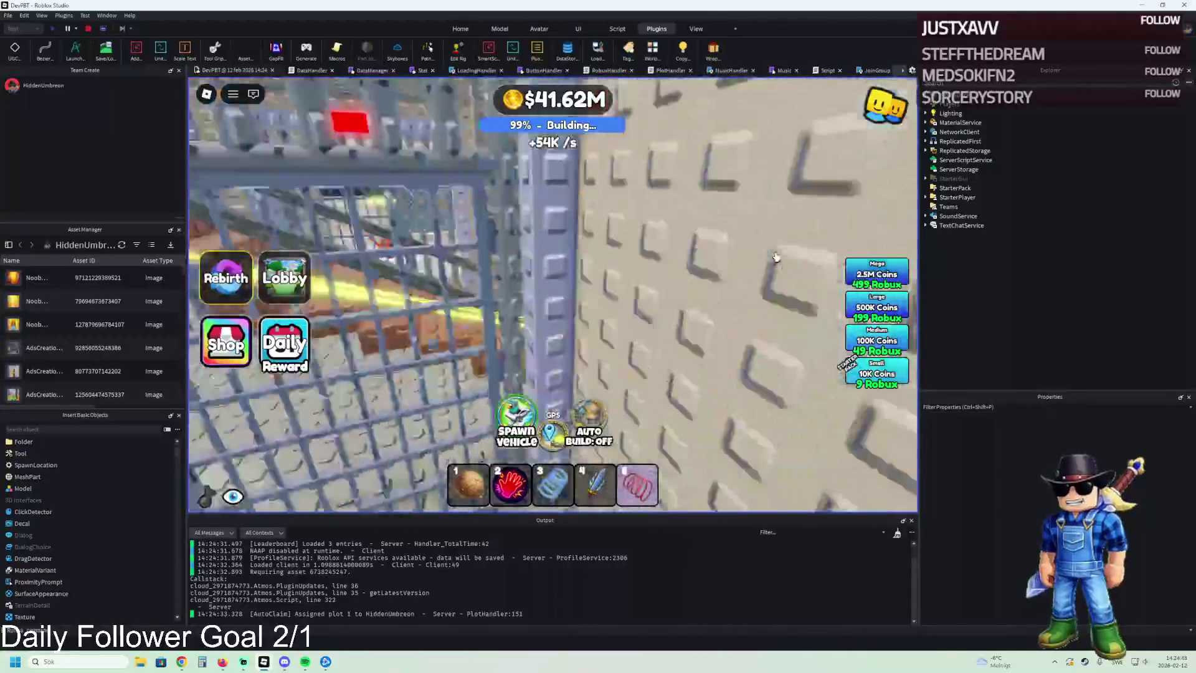
pyautogui.press('w')
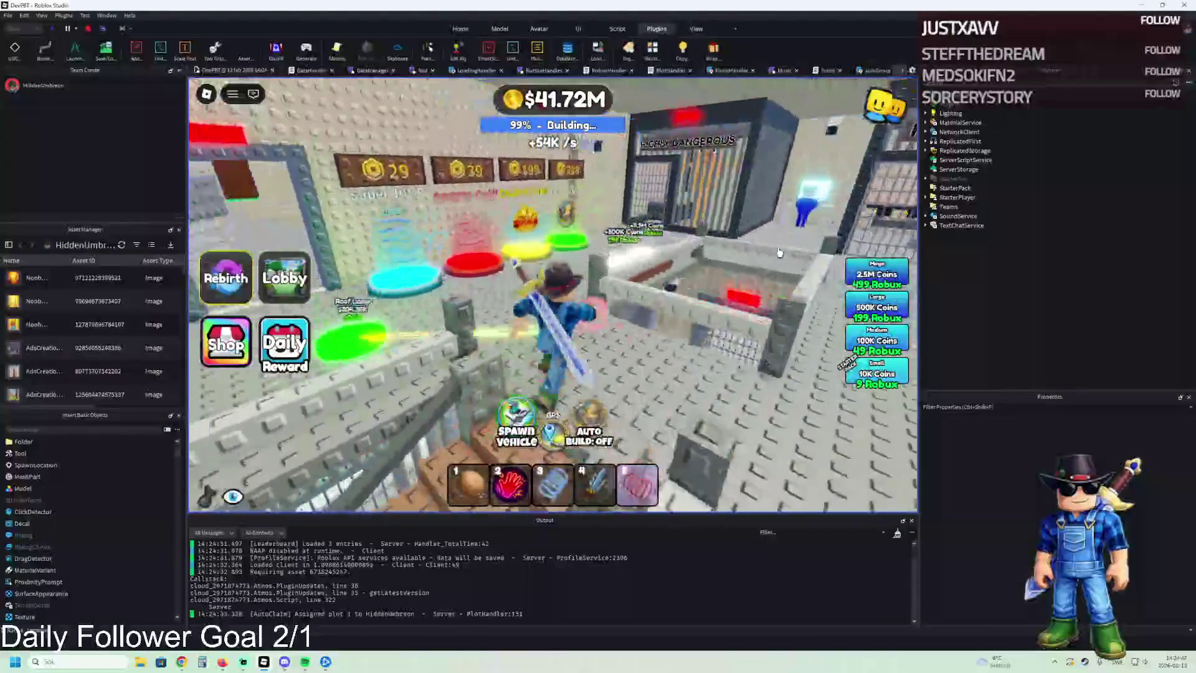
pyautogui.press('w')
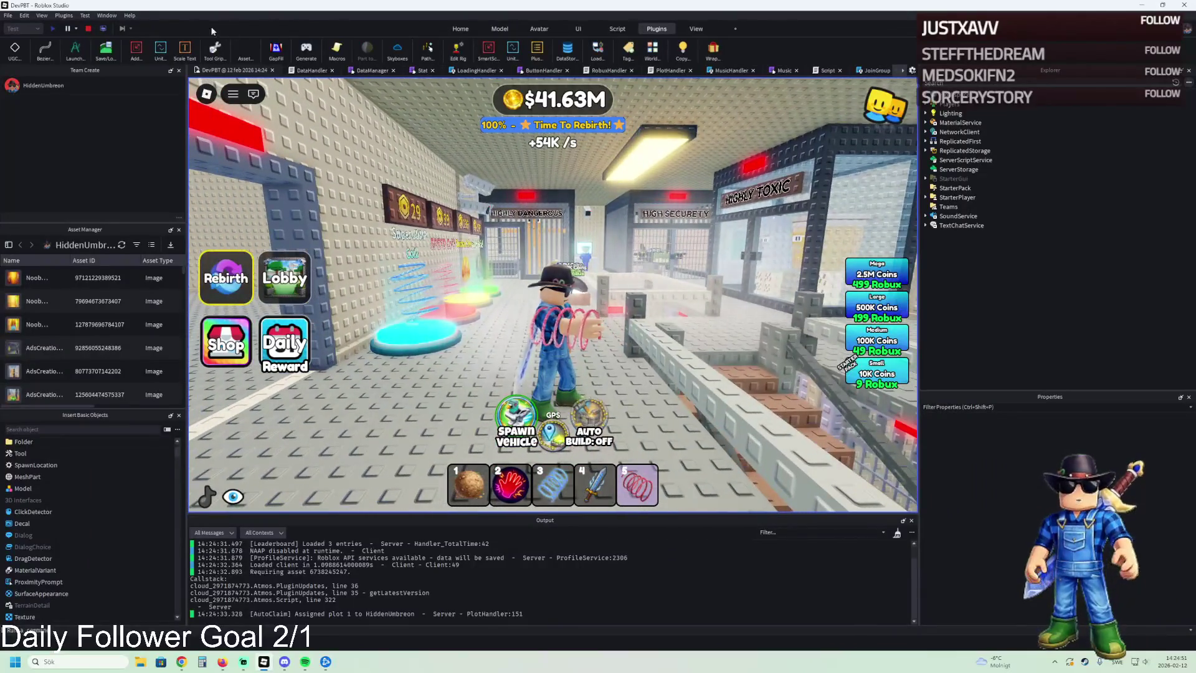
pyautogui.hotkey('shift', 'F5')
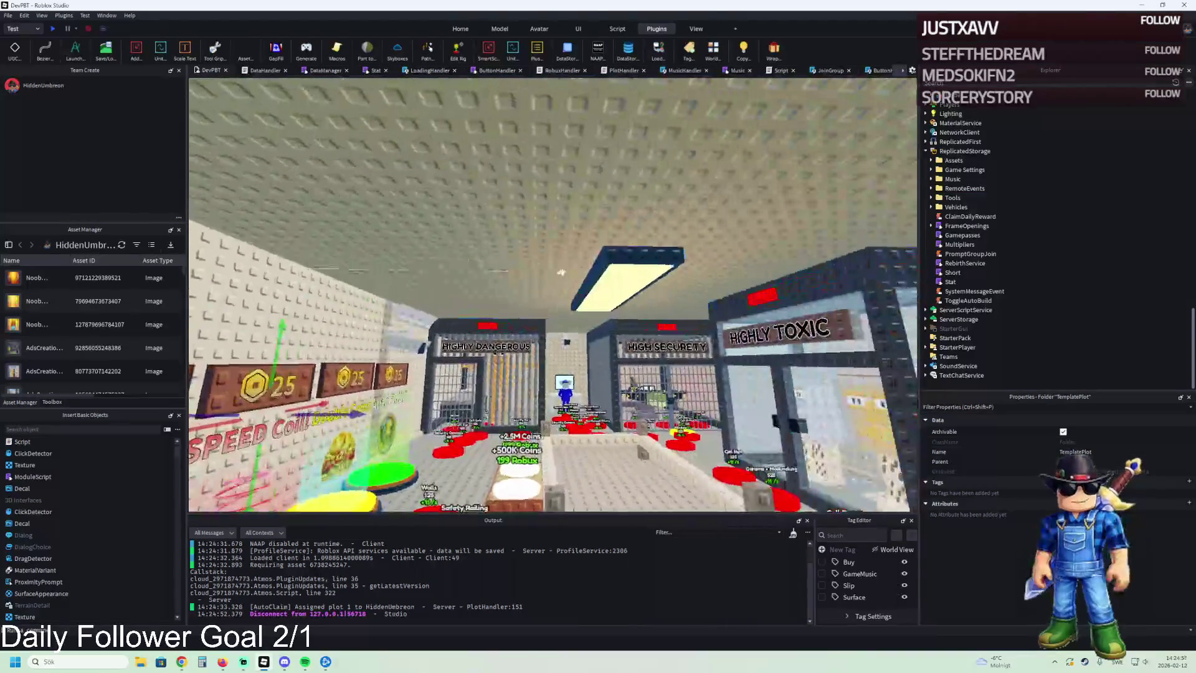
# Step: Lower the Roof Light part about 3.9 studs along Y and collapse folder 313
pyautogui.click(605, 256)
pyautogui.moveTo(611, 200)
pyautogui.mouseDown()
pyautogui.moveTo(614, 279)
pyautogui.moveTo(615, 207)
pyautogui.moveTo(613, 261)
pyautogui.mouseUp()
pyautogui.click(942, 150)
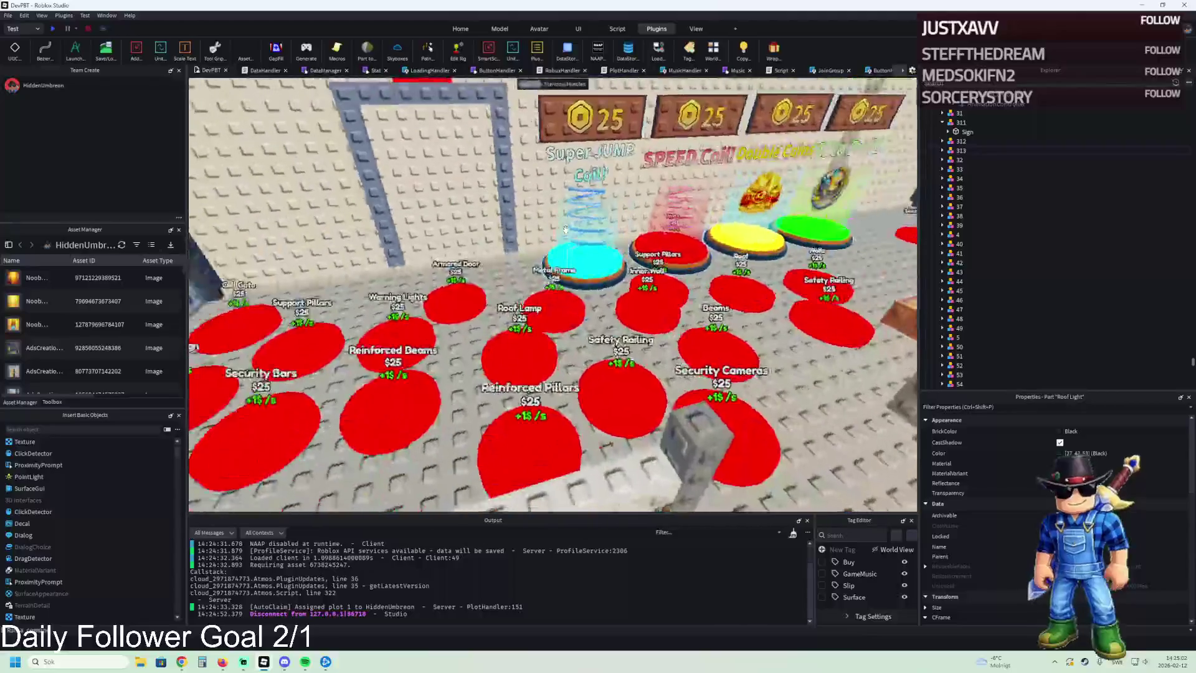
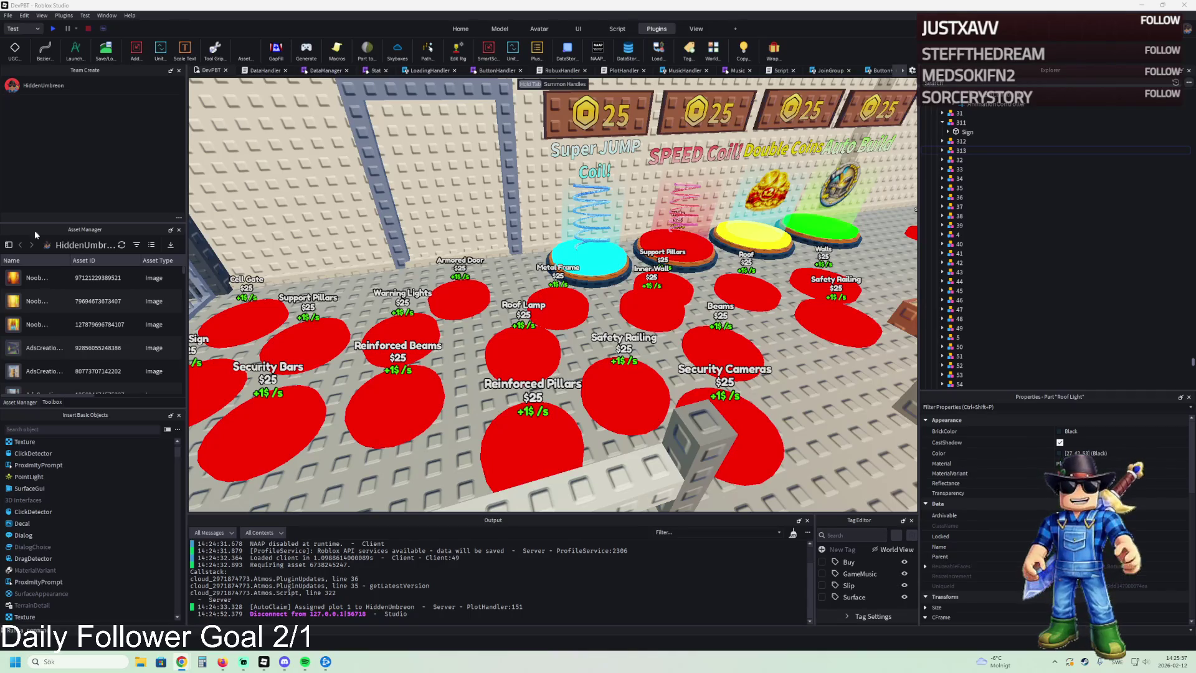
# Step: Navigate to the desk and select the whole W1 monitor folder
pyautogui.press('s')
pyautogui.press('w')
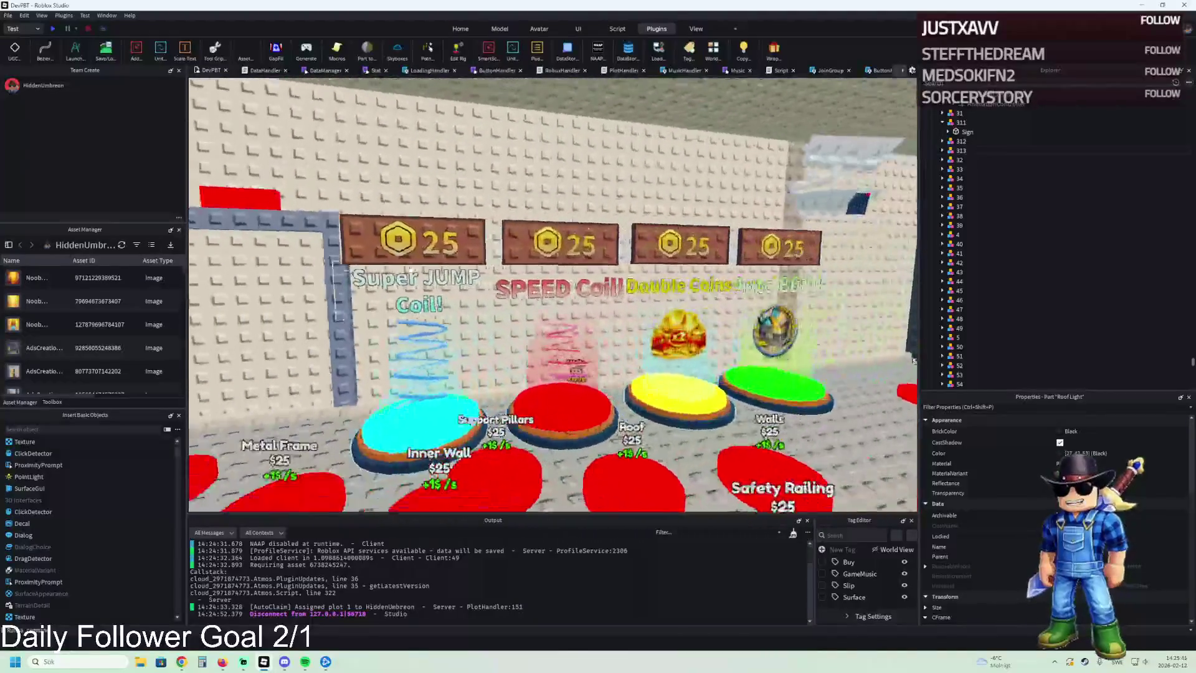
pyautogui.press('s')
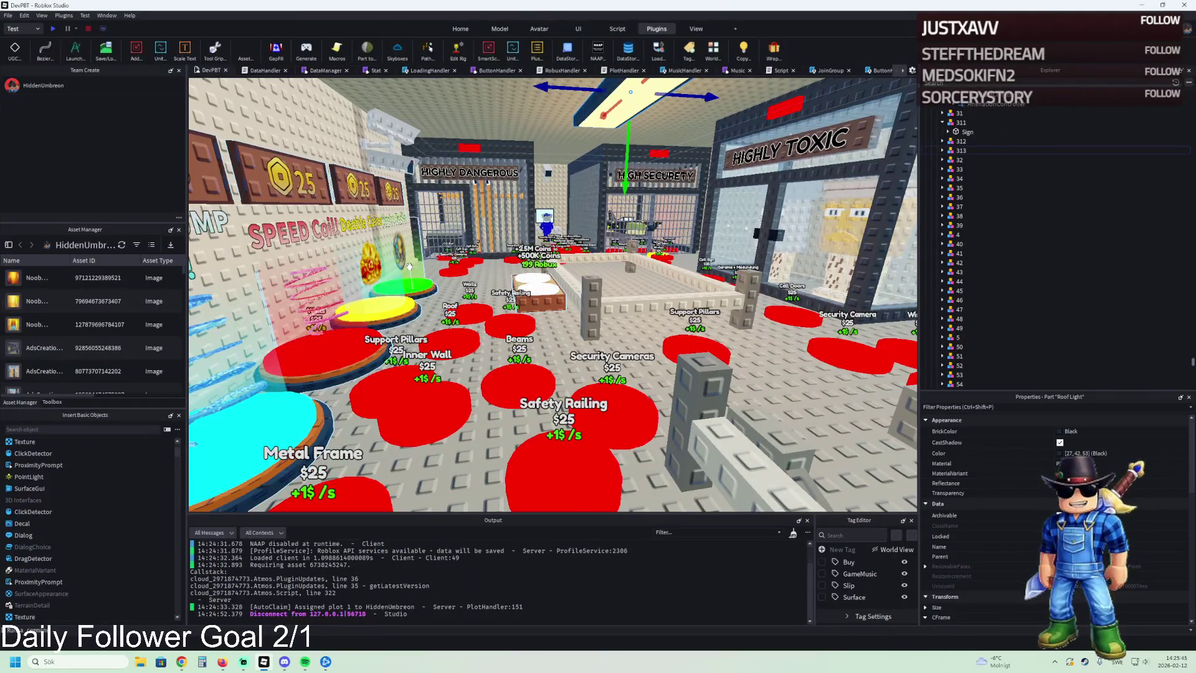
pyautogui.press('s')
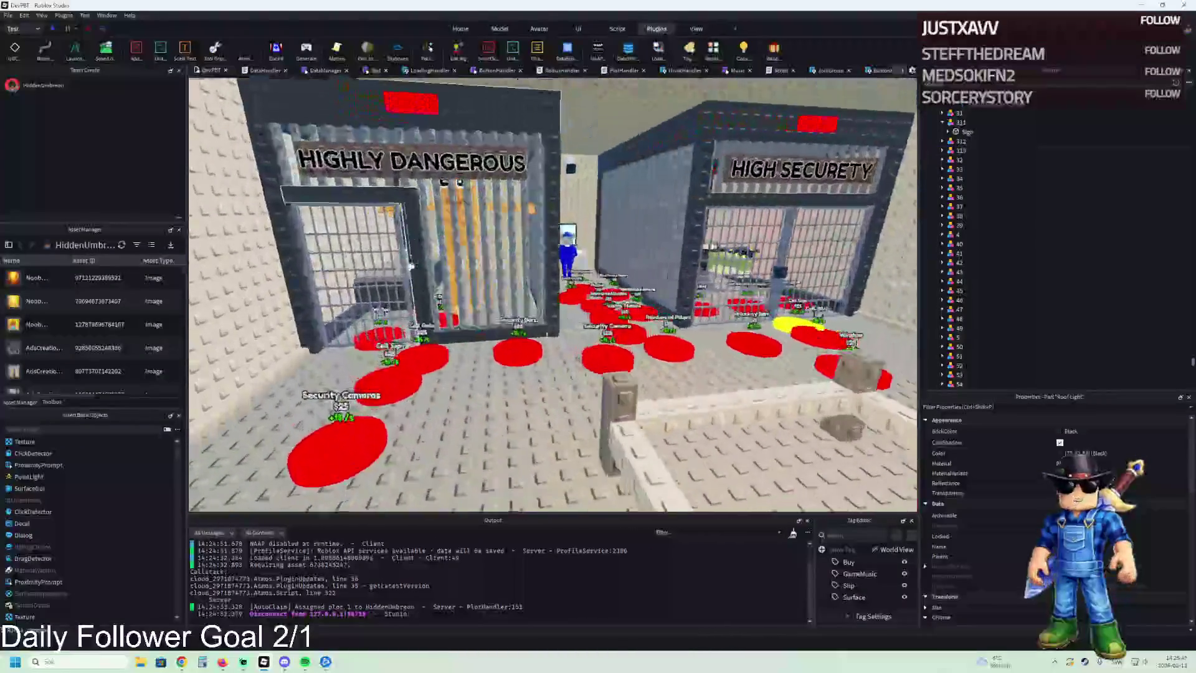
pyautogui.press('d')
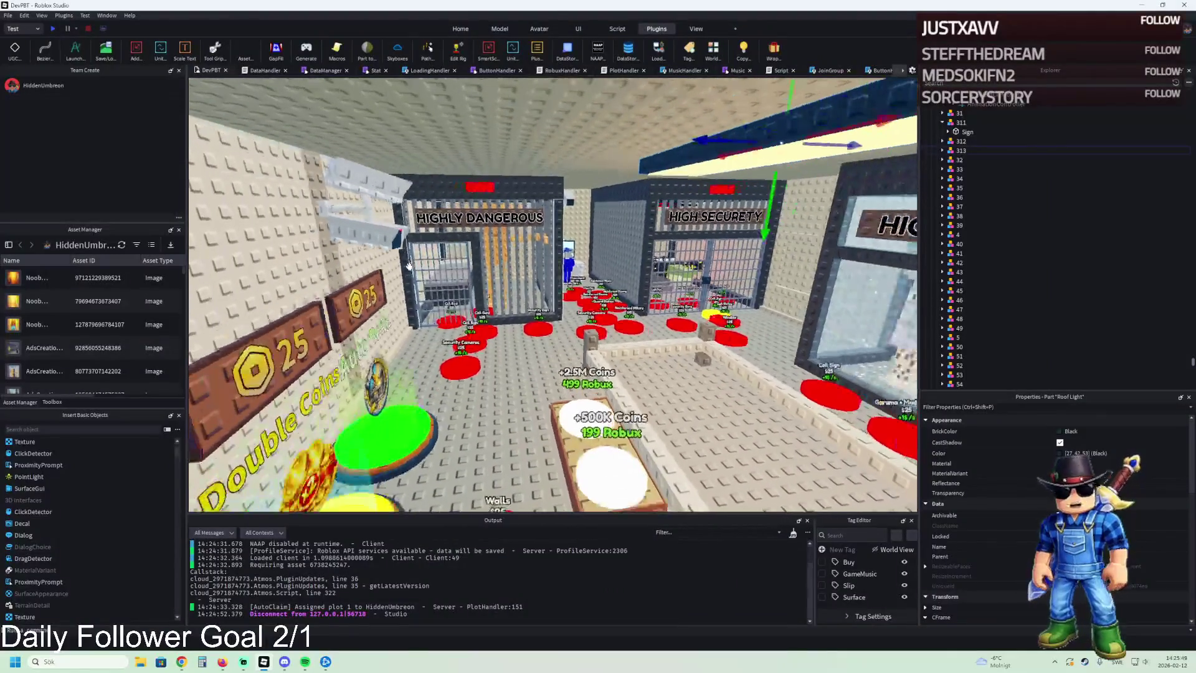
pyautogui.press('Left')
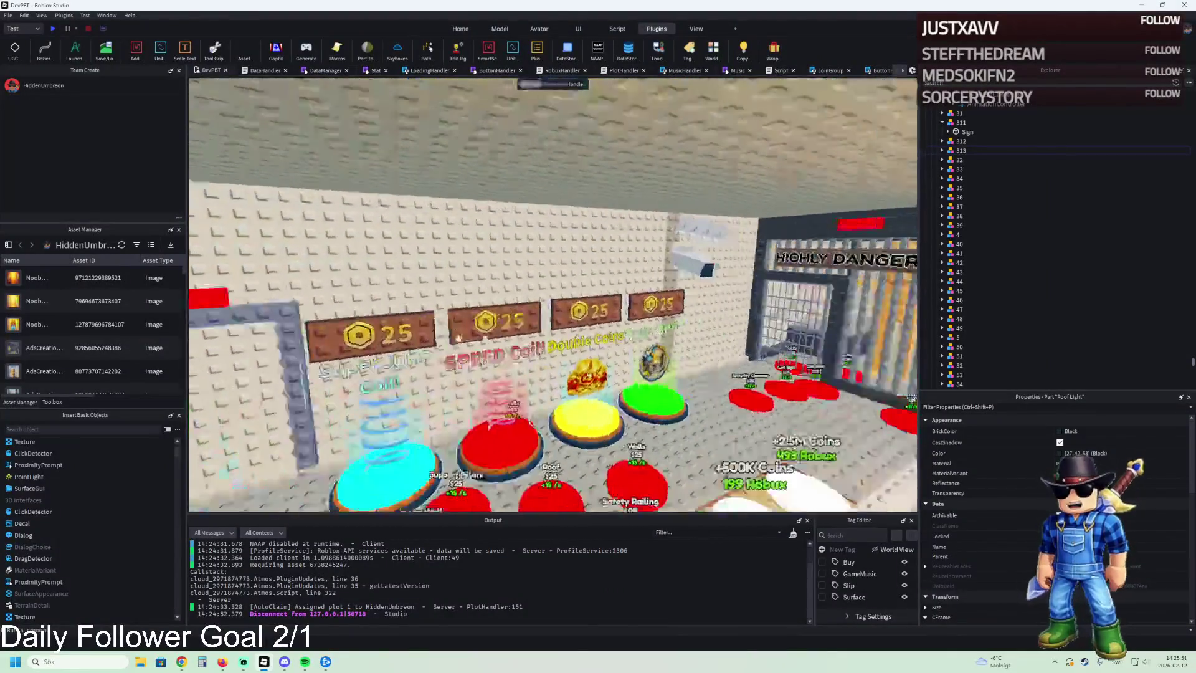
pyautogui.press('Right')
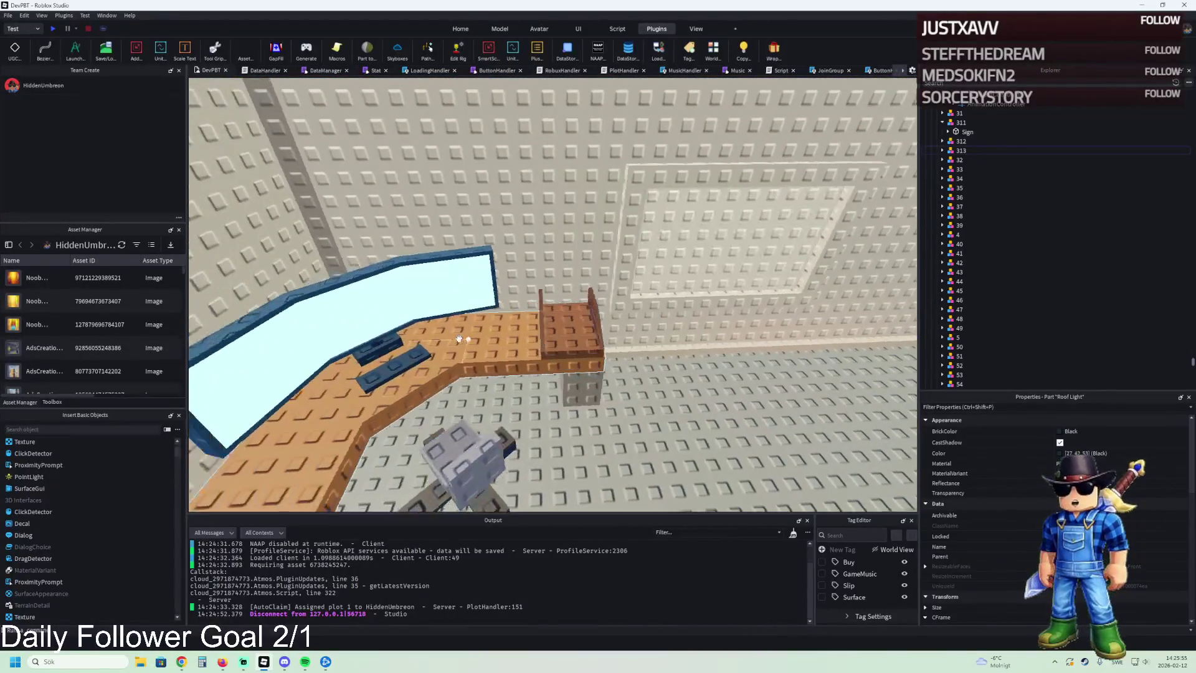
pyautogui.click(547, 300)
pyautogui.press('Right')
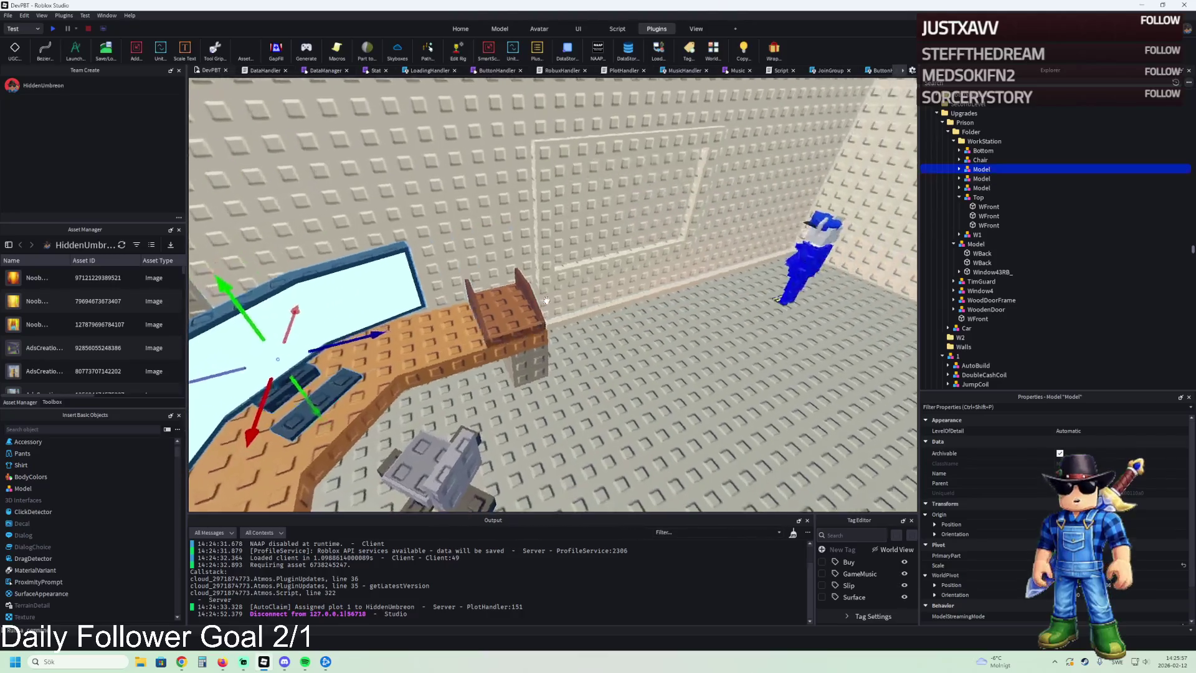
pyautogui.press('Left')
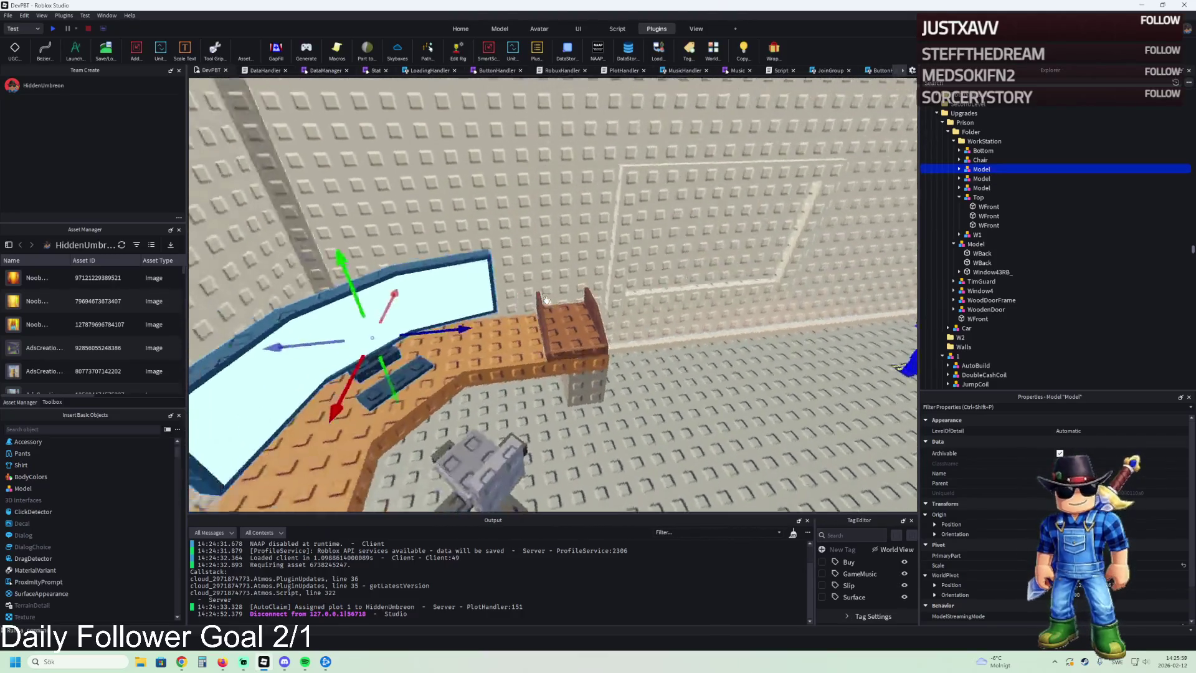
pyautogui.click(444, 345)
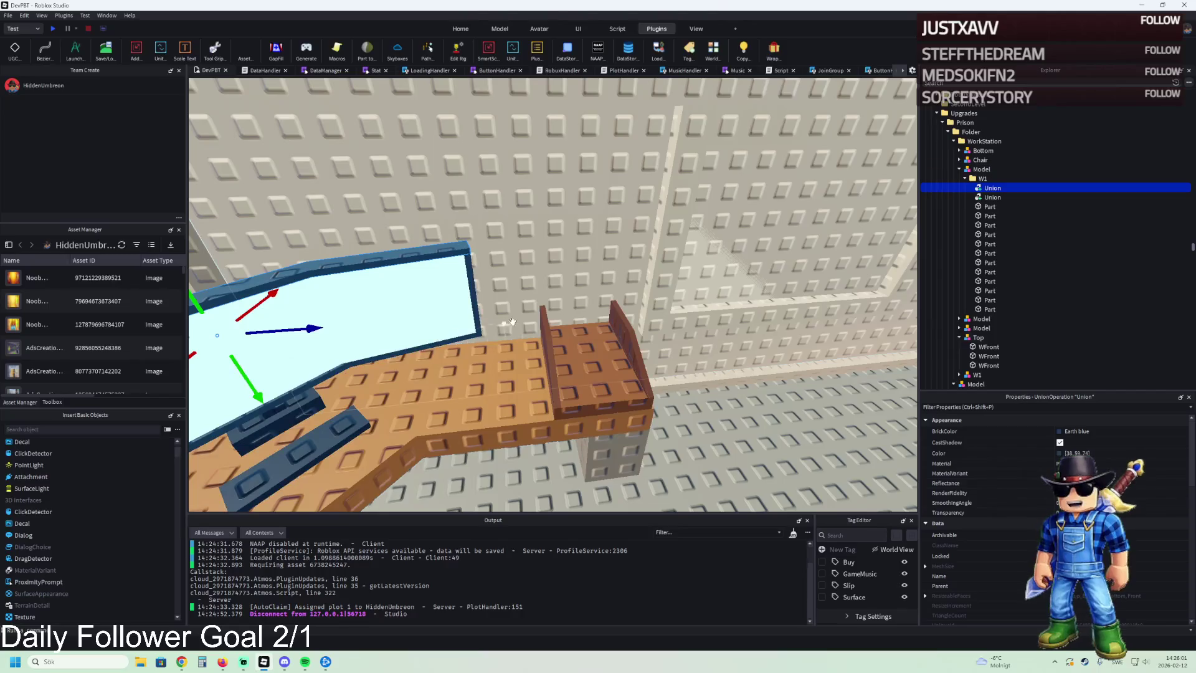
pyautogui.click(983, 178)
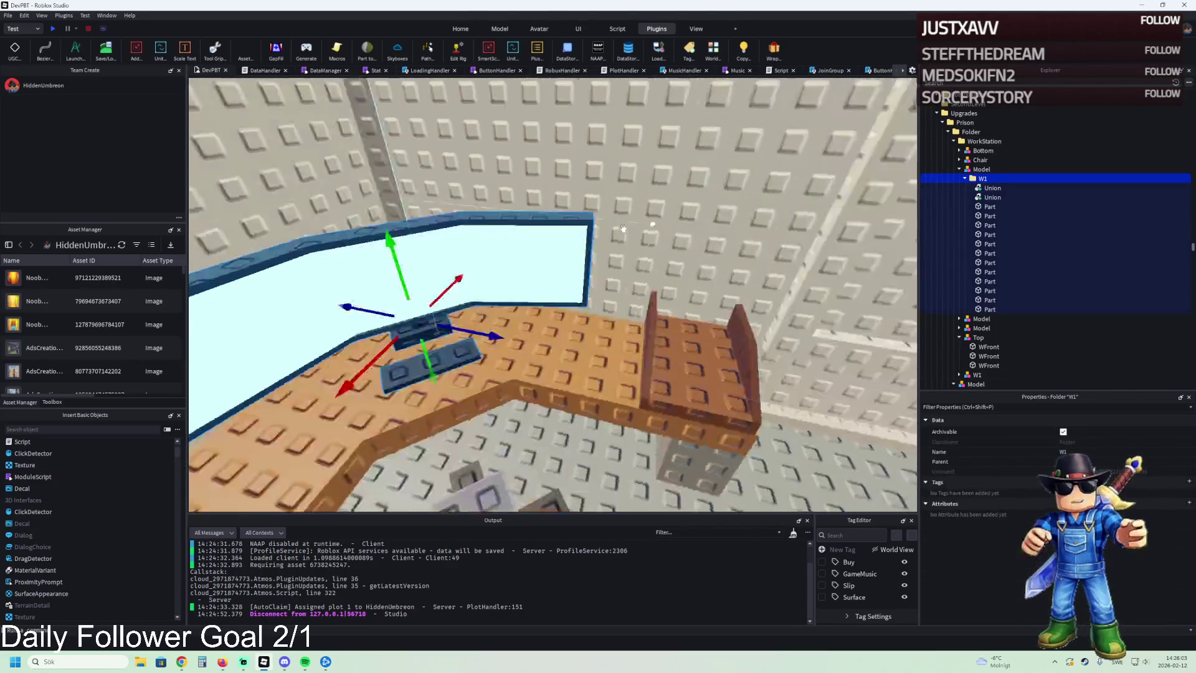
# Step: Duplicate W1, move the copy 26.4 studs right, and parent it directly under WorkStation
pyautogui.hotkey('ctrl', 'd')
pyautogui.moveTo(559, 302); pyautogui.dragTo(756, 262)
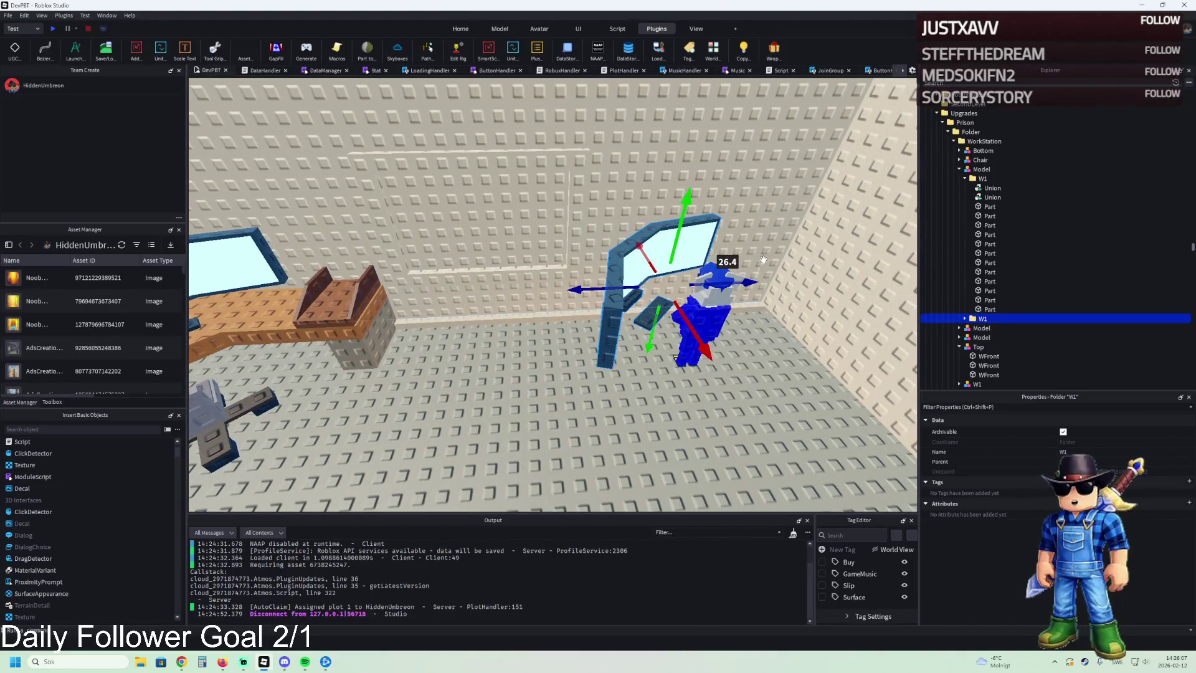
pyautogui.moveTo(979, 319)
pyautogui.mouseDown()
pyautogui.moveTo(1000, 142)
pyautogui.moveTo(1011, 141)
pyautogui.mouseUp()
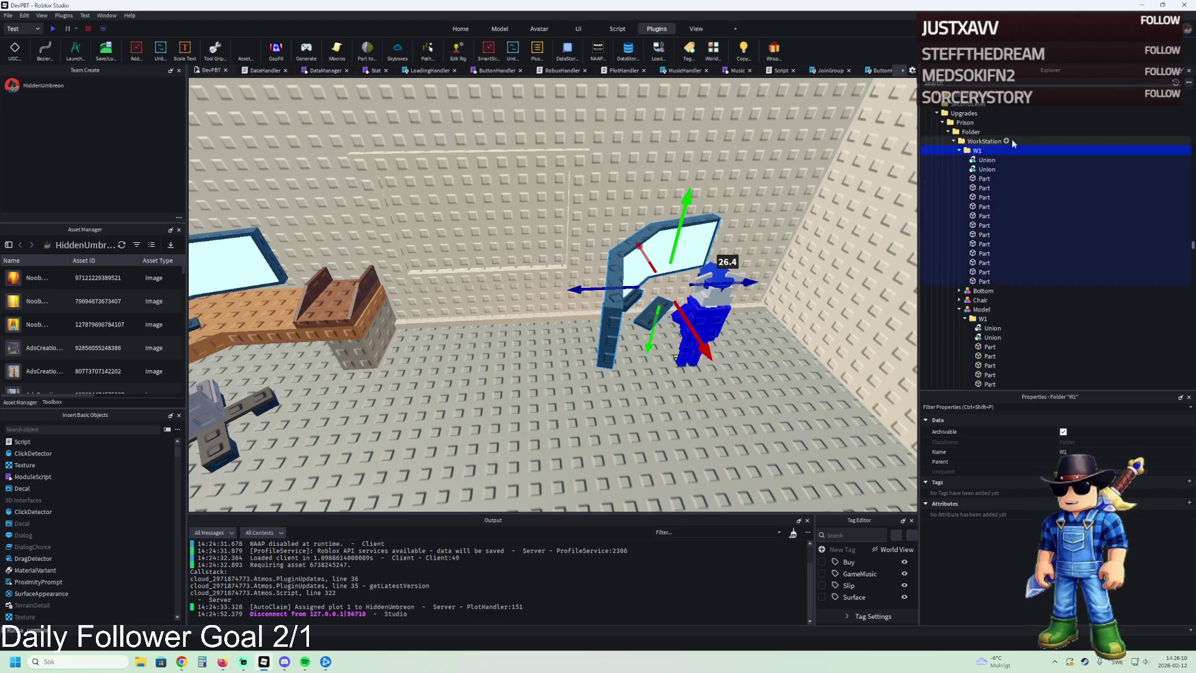
pyautogui.click(986, 161)
pyautogui.press('Down')
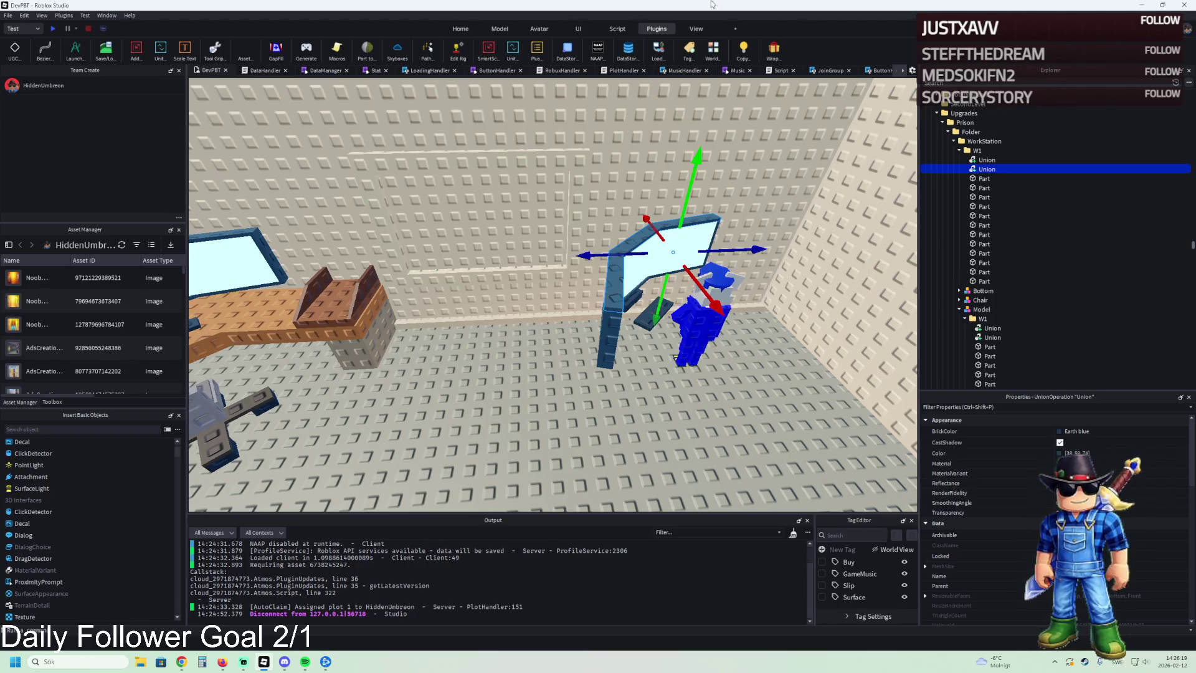
# Step: Separate both unions in the copied W1 into plain parts
pyautogui.click(499, 29)
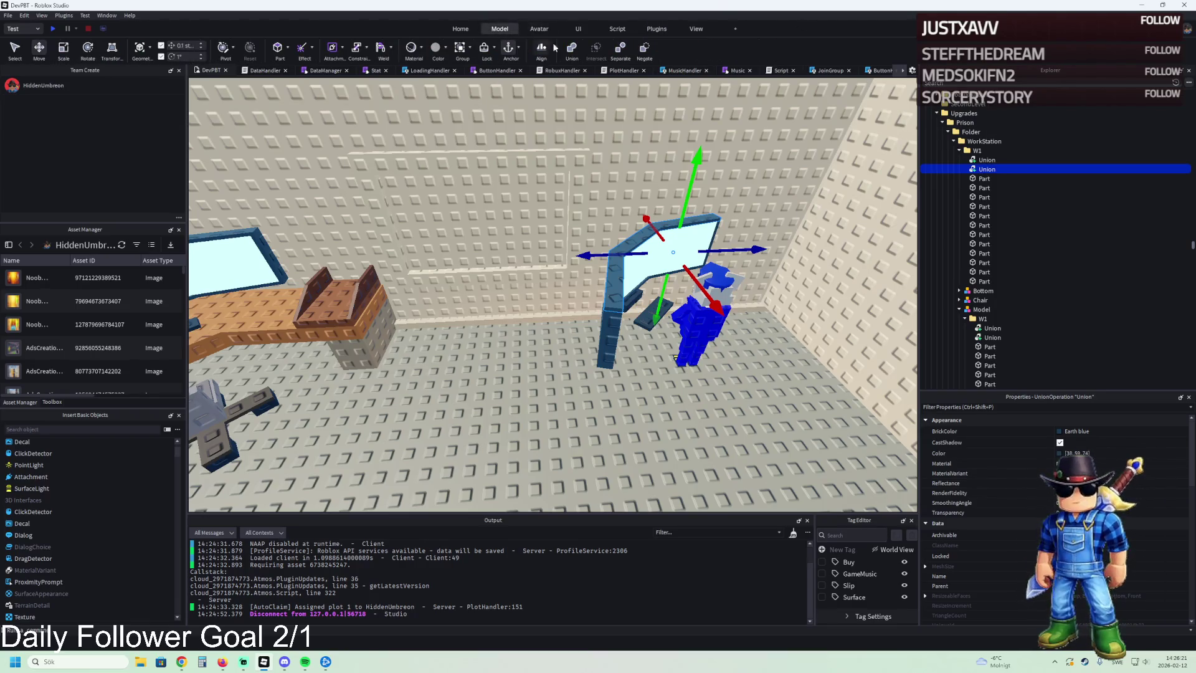
pyautogui.click(620, 53)
pyautogui.click(984, 160)
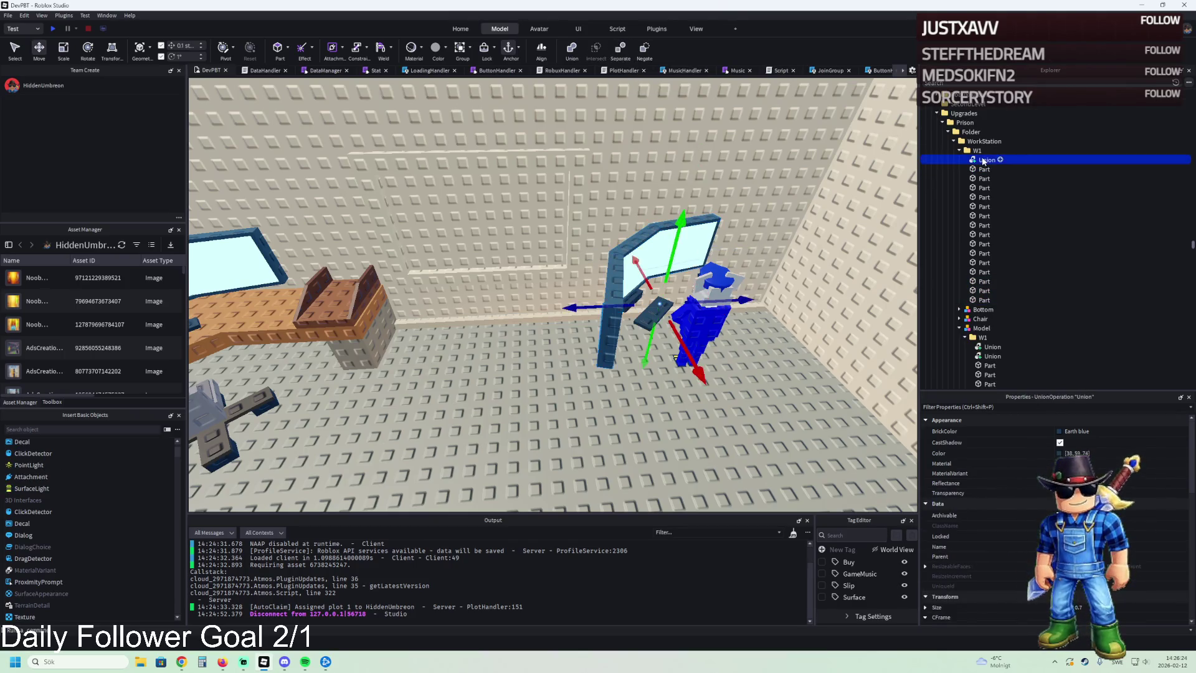
pyautogui.click(620, 50)
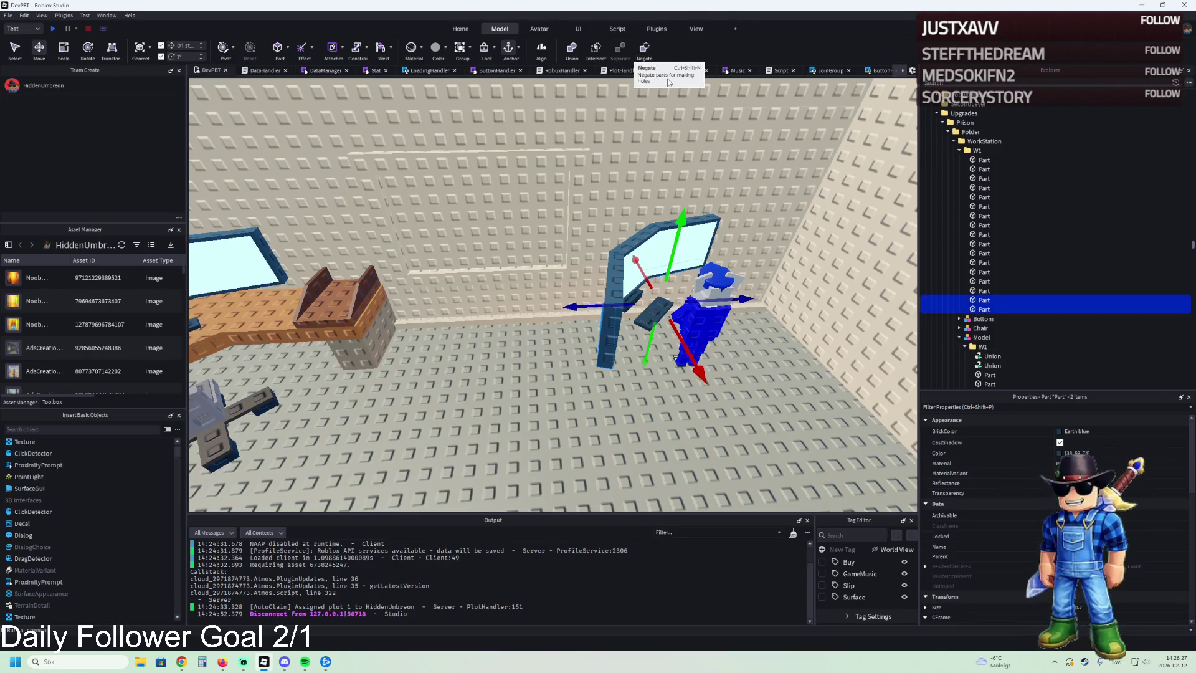
pyautogui.press('f')
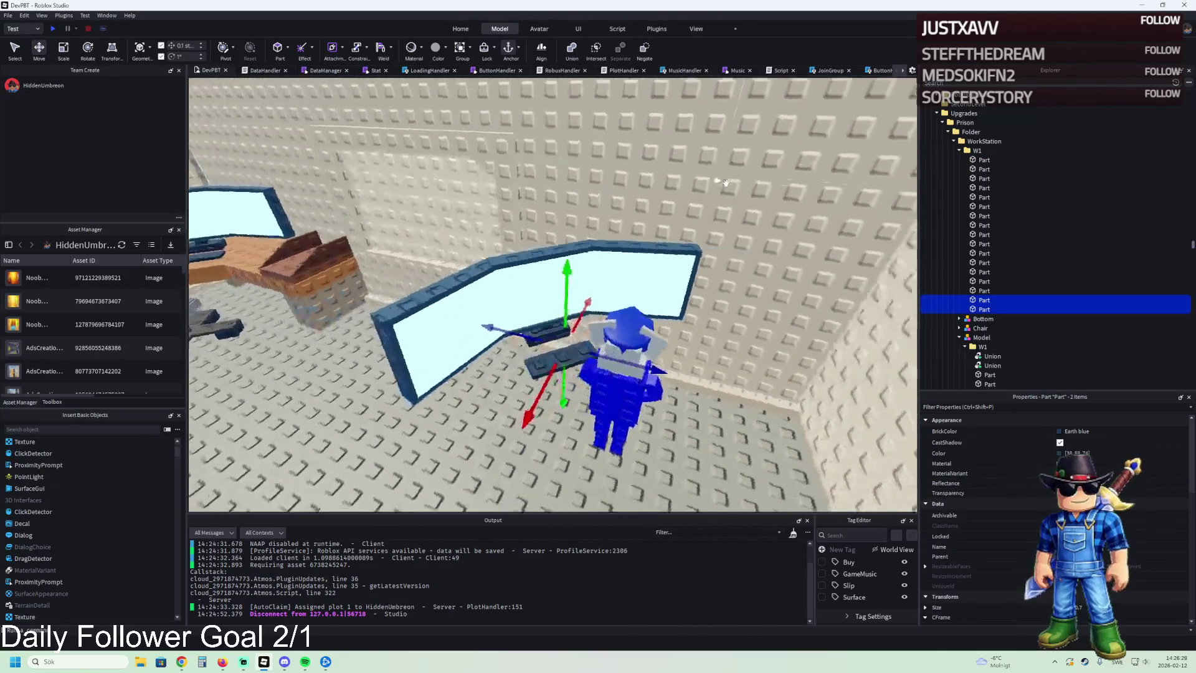
# Step: Delete one small desk piece from the copied monitor
pyautogui.press('Delete')
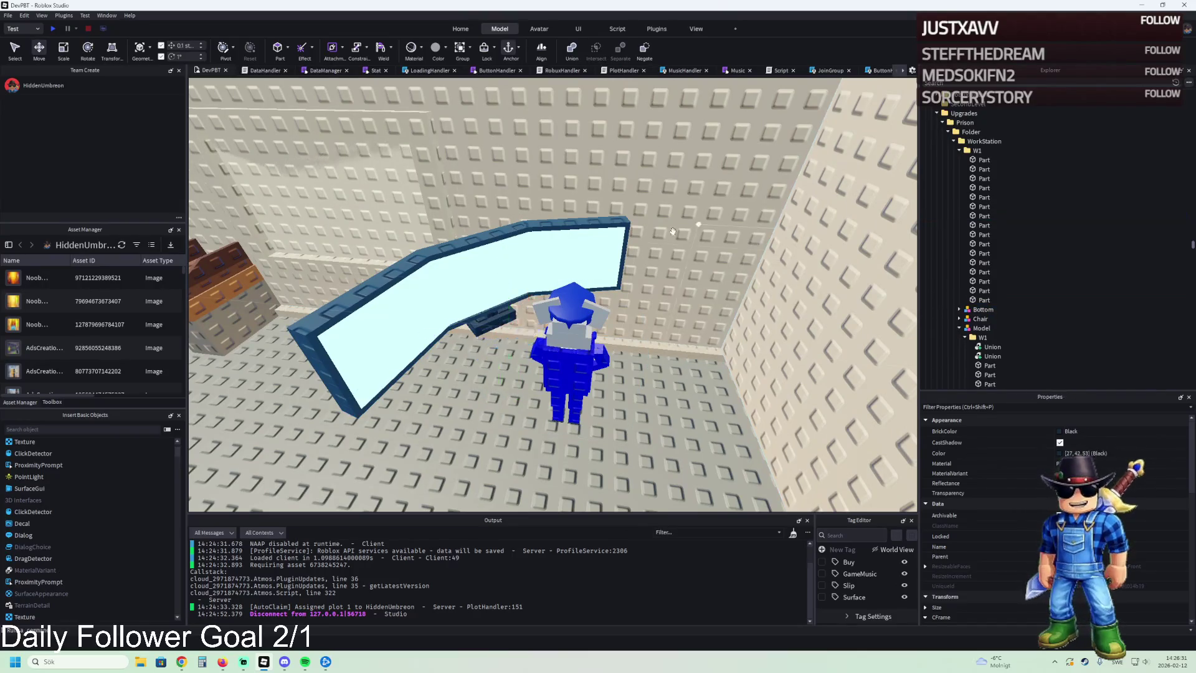
pyautogui.click(481, 323)
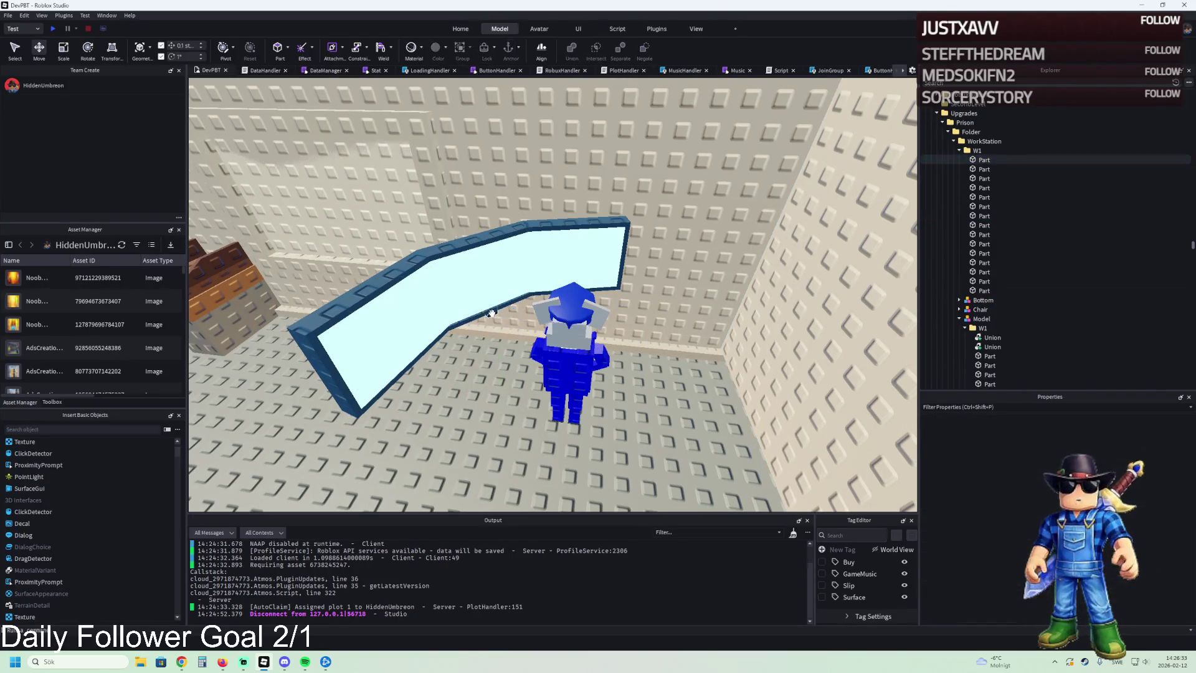
pyautogui.press('f')
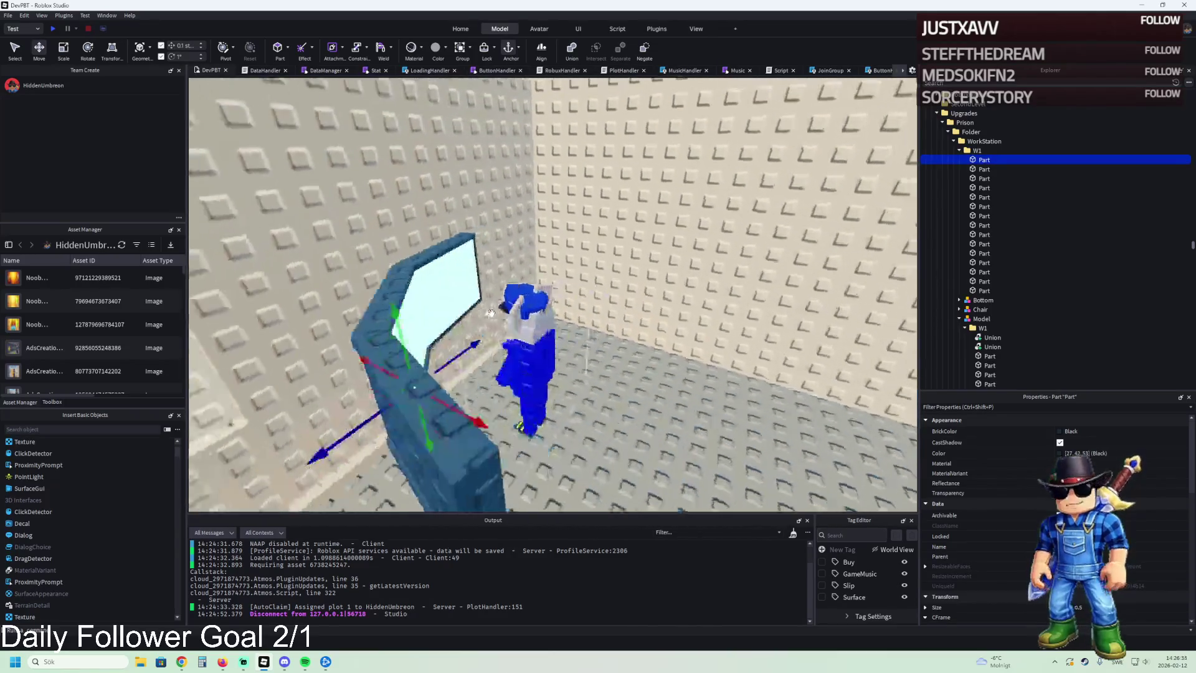
pyautogui.click(977, 150)
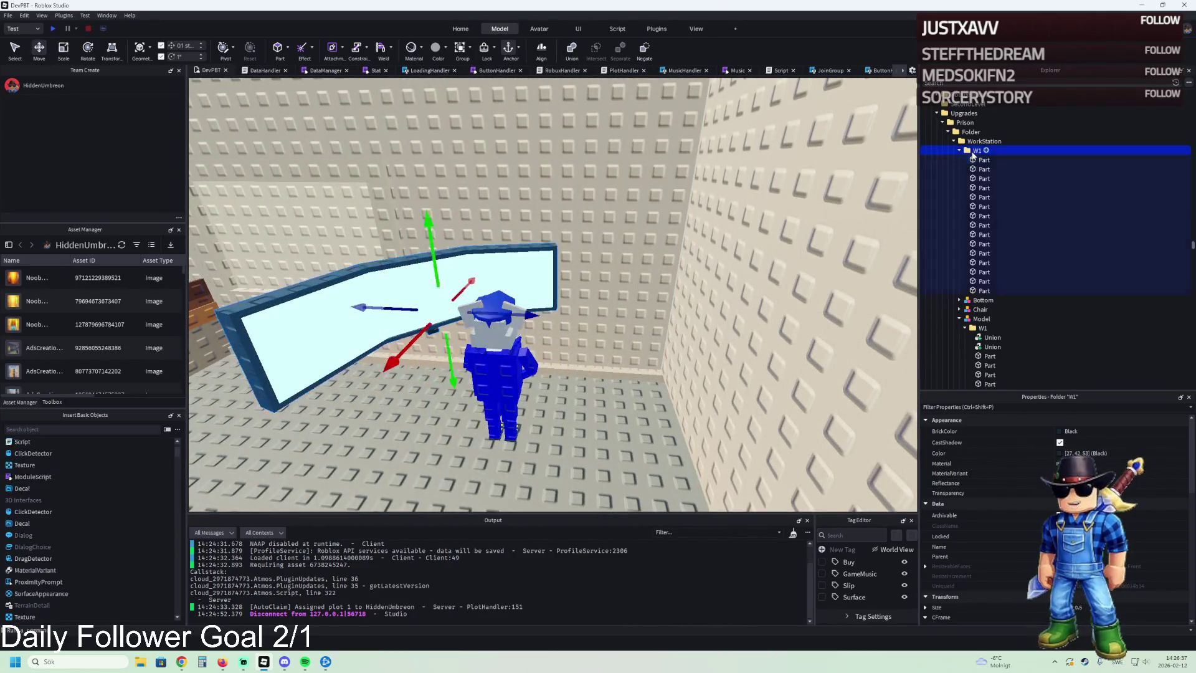
# Step: Rotate the copied W1 a quarter turn and slide it against the back wall
pyautogui.press('f')
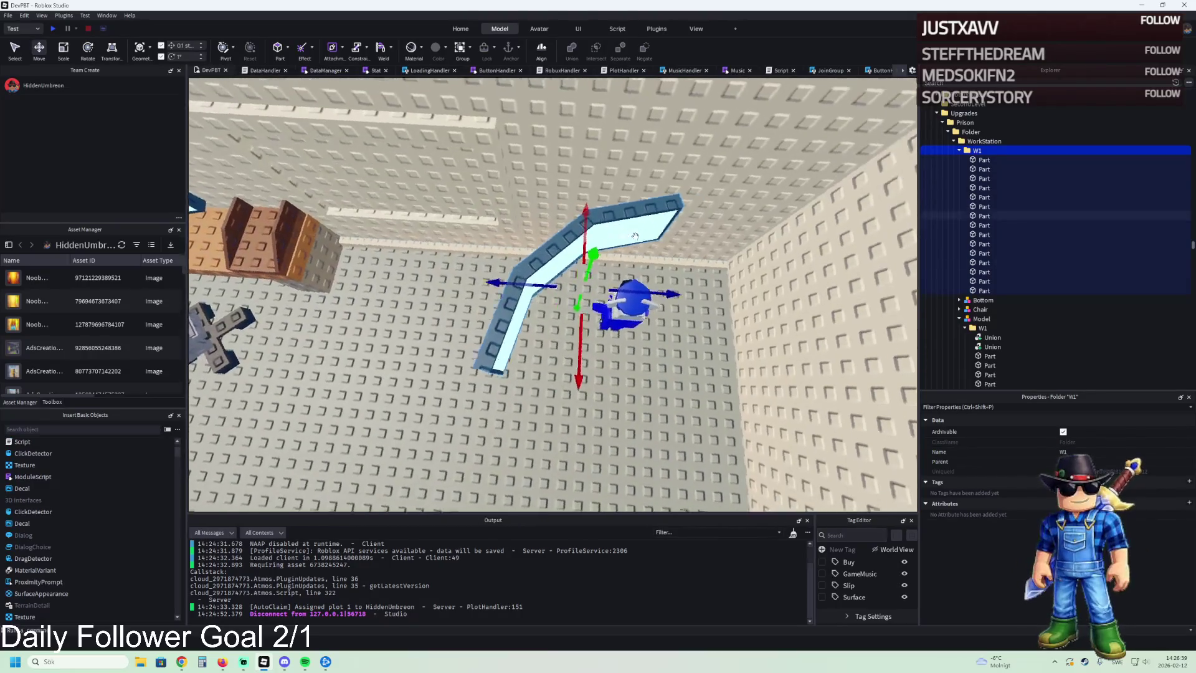
pyautogui.hotkey('ctrl', 'r')
pyautogui.moveTo(570, 290)
pyautogui.mouseDown()
pyautogui.moveTo(702, 279)
pyautogui.moveTo(690, 274)
pyautogui.mouseUp()
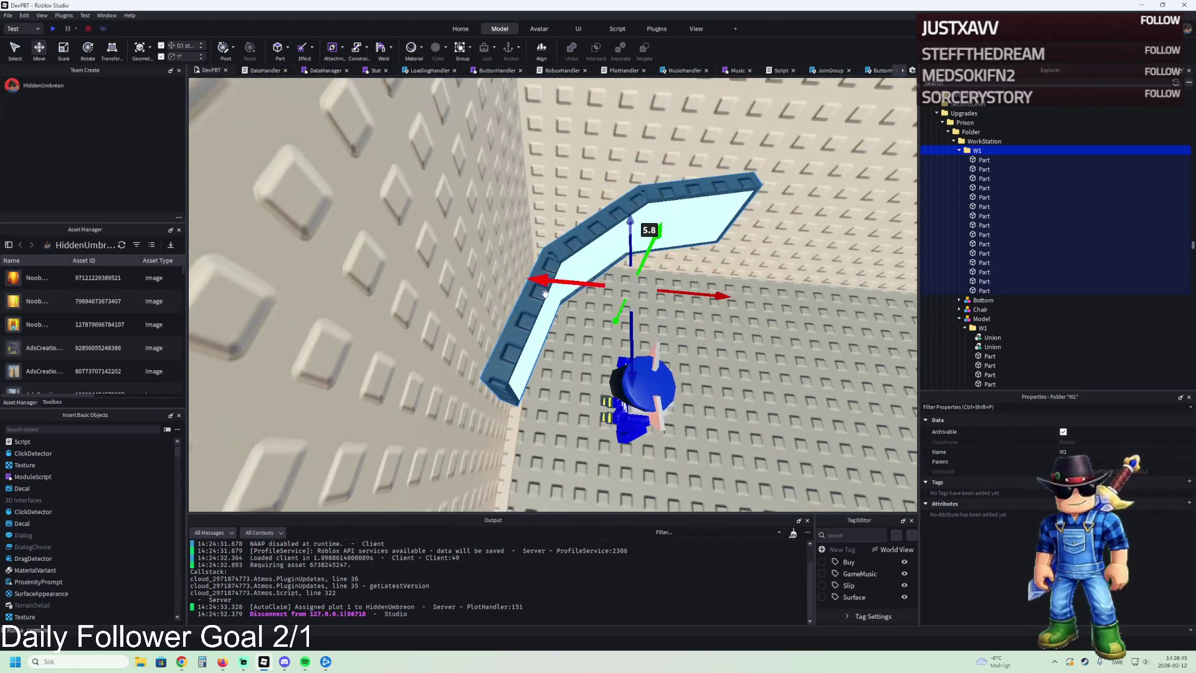
pyautogui.moveTo(545, 293); pyautogui.dragTo(562, 283)
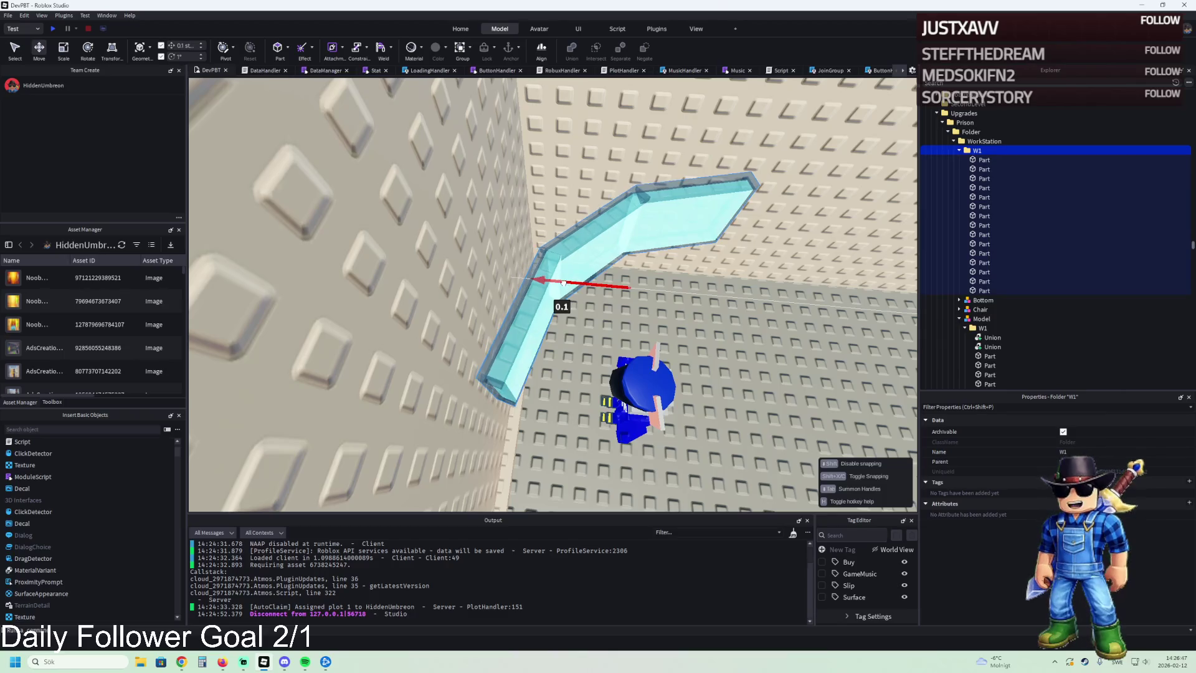
# Step: Raise the selected top frame pieces above the screen
pyautogui.click(569, 269)
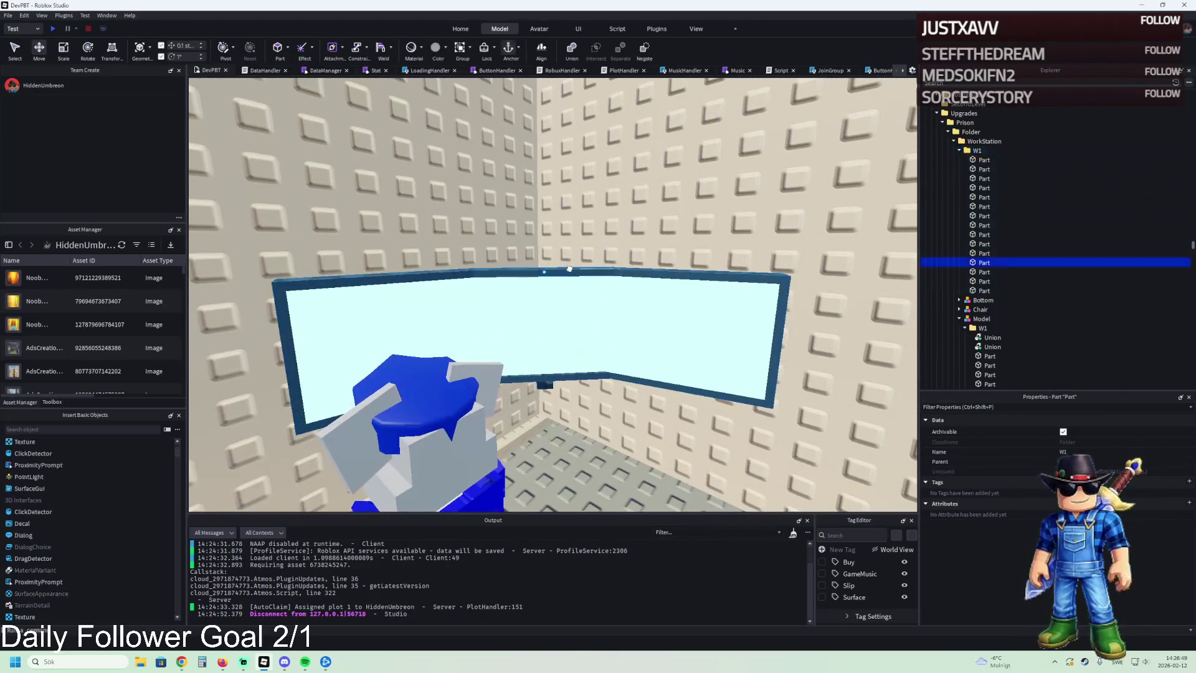
pyautogui.keyDown('ctrl'); pyautogui.click(377, 276); pyautogui.keyUp('ctrl')
pyautogui.moveTo(579, 362); pyautogui.dragTo(592, 295)
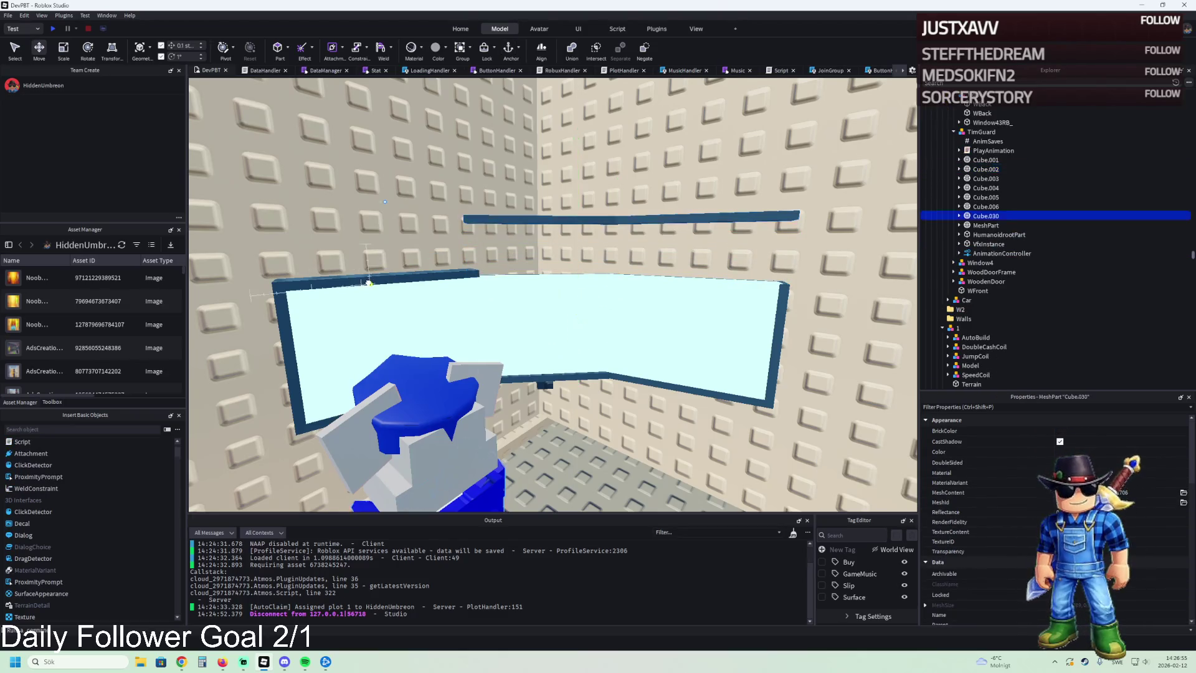
# Step: Raise Cube.030 slightly and lift the top window frame bar 1.4 studs
pyautogui.click(399, 299)
pyautogui.moveTo(391, 293); pyautogui.dragTo(399, 272)
pyautogui.click(412, 386)
pyautogui.press('f')
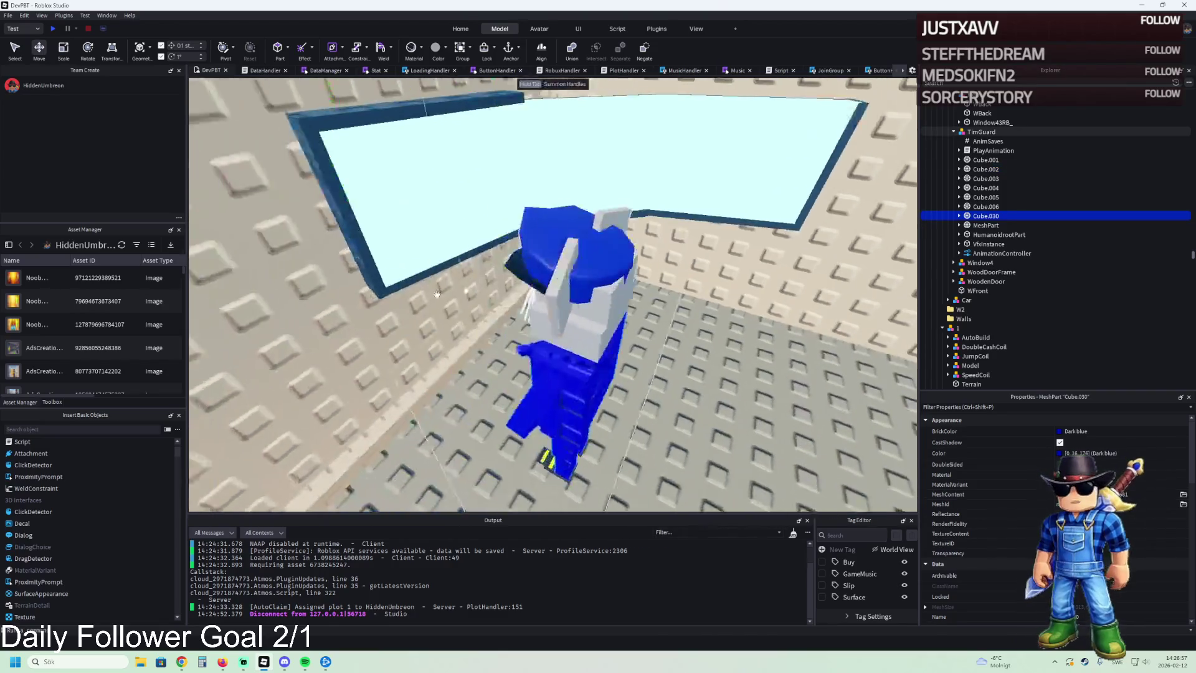
pyautogui.press('w')
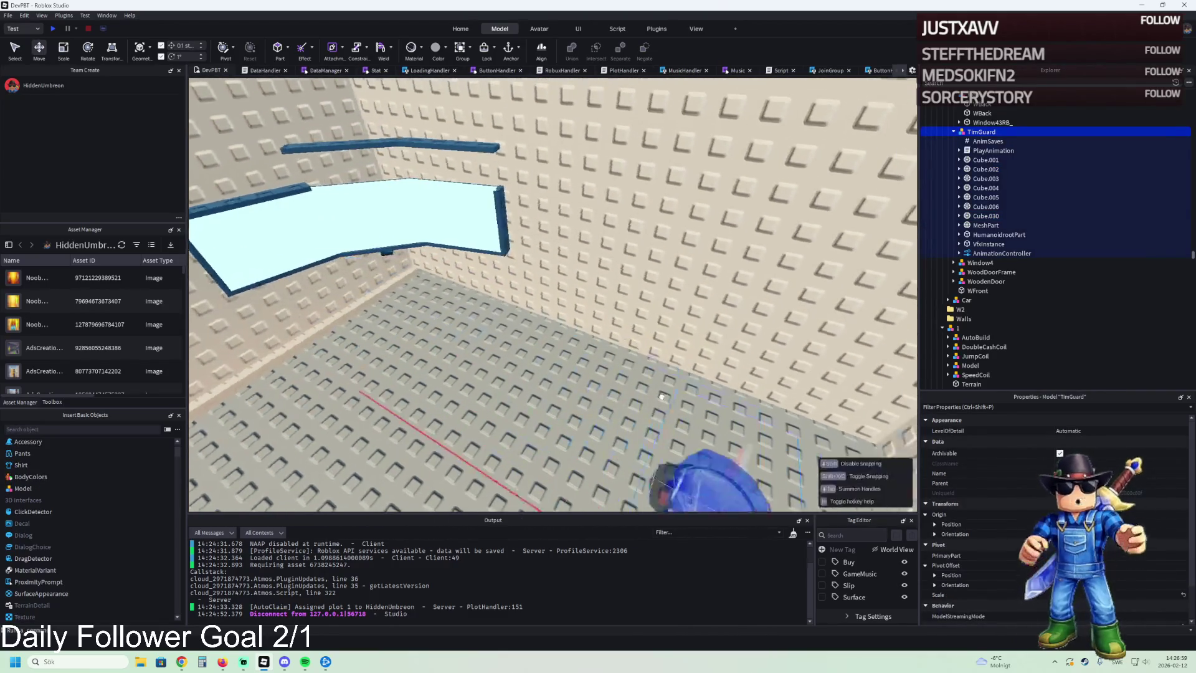
pyautogui.click(377, 252)
pyautogui.moveTo(448, 215); pyautogui.dragTo(444, 137)
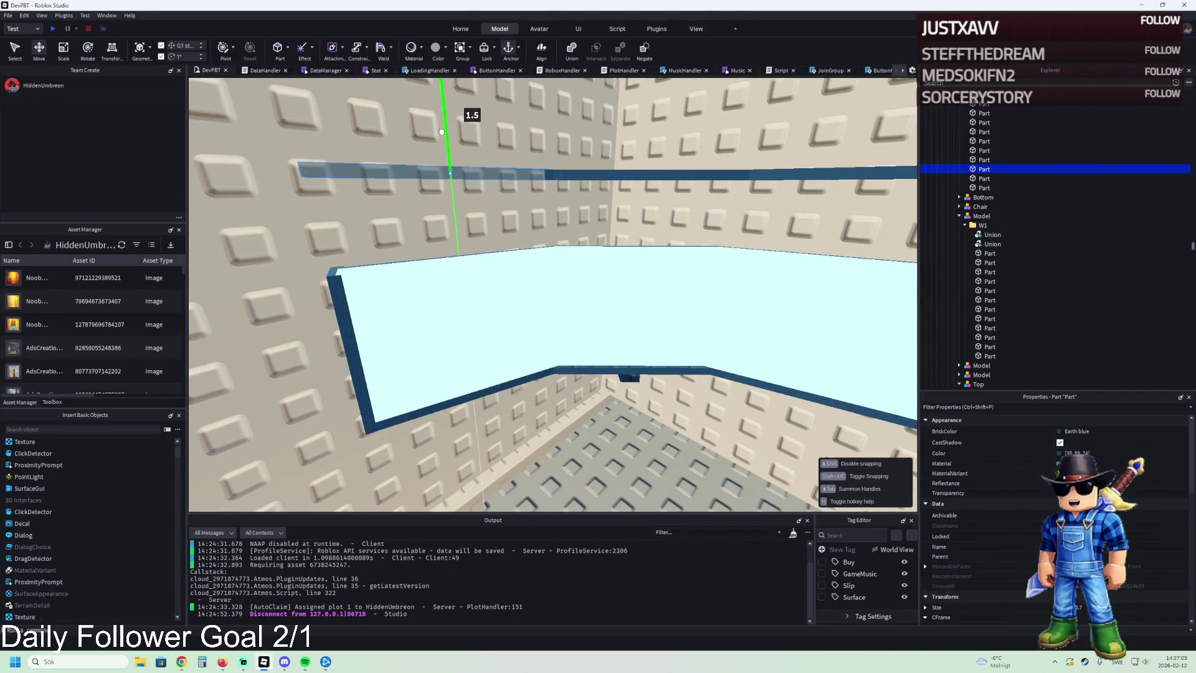
# Step: Stretch the left and right light-blue window panes taller with the Scale tool
pyautogui.click(458, 247)
pyautogui.hotkey('ctrl', '3')
pyautogui.moveTo(459, 214); pyautogui.dragTo(451, 148)
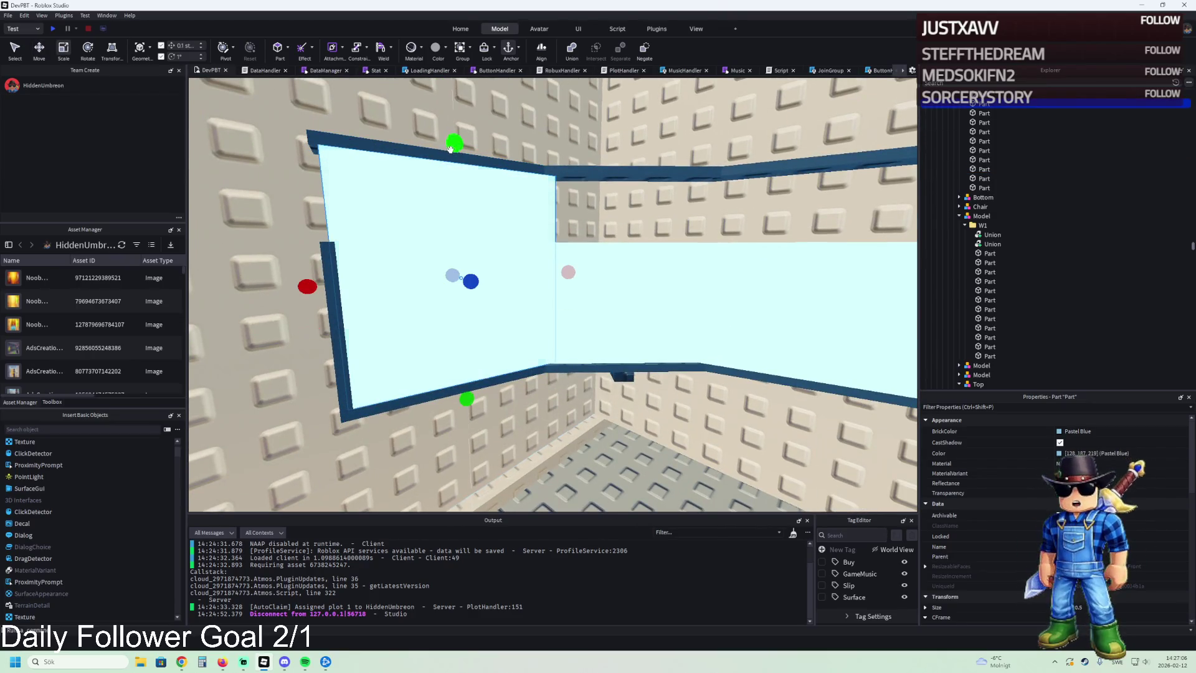
pyautogui.click(631, 298)
pyautogui.press('f')
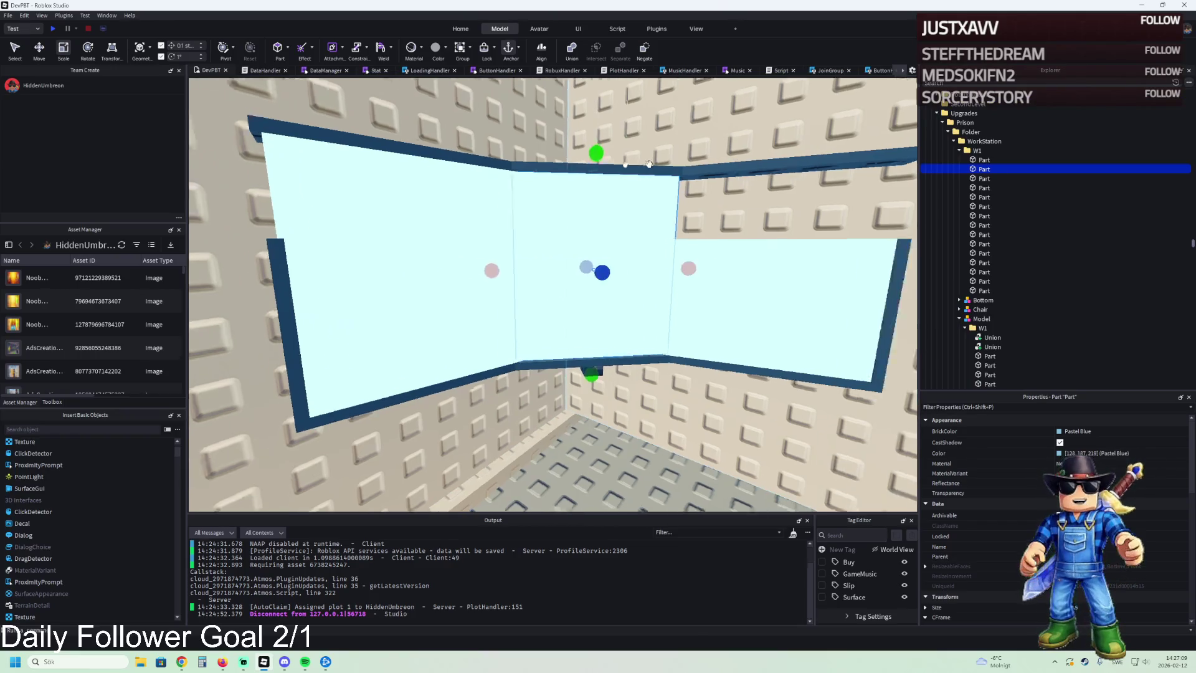
pyautogui.click(651, 249)
pyautogui.moveTo(649, 211); pyautogui.dragTo(653, 152)
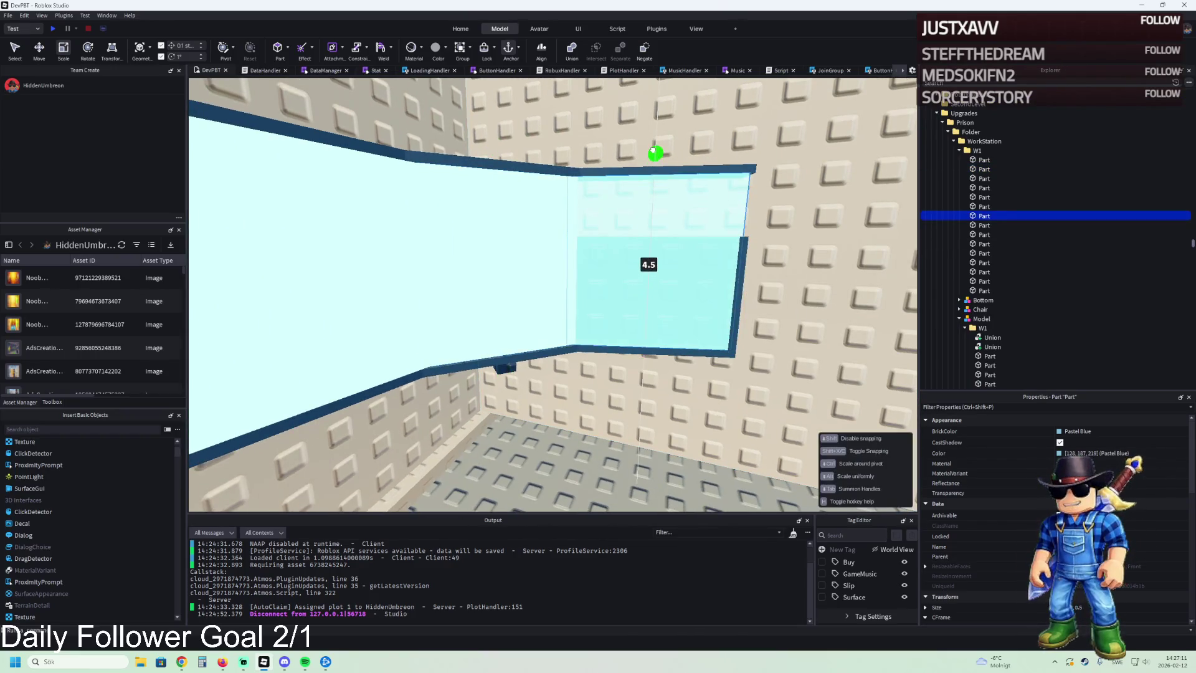
# Step: Lengthen two thin blue frame bars upward to match the panes
pyautogui.click(620, 268)
pyautogui.moveTo(623, 214); pyautogui.dragTo(626, 151)
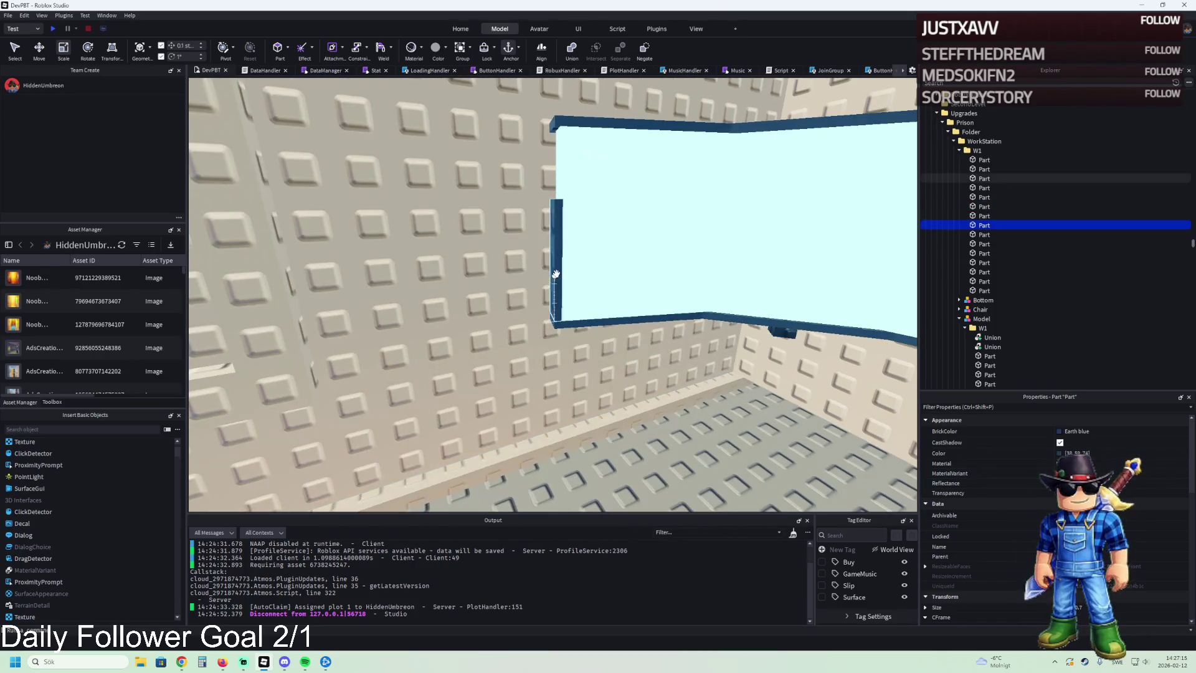
pyautogui.click(555, 249)
pyautogui.moveTo(546, 258); pyautogui.dragTo(548, 194)
# Step: Reposition the small black part beside the window frame
pyautogui.scroll(5, 552, 189)
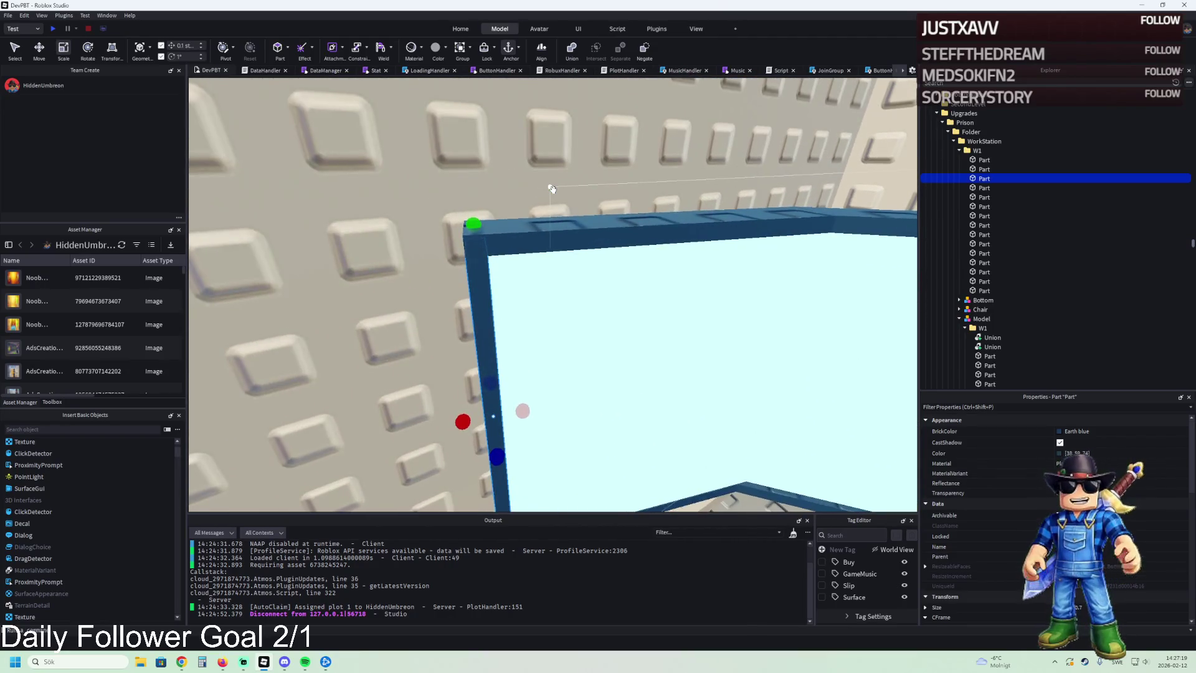
pyautogui.scroll(-5, 551, 188)
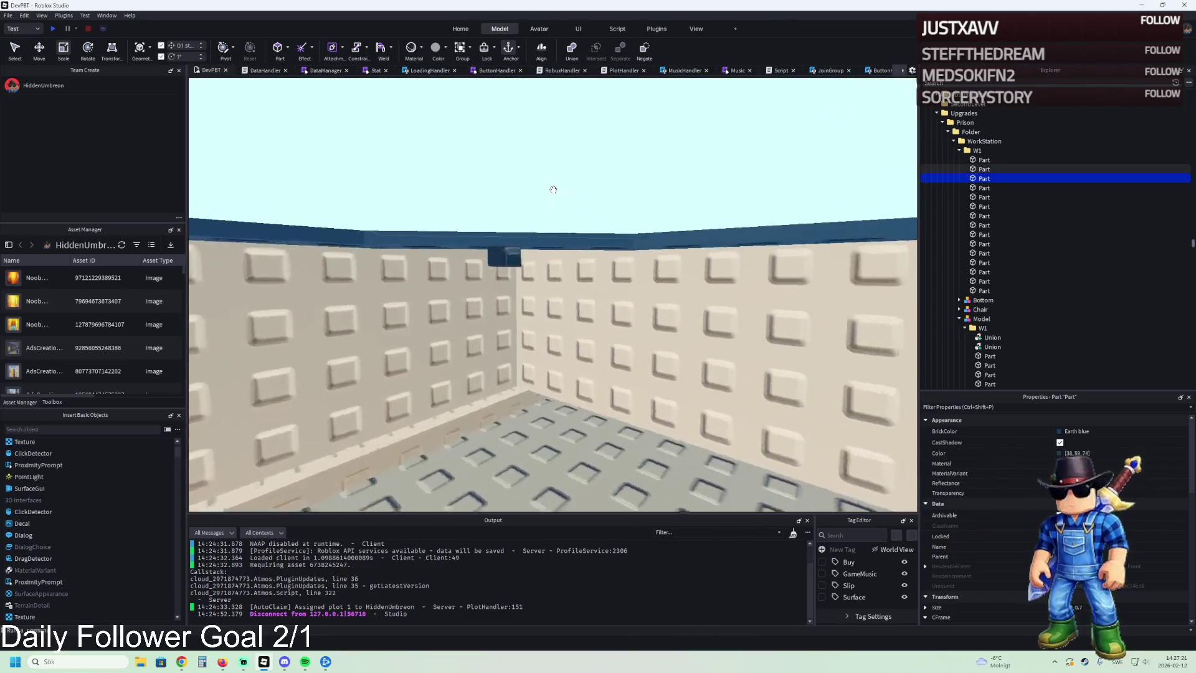
pyautogui.scroll(3, 553, 190)
pyautogui.click(555, 292)
pyautogui.scroll(5, 556, 296)
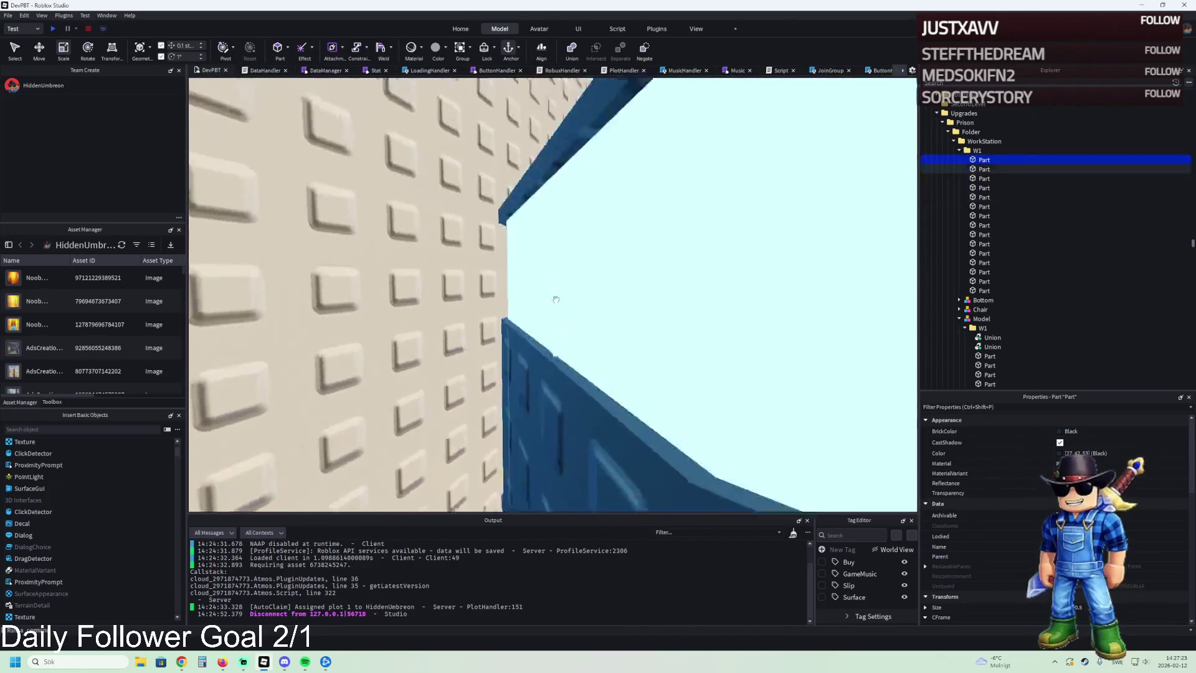
pyautogui.scroll(-5, 555, 299)
pyautogui.hotkey('ctrl', '2')
pyautogui.scroll(4, 353, 342)
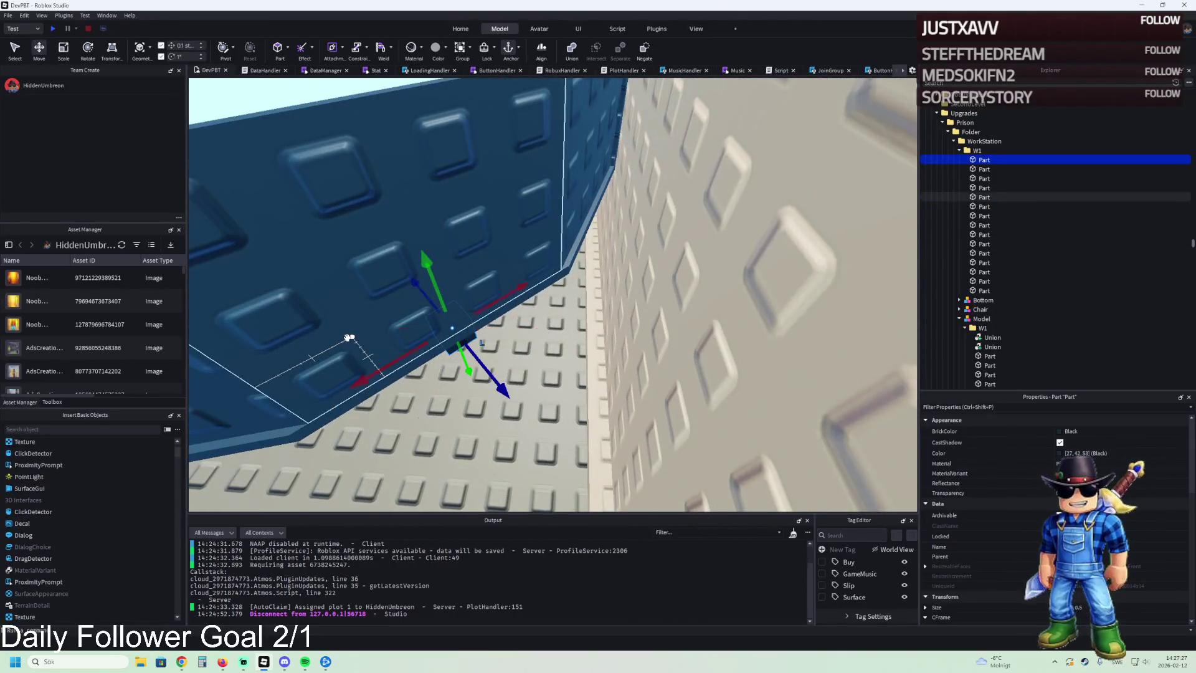
pyautogui.scroll(3, 526, 377)
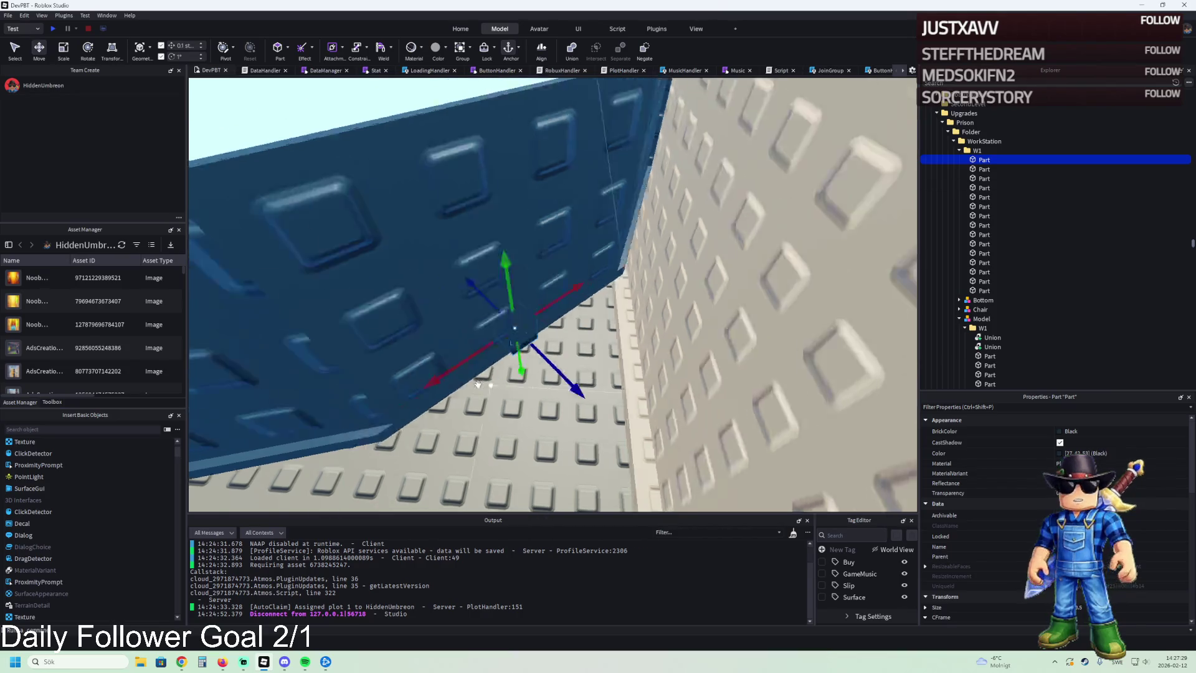
pyautogui.moveTo(526, 375)
pyautogui.mouseDown()
pyautogui.moveTo(564, 382)
pyautogui.moveTo(542, 298)
pyautogui.mouseUp()
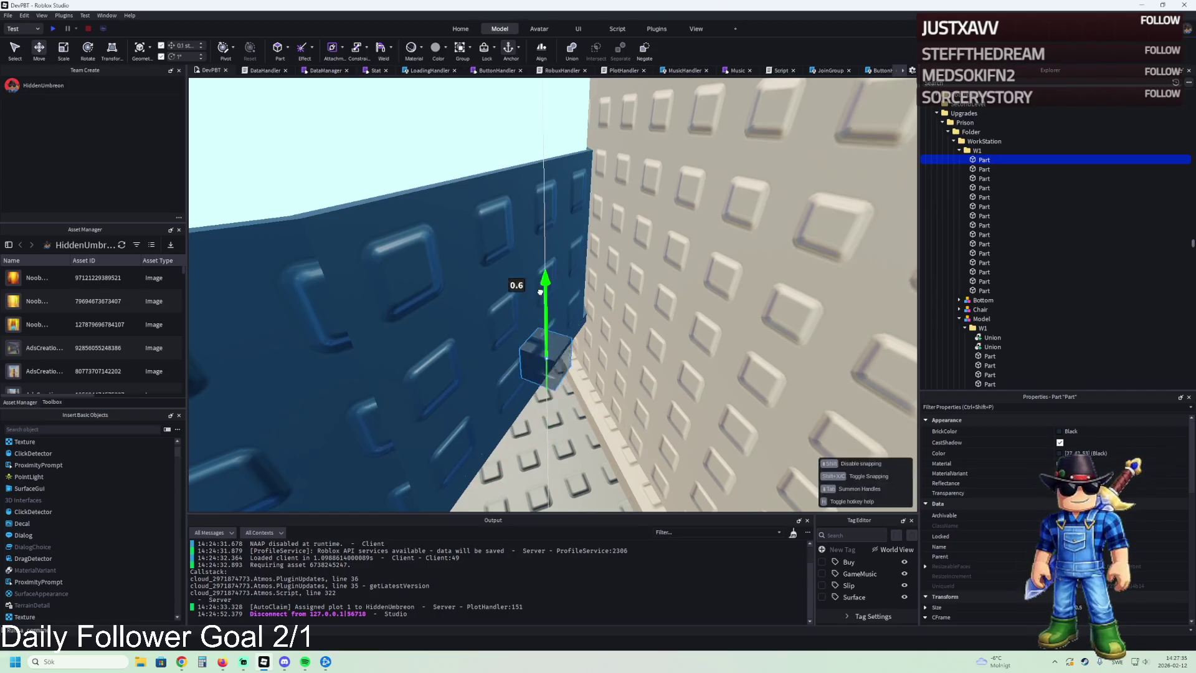
pyautogui.moveTo(523, 226)
pyautogui.mouseDown()
pyautogui.moveTo(518, 159)
pyautogui.moveTo(480, 105)
pyautogui.moveTo(570, 213)
pyautogui.mouseUp()
pyautogui.moveTo(646, 251); pyautogui.dragTo(634, 319)
# Step: Stretch another frame part, the blue wall panel and a thin blue frame part upward
pyautogui.click(623, 293)
pyautogui.hotkey('ctrl', '3')
pyautogui.moveTo(609, 251); pyautogui.dragTo(605, 248)
pyautogui.click(492, 302)
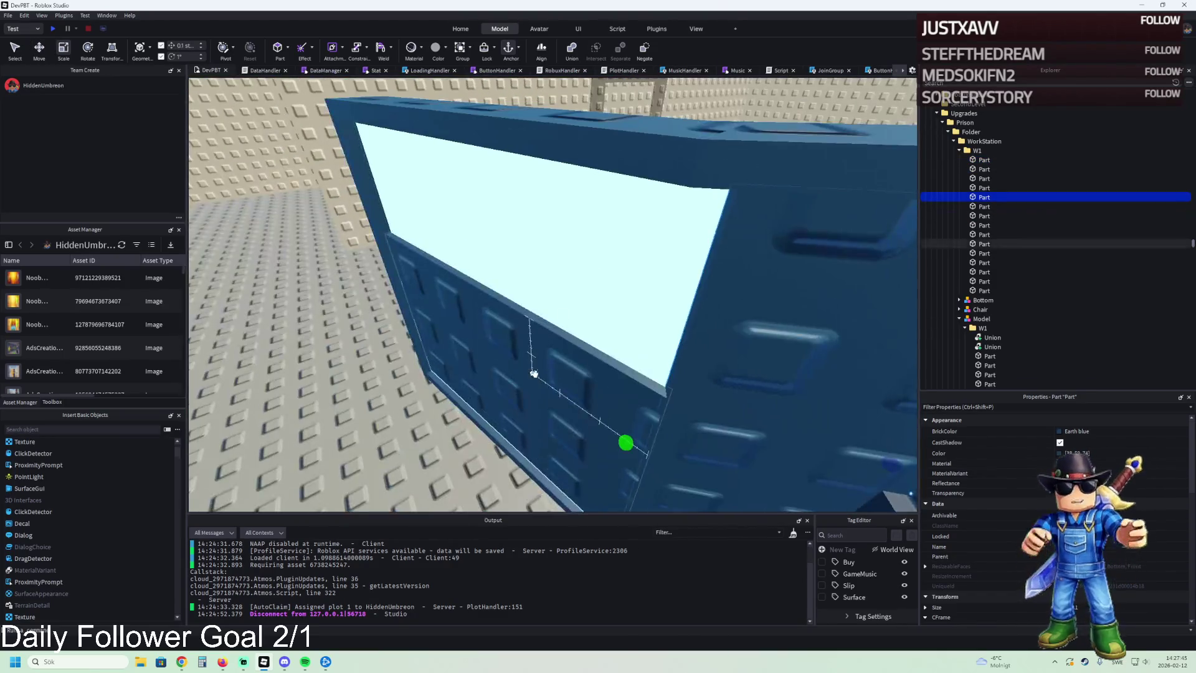
pyautogui.moveTo(493, 303)
pyautogui.mouseDown()
pyautogui.moveTo(536, 133)
pyautogui.moveTo(564, 103)
pyautogui.mouseUp()
pyautogui.click(579, 187)
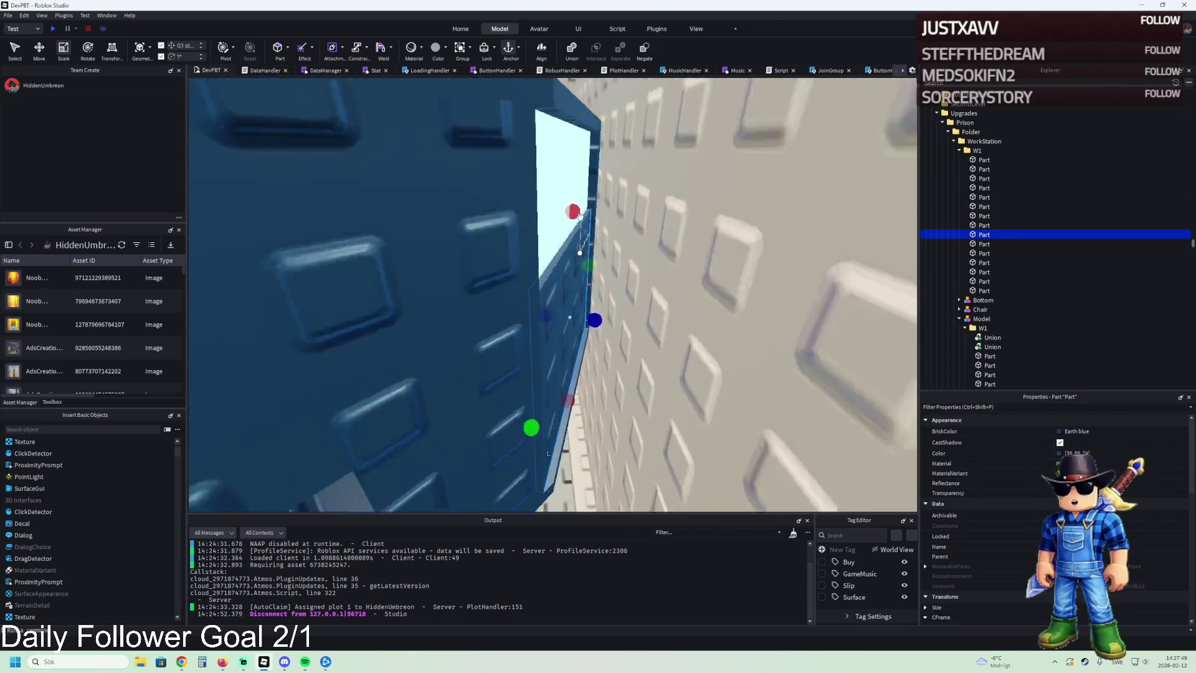
pyautogui.moveTo(580, 217); pyautogui.dragTo(597, 157)
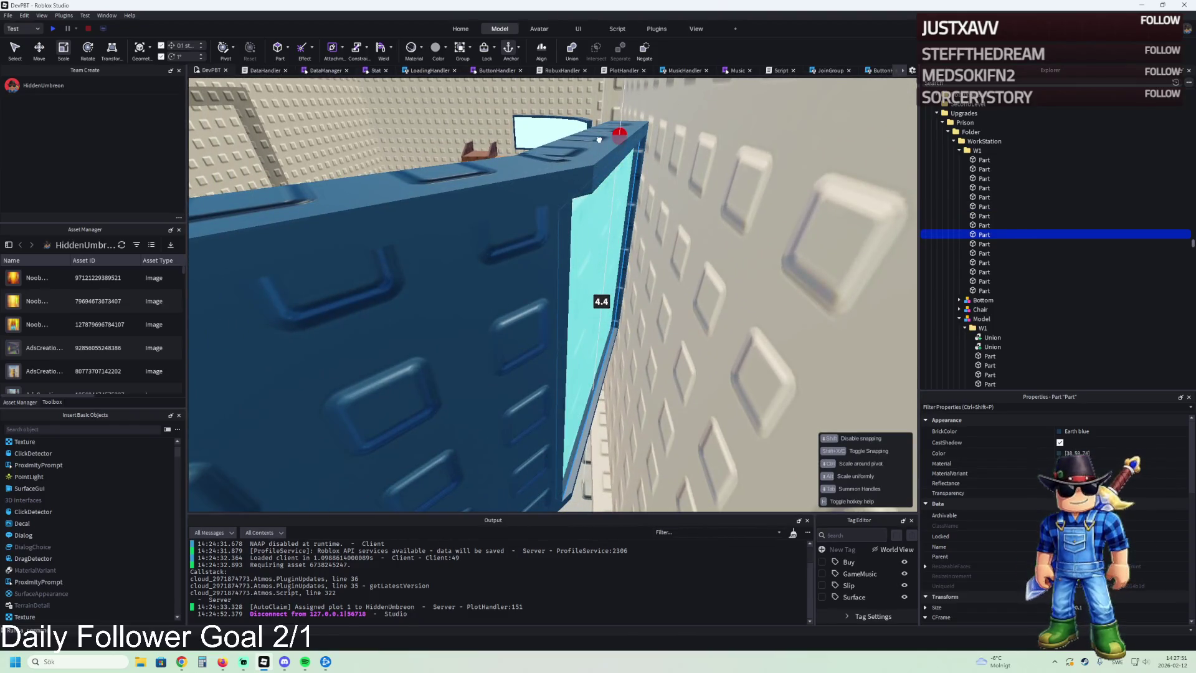
# Step: Widen the small black block far to the right
pyautogui.click(502, 361)
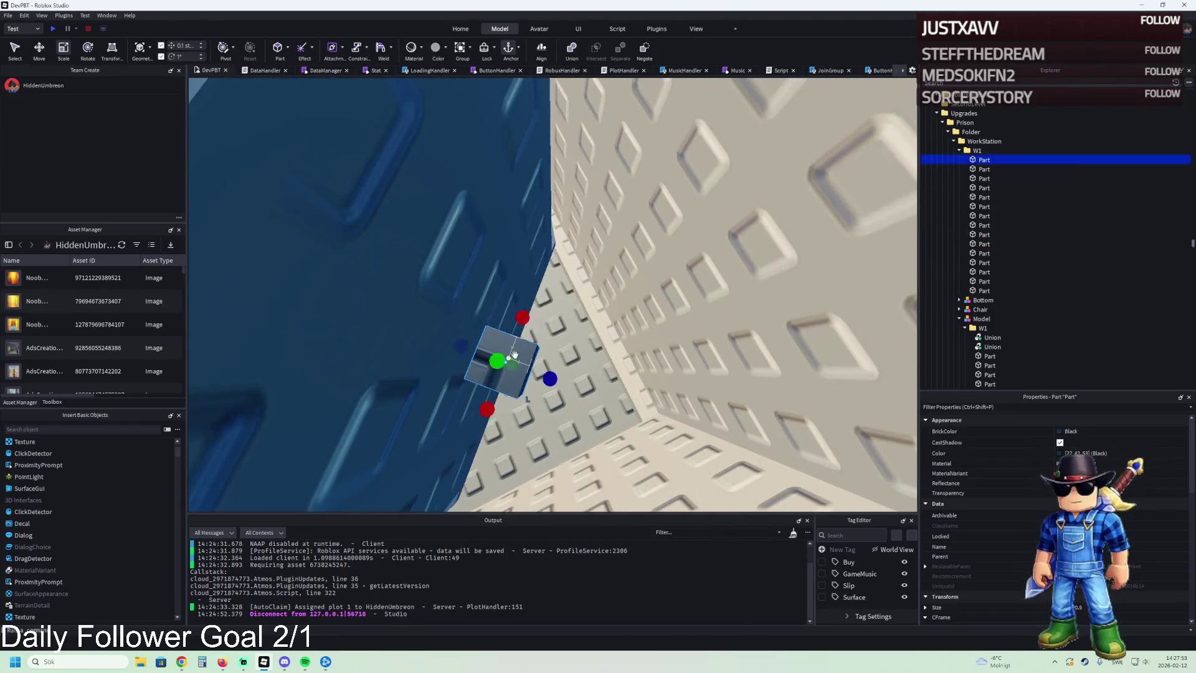
pyautogui.moveTo(553, 326); pyautogui.dragTo(635, 328)
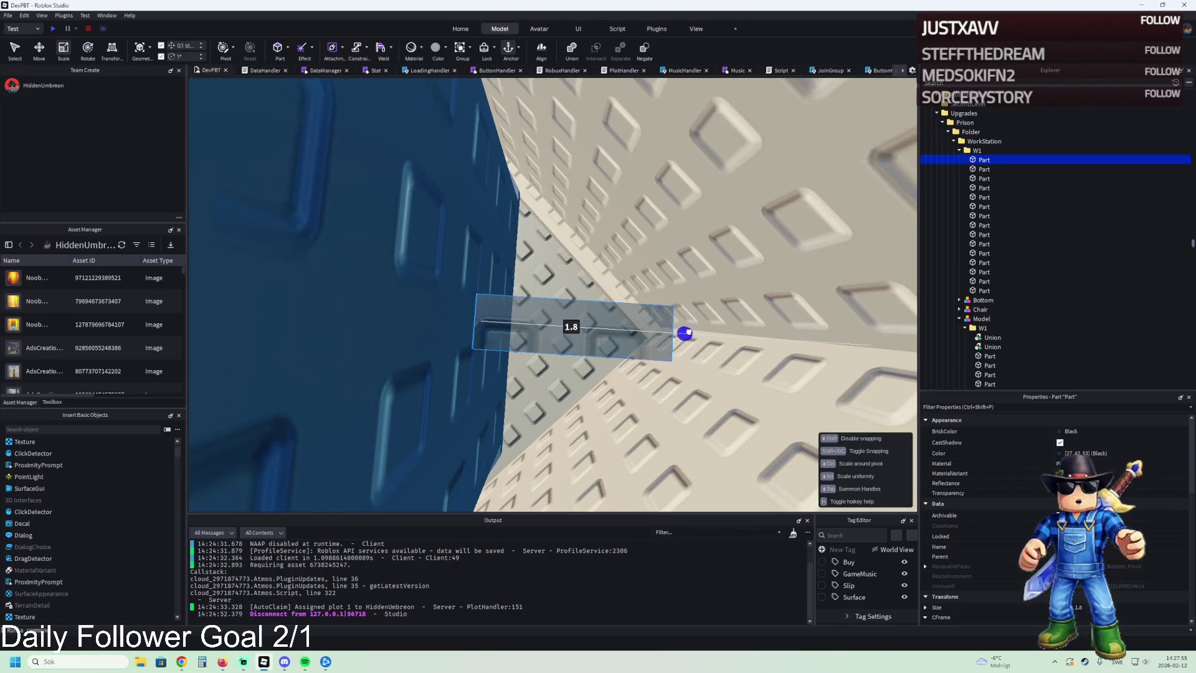
pyautogui.moveTo(695, 334); pyautogui.dragTo(901, 347)
pyautogui.rightClick(902, 346)
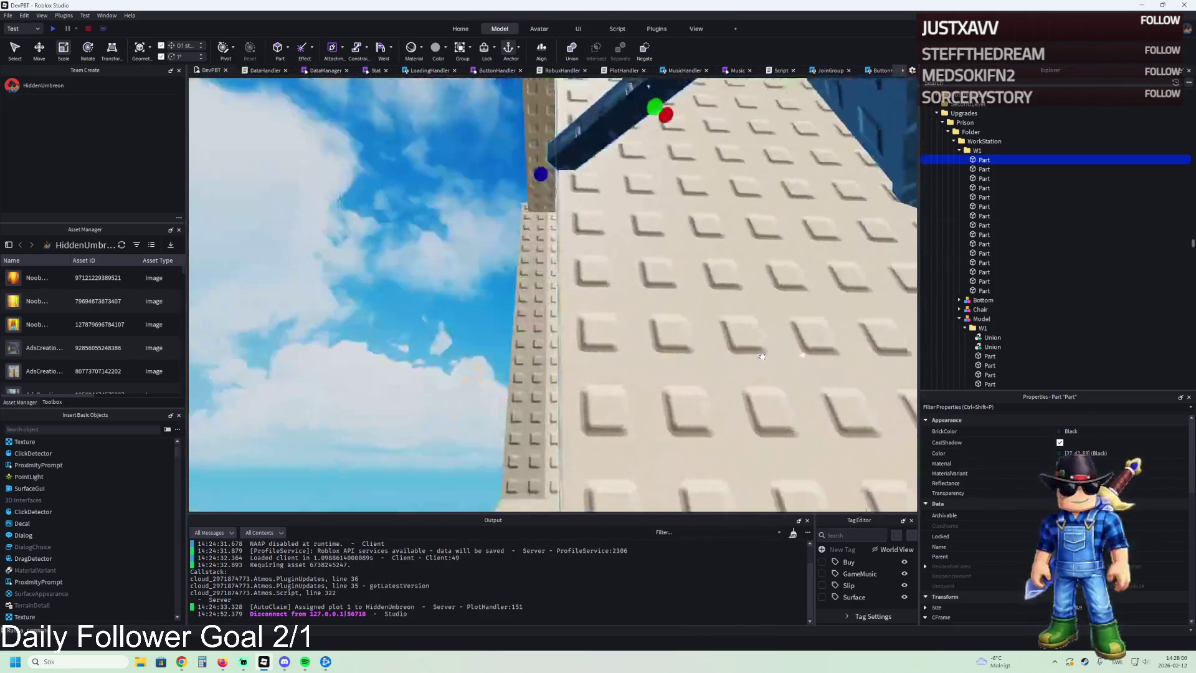
pyautogui.rightClick(762, 356)
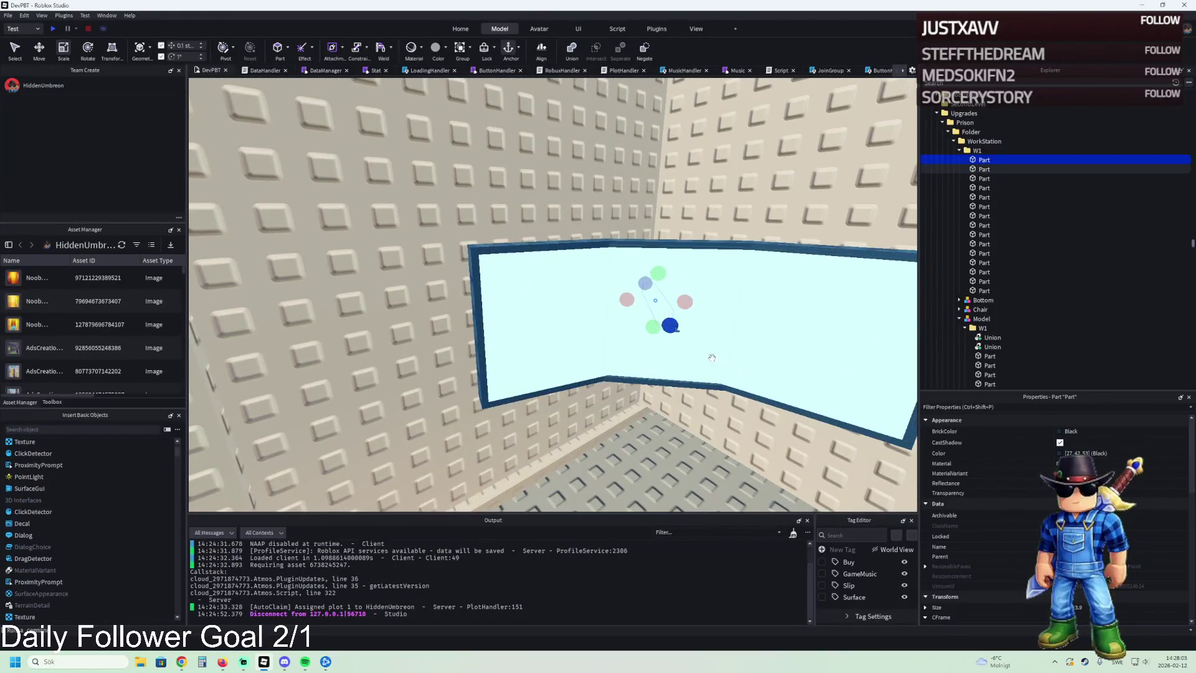
pyautogui.rightClick(571, 352)
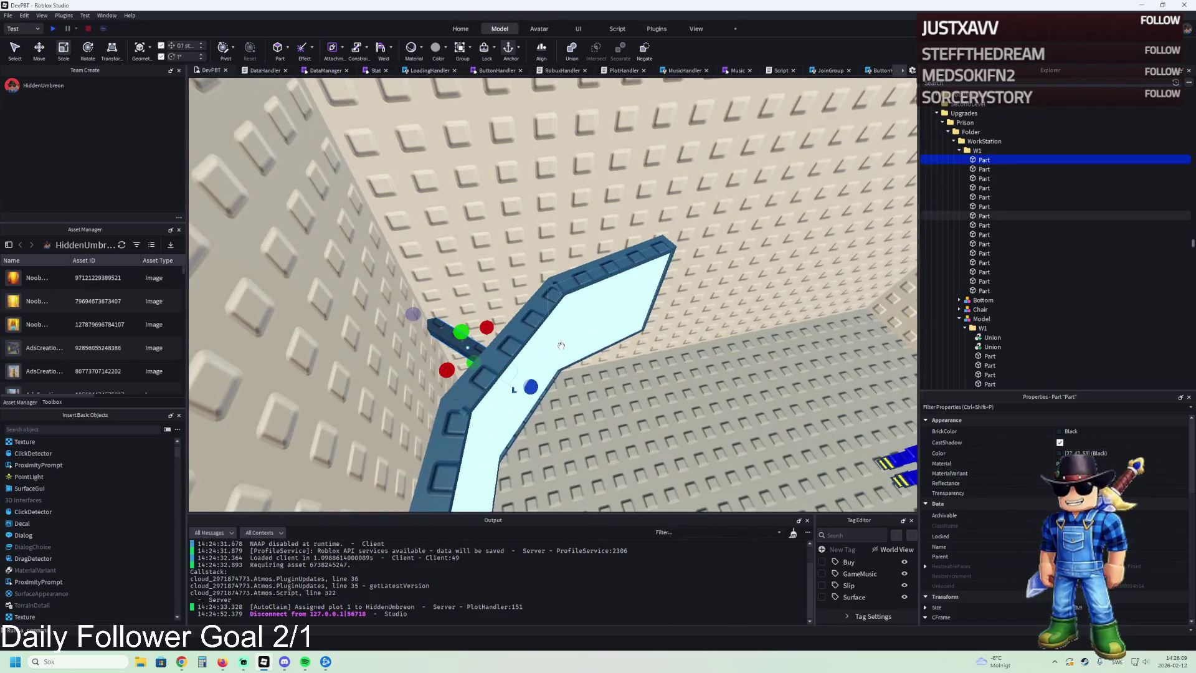
pyautogui.click(543, 347)
# Step: Select the W1 group's parts and restore the blue wall panels around the window opening
pyautogui.press('f')
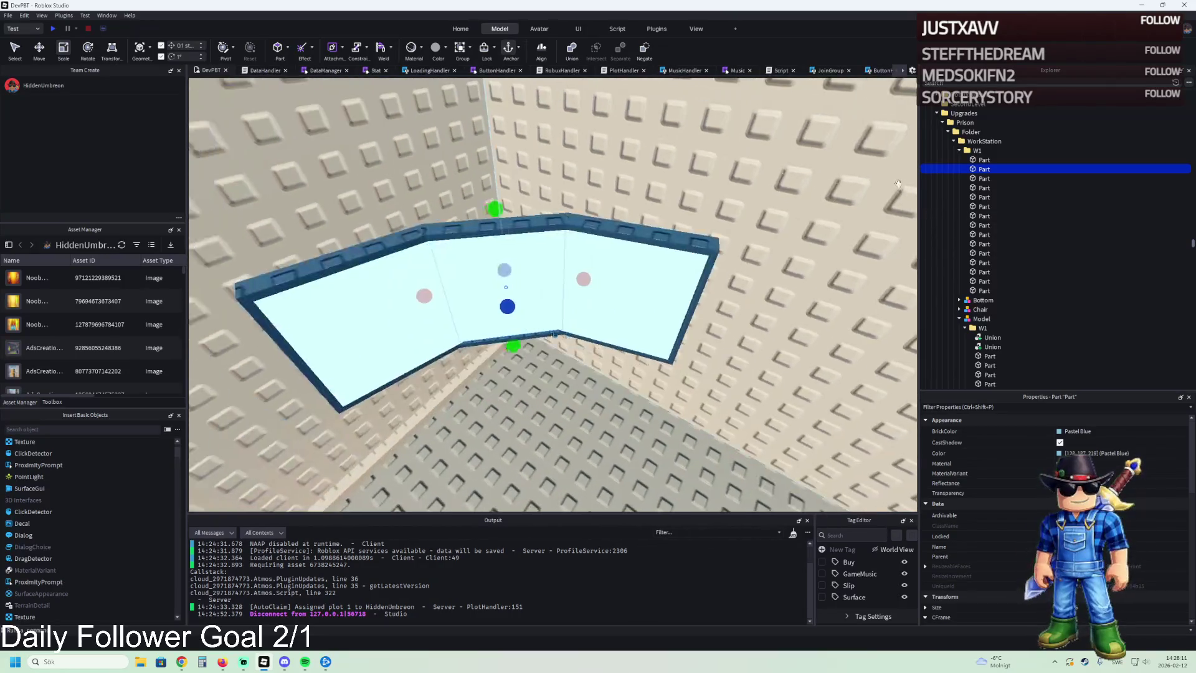
pyautogui.press('f')
pyautogui.click(641, 305)
pyautogui.press('f')
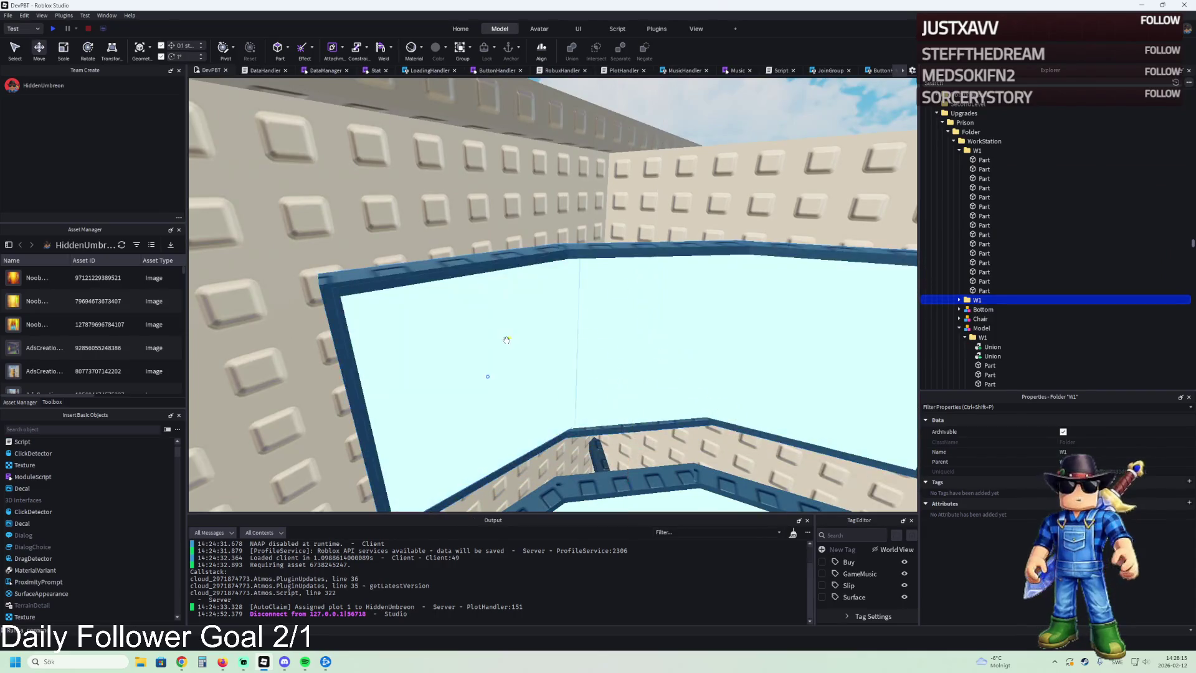
pyautogui.click(506, 339)
pyautogui.press('f')
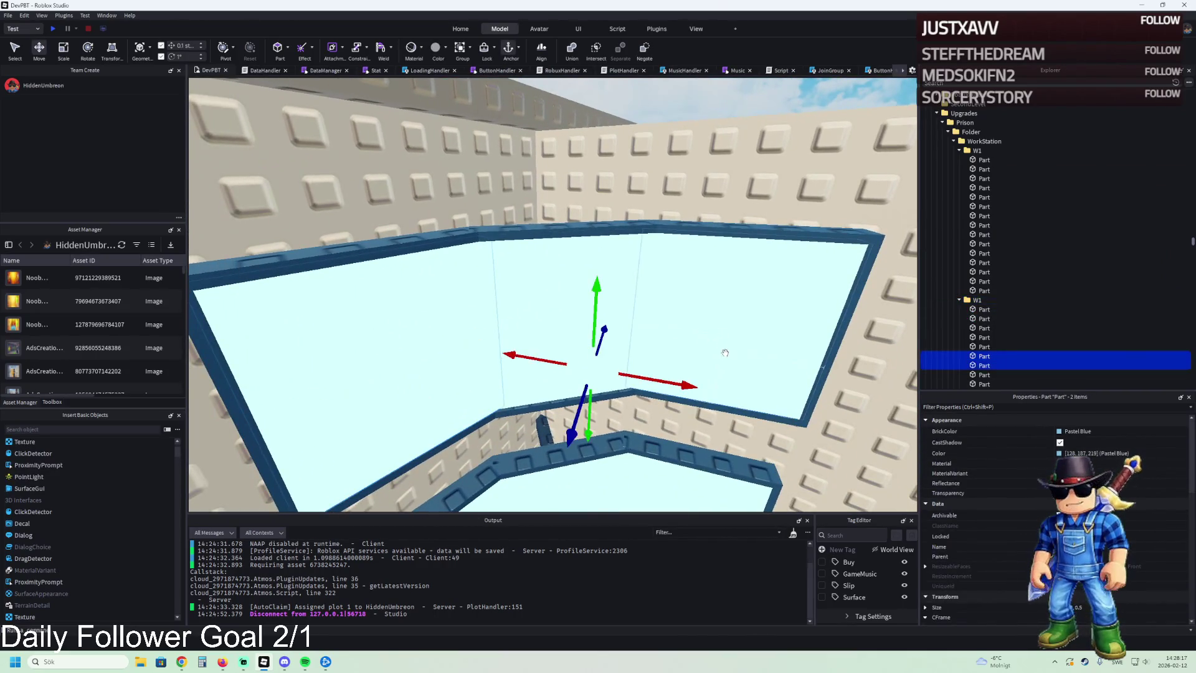
pyautogui.hotkey('ctrl', 'z')
# Step: Delete the bottom-right blue ledge piece from the window frame
pyautogui.click(666, 310)
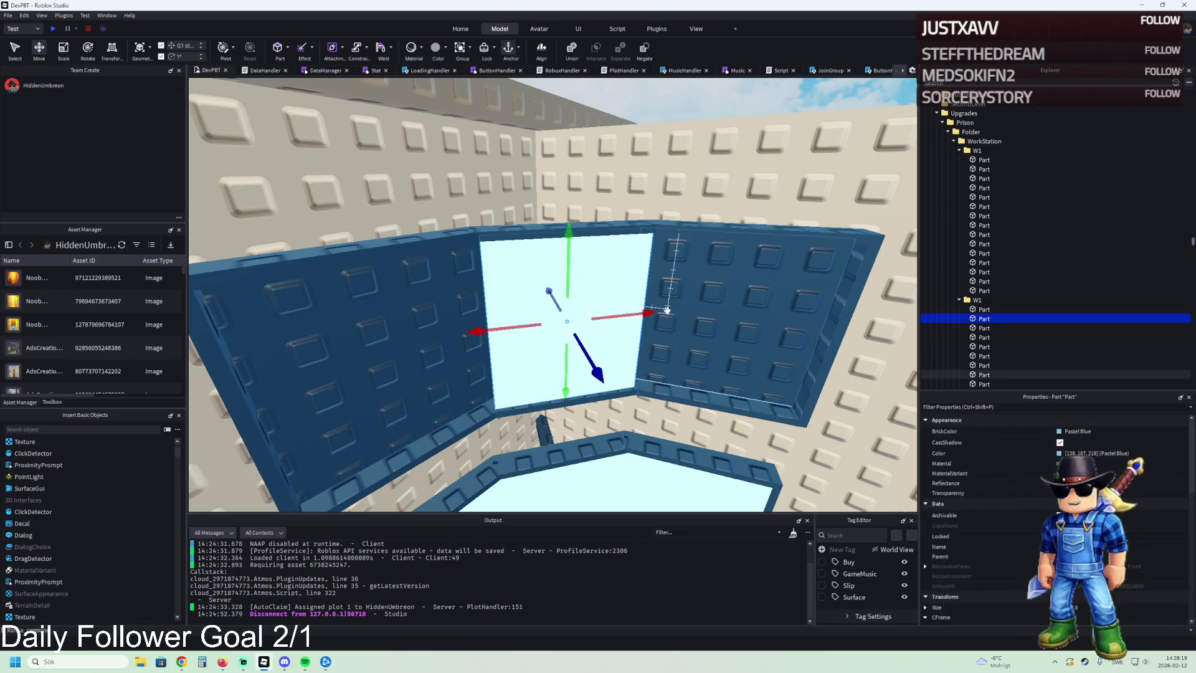
pyautogui.hotkey('ctrl', '4')
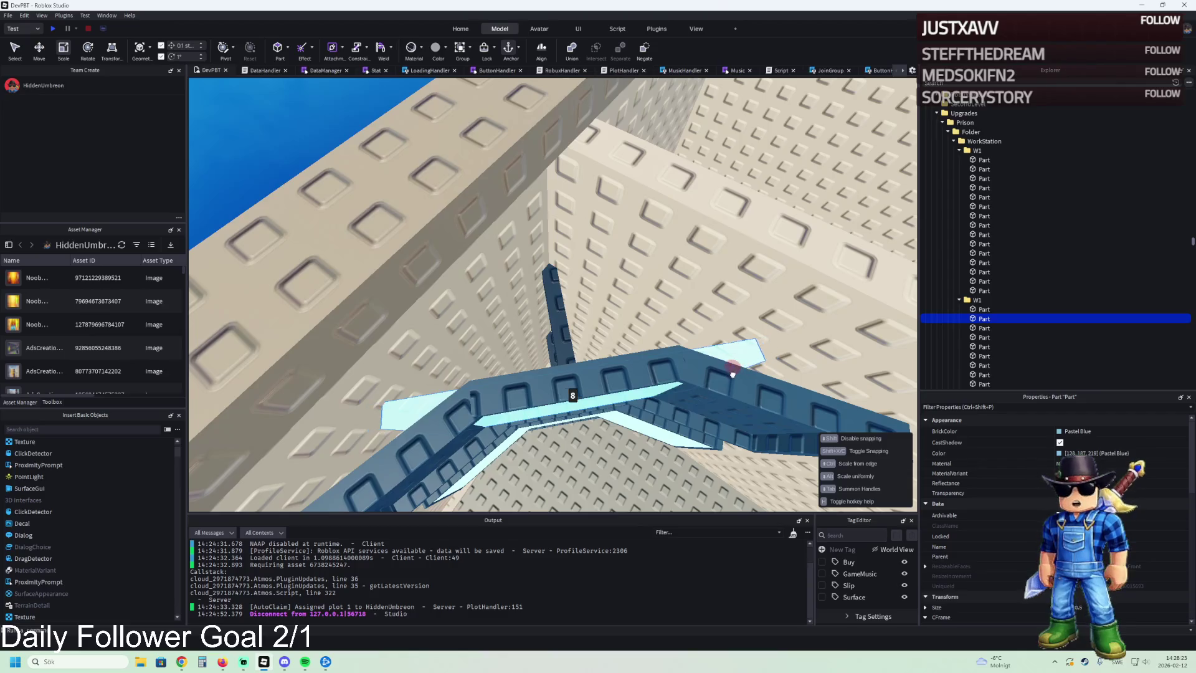
pyautogui.press('f')
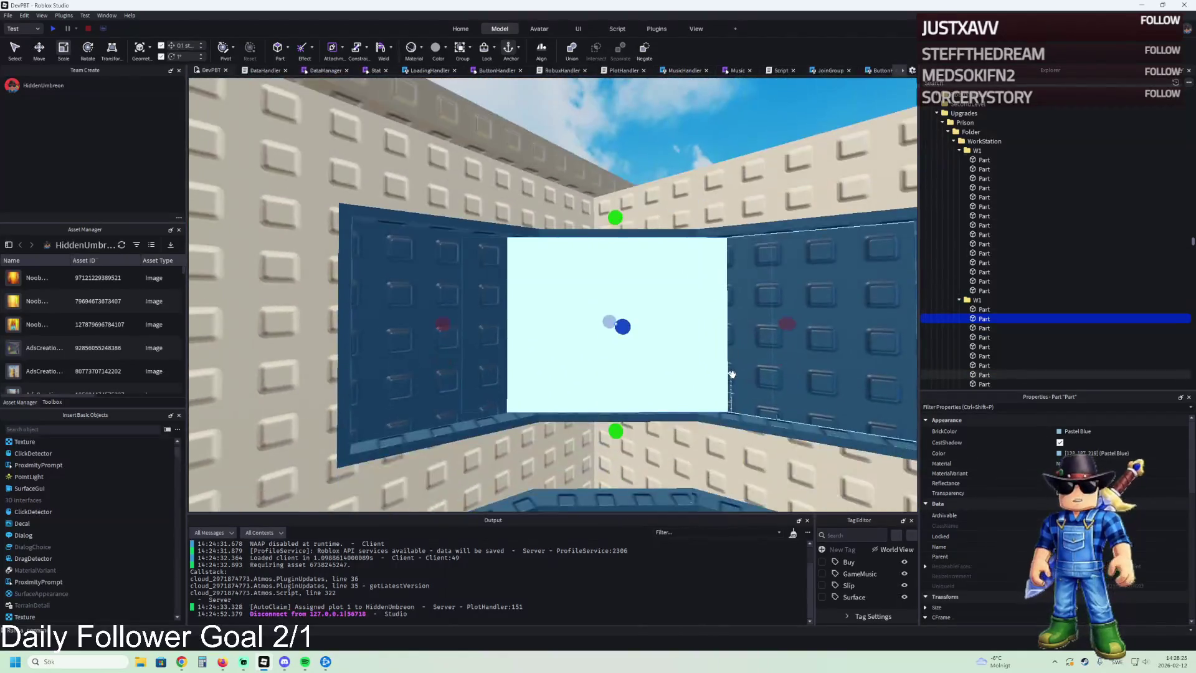
pyautogui.scroll(-5, 604, 367)
pyautogui.click(447, 323)
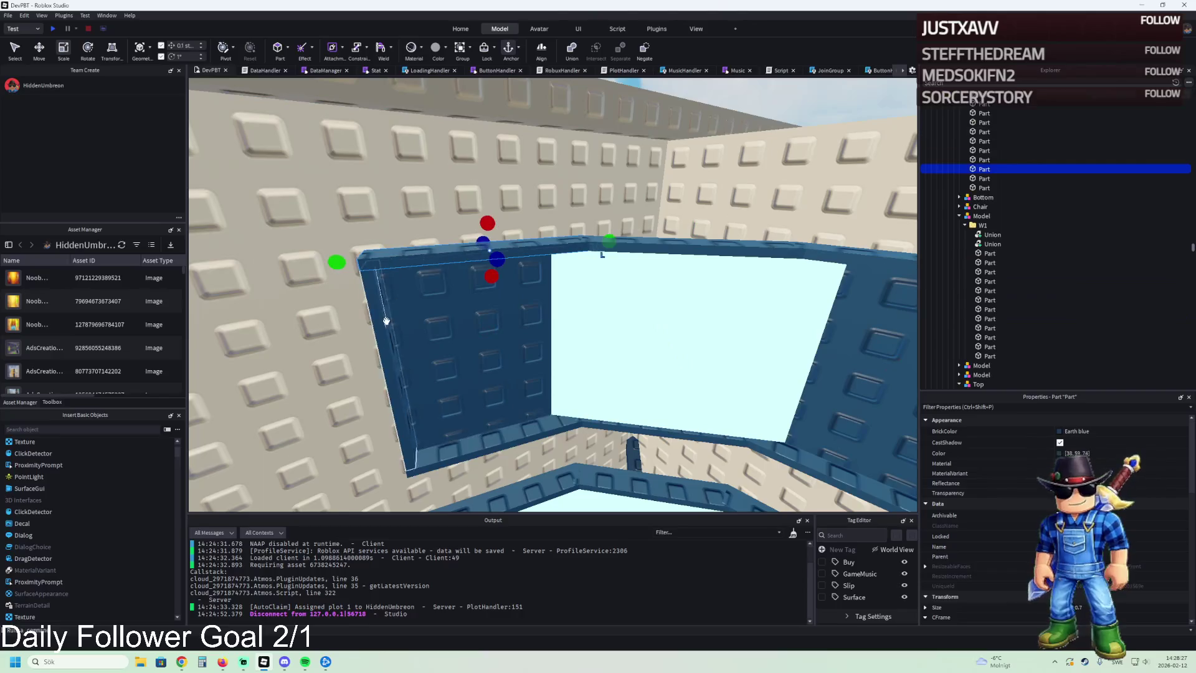
pyautogui.keyDown('ctrl'); pyautogui.click(448, 324); pyautogui.keyUp('ctrl')
pyautogui.keyDown('ctrl'); pyautogui.click(486, 441); pyautogui.keyUp('ctrl')
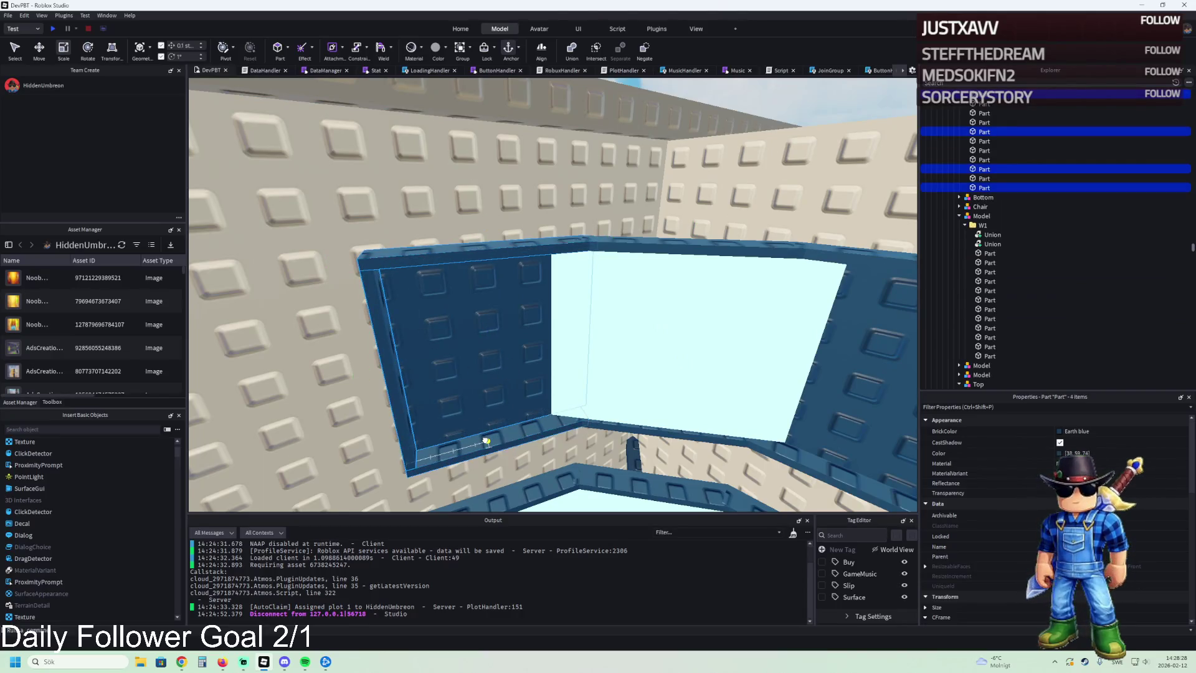
pyautogui.click(789, 427)
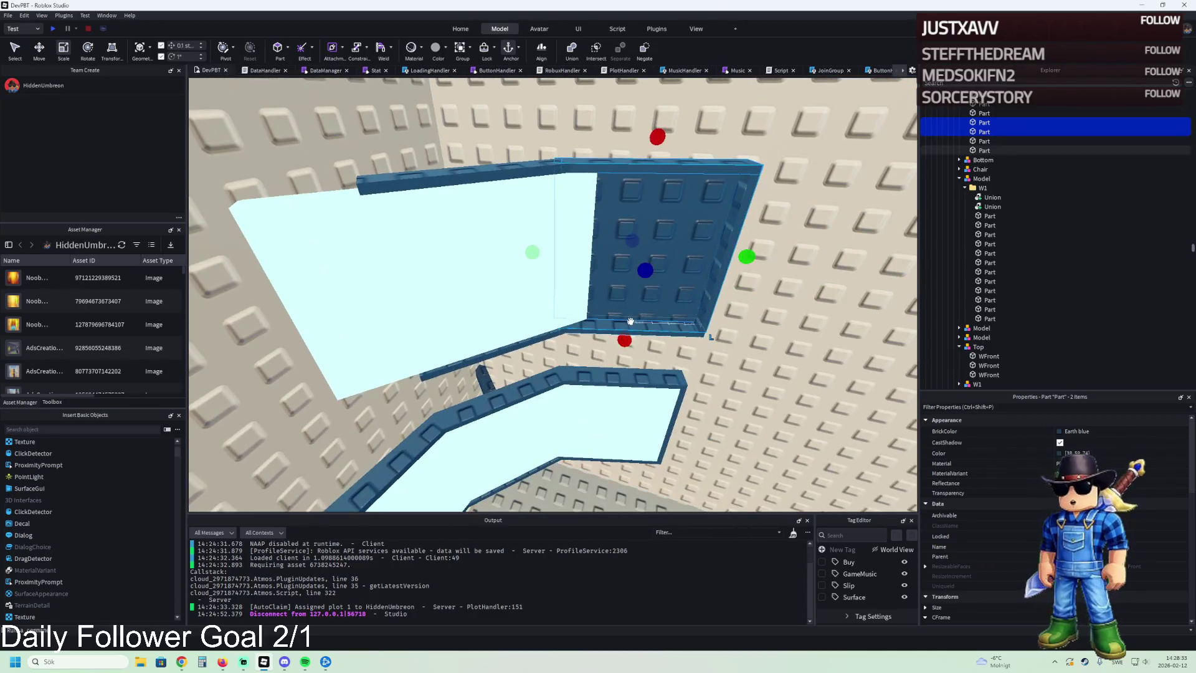
pyautogui.press('Delete')
pyautogui.click(612, 324)
pyautogui.click(498, 343)
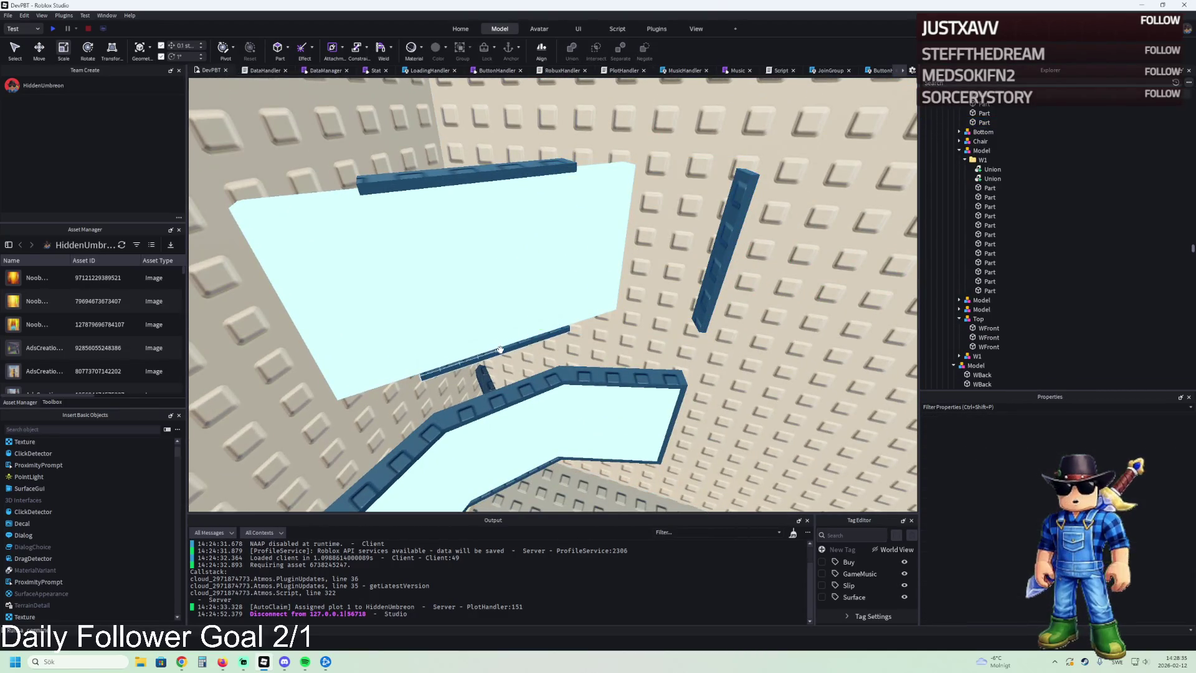
# Step: Lengthen the lower ledge to about 8 studs and the upper ledge to 6.6
pyautogui.press('f')
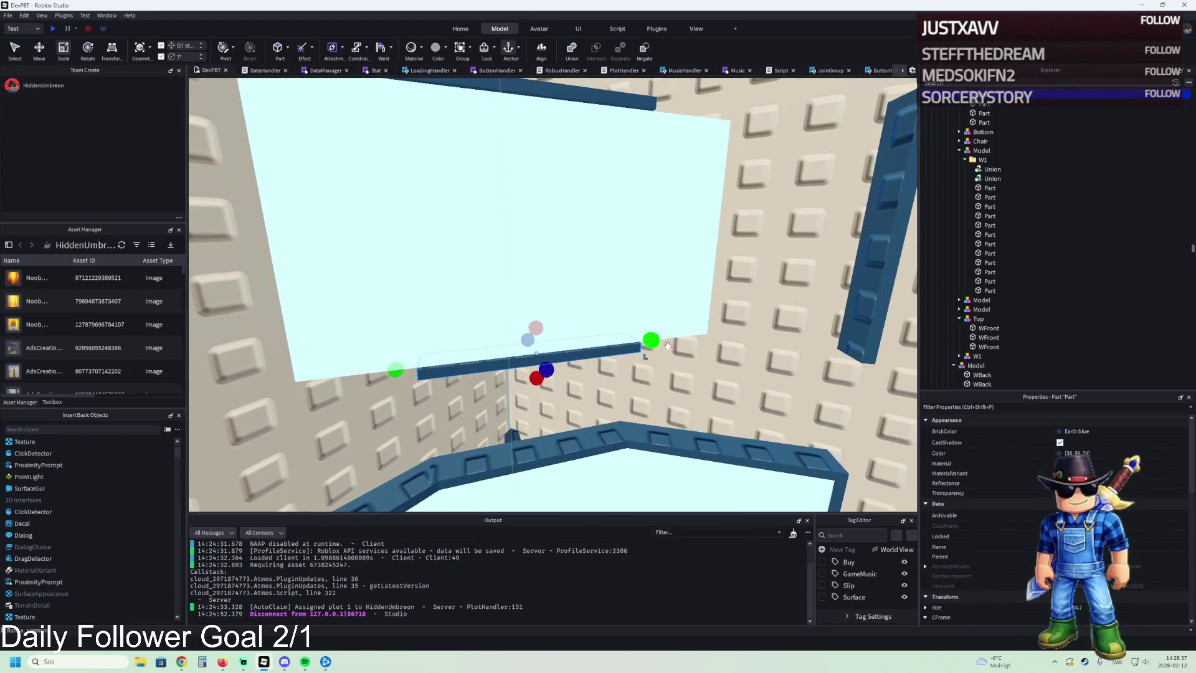
pyautogui.moveTo(650, 342); pyautogui.dragTo(718, 337)
pyautogui.click(699, 190)
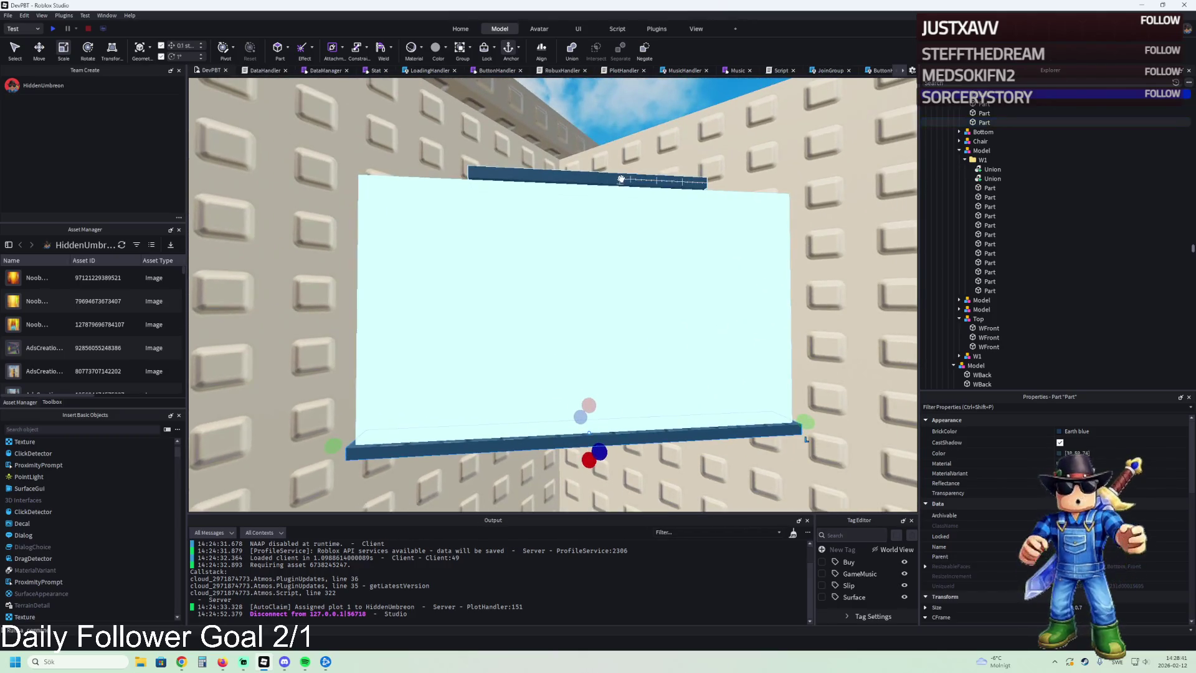
pyautogui.moveTo(716, 190)
pyautogui.mouseDown()
pyautogui.moveTo(797, 203)
pyautogui.moveTo(701, 249)
pyautogui.moveTo(735, 205)
pyautogui.moveTo(714, 221)
pyautogui.moveTo(395, 181)
pyautogui.moveTo(369, 250)
pyautogui.moveTo(386, 252)
pyautogui.mouseUp()
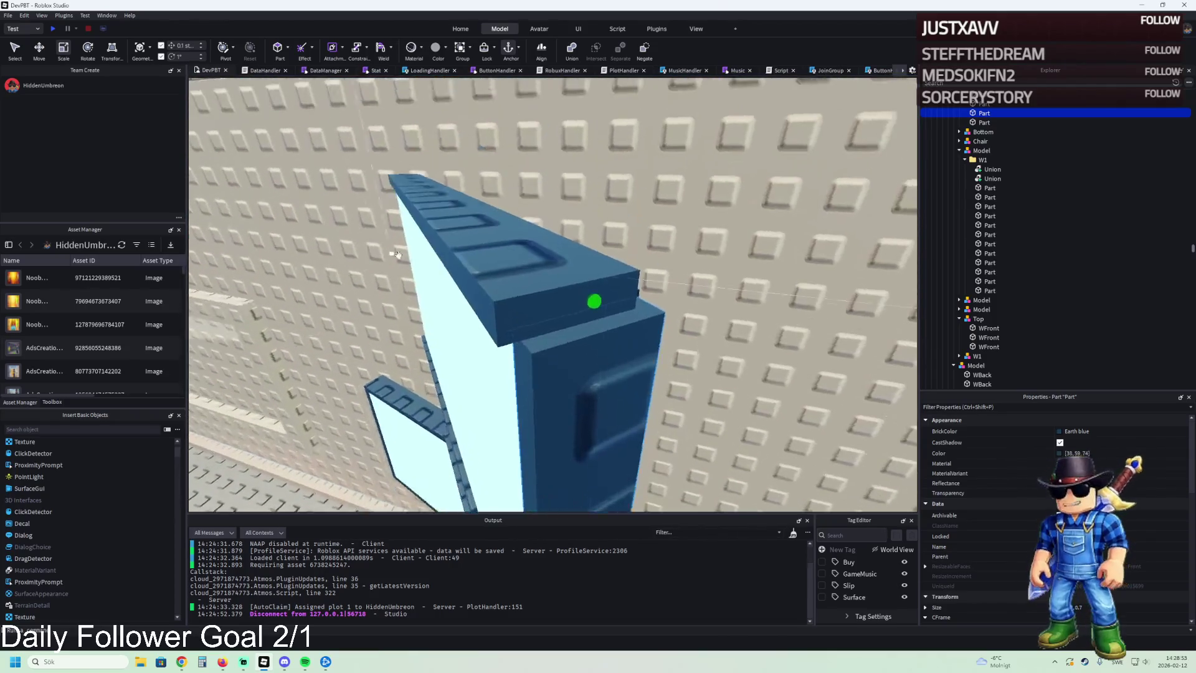
# Step: Move the blue pillar into place and stretch it upward
pyautogui.moveTo(534, 342)
pyautogui.mouseDown()
pyautogui.moveTo(549, 277)
pyautogui.moveTo(500, 259)
pyautogui.moveTo(497, 230)
pyautogui.moveTo(505, 307)
pyautogui.mouseUp()
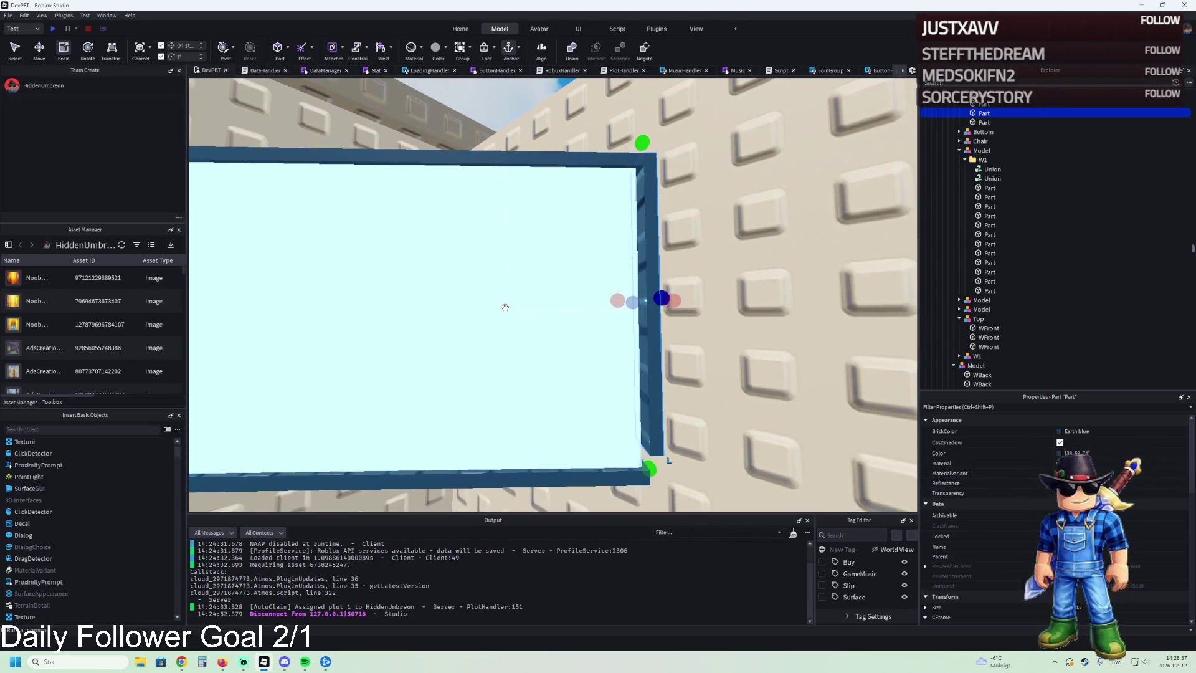
pyautogui.press('d')
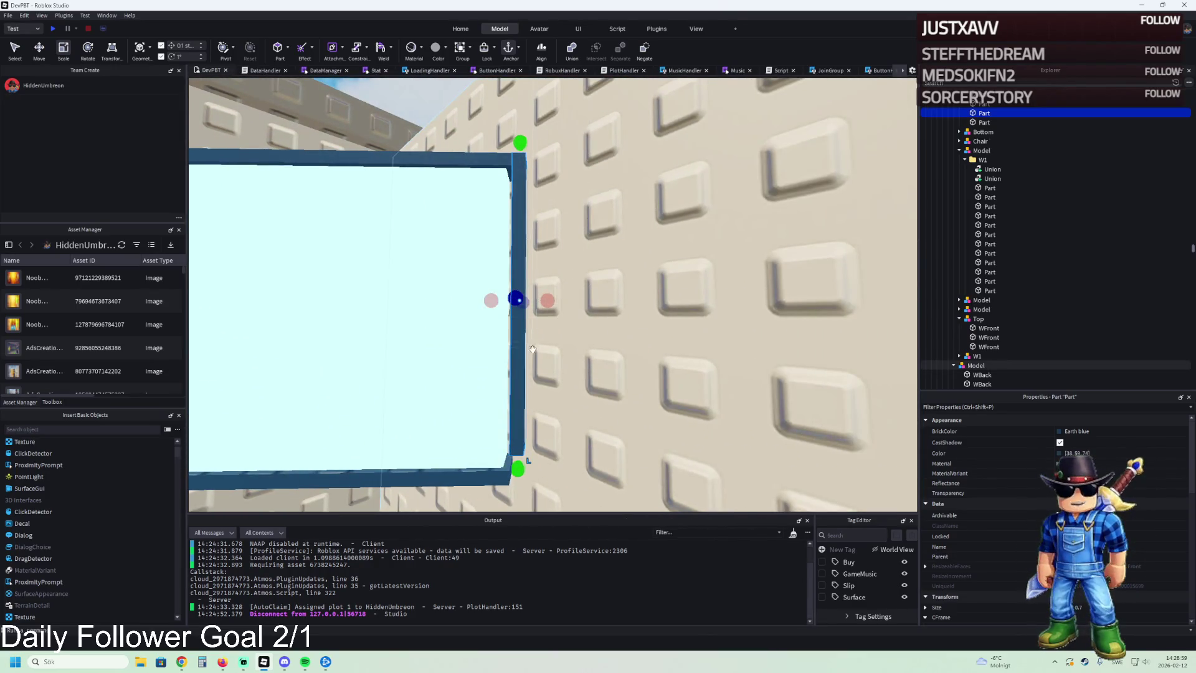
pyautogui.hotkey('ctrl', '2')
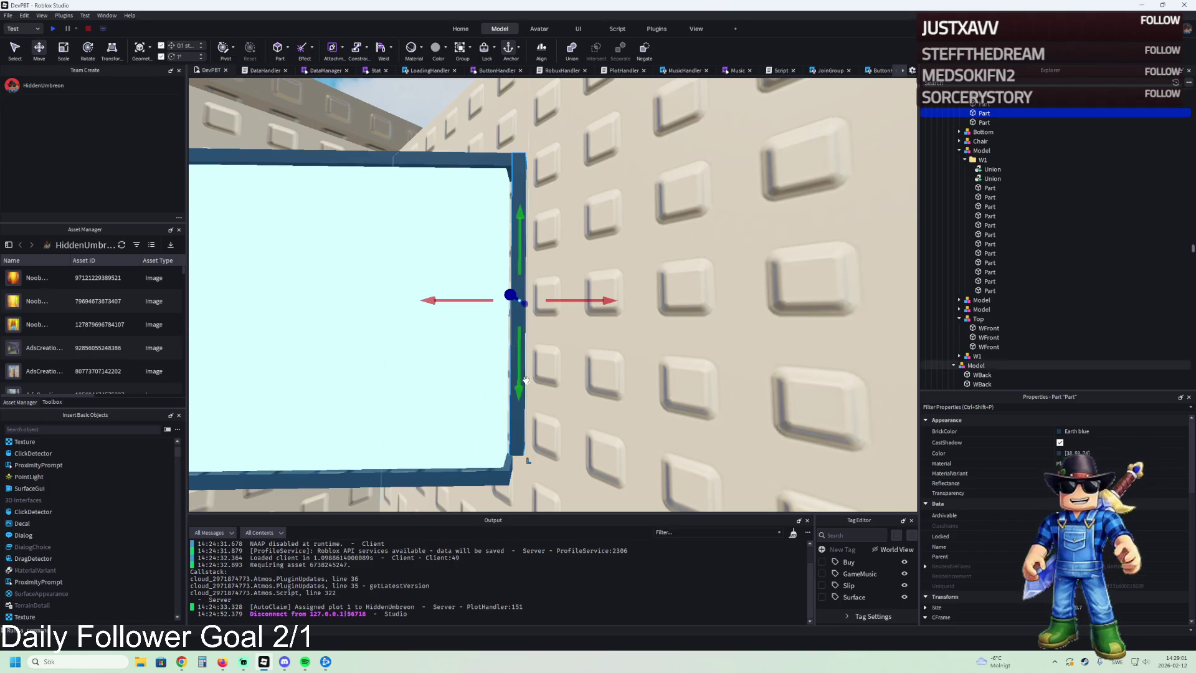
pyautogui.scroll(-3, 537, 357)
pyautogui.scroll(3, 536, 357)
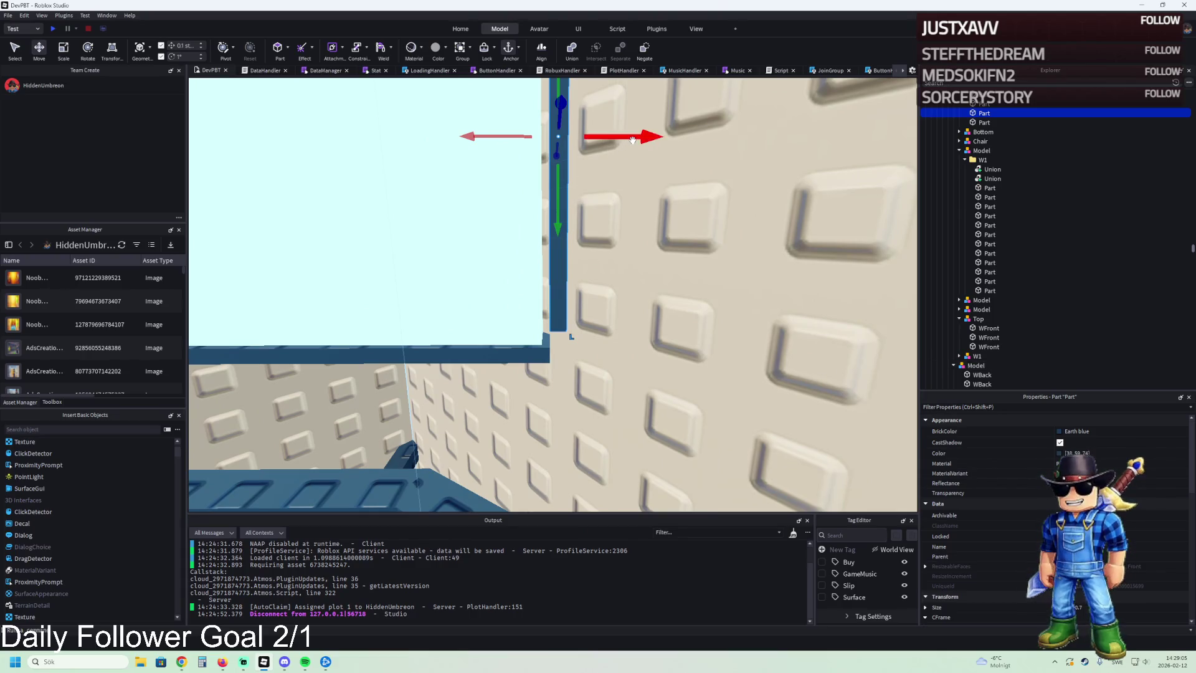
pyautogui.moveTo(614, 136); pyautogui.dragTo(604, 136)
pyautogui.moveTo(548, 215); pyautogui.dragTo(544, 253)
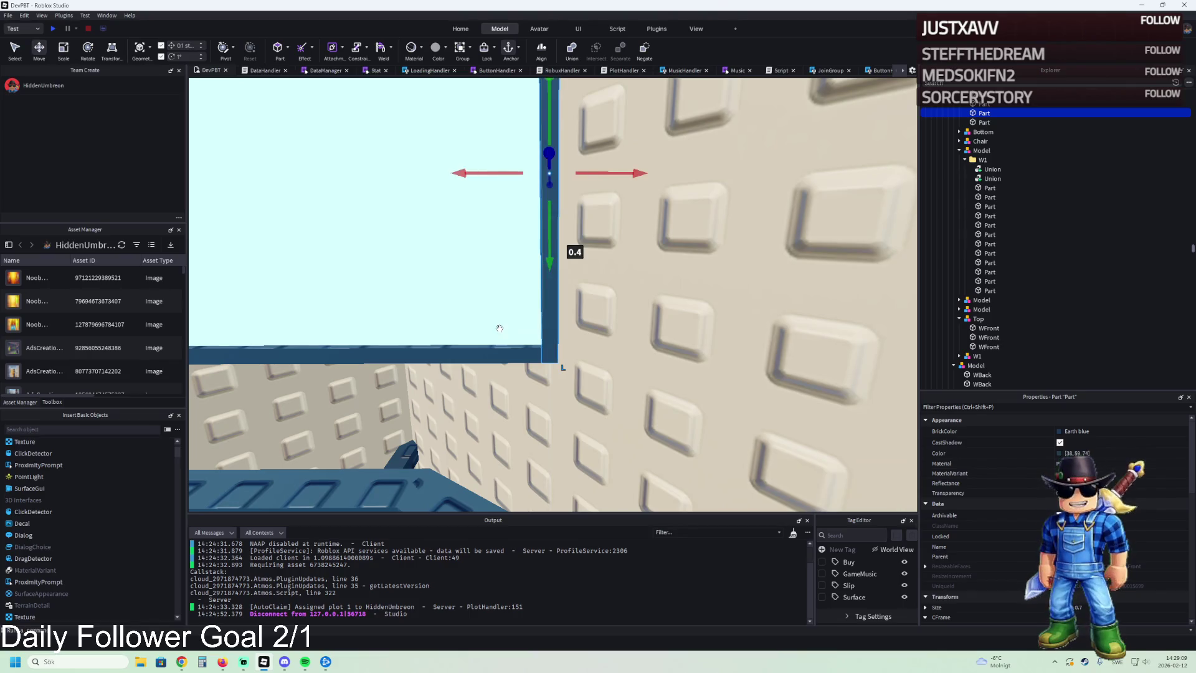
pyautogui.hotkey('ctrl', '3')
pyautogui.moveTo(574, 300); pyautogui.dragTo(566, 264)
# Step: Resize the light-blue window pane and lengthen an adjoining frame piece
pyautogui.click(374, 404)
pyautogui.moveTo(291, 318)
pyautogui.mouseDown()
pyautogui.moveTo(286, 363)
pyautogui.moveTo(581, 303)
pyautogui.mouseUp()
pyautogui.click(581, 302)
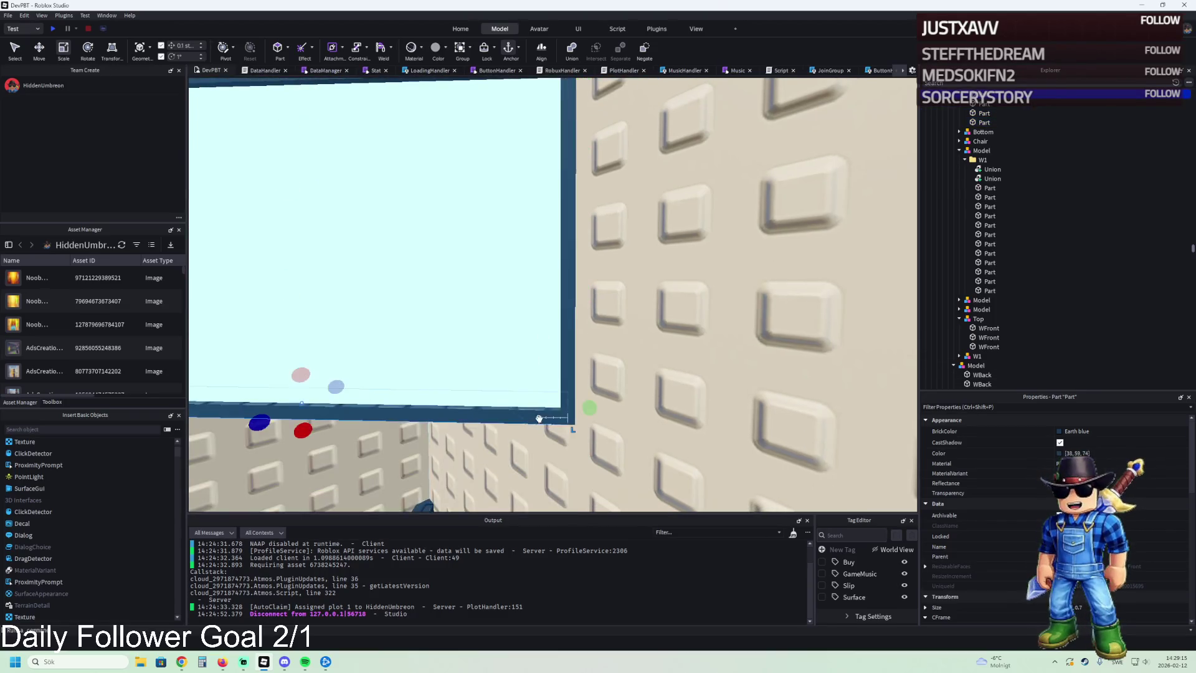
pyautogui.moveTo(634, 338); pyautogui.dragTo(638, 335)
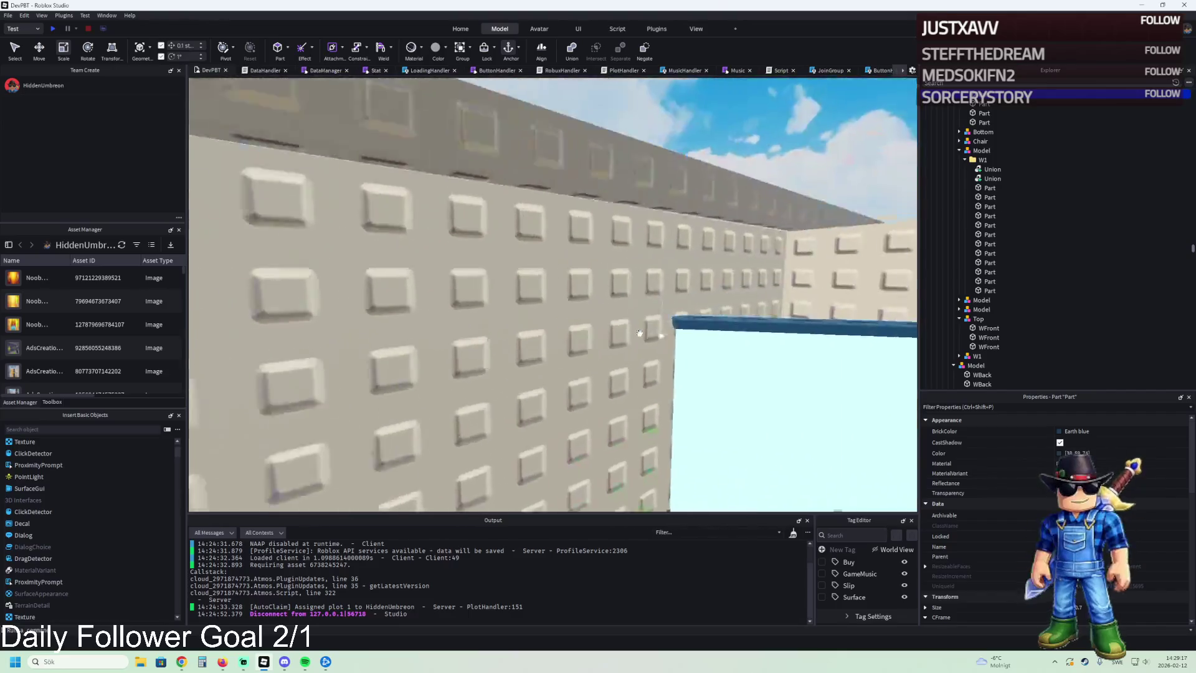
# Step: Duplicate the vertical pillar and move the copy 8 studs into the frame
pyautogui.click(540, 311)
pyautogui.hotkey('ctrl', '2')
pyautogui.hotkey('ctrl', 'd')
pyautogui.moveTo(579, 319)
pyautogui.mouseDown()
pyautogui.moveTo(598, 315)
pyautogui.moveTo(618, 360)
pyautogui.moveTo(603, 360)
pyautogui.moveTo(628, 347)
pyautogui.mouseUp()
pyautogui.click(634, 351)
pyautogui.scroll(-3, 634, 351)
pyautogui.hotkey('ctrl', '3')
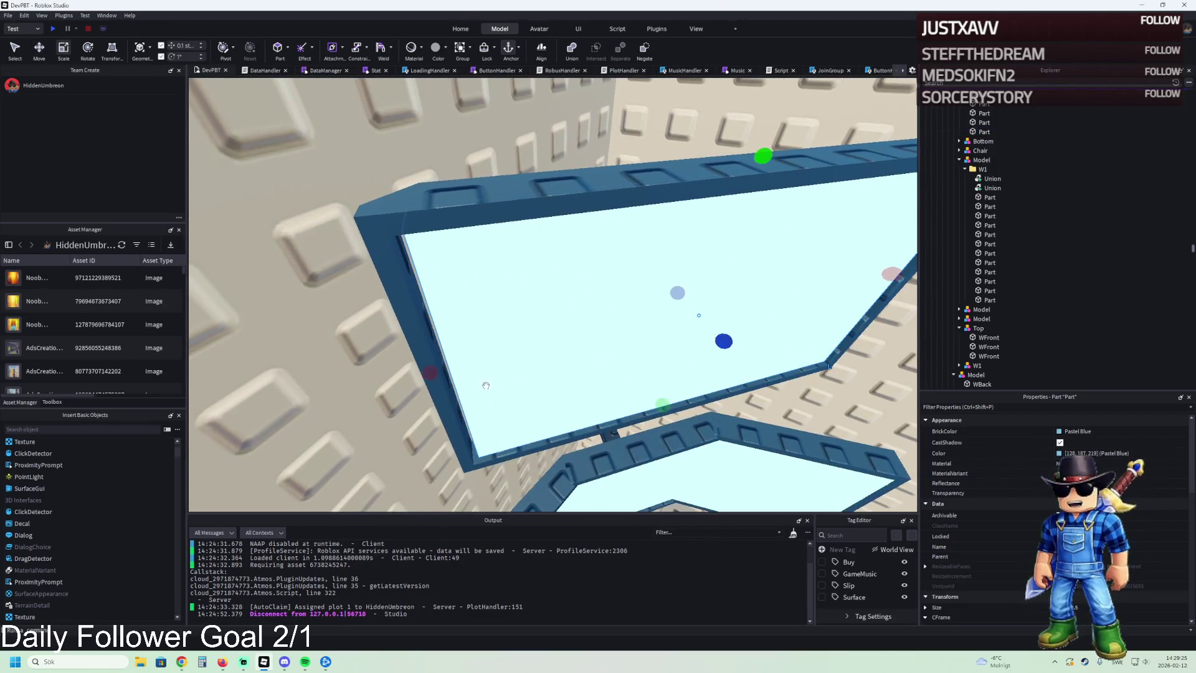
# Step: Nudge the dark blue frame part and resize the top beam to close the frame
pyautogui.click(427, 366)
pyautogui.scroll(3, 428, 366)
pyautogui.hotkey('ctrl', '2')
pyautogui.moveTo(492, 321); pyautogui.dragTo(553, 288)
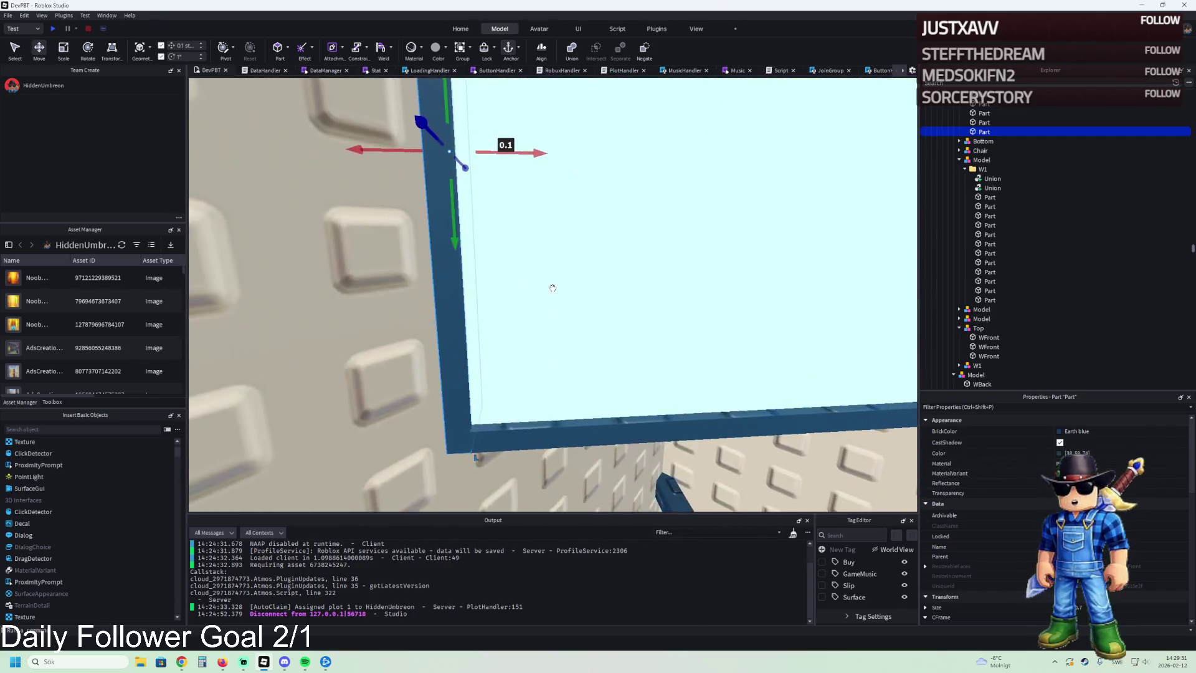
pyautogui.scroll(-2, 553, 288)
pyautogui.click(523, 260)
pyautogui.hotkey('ctrl', '3')
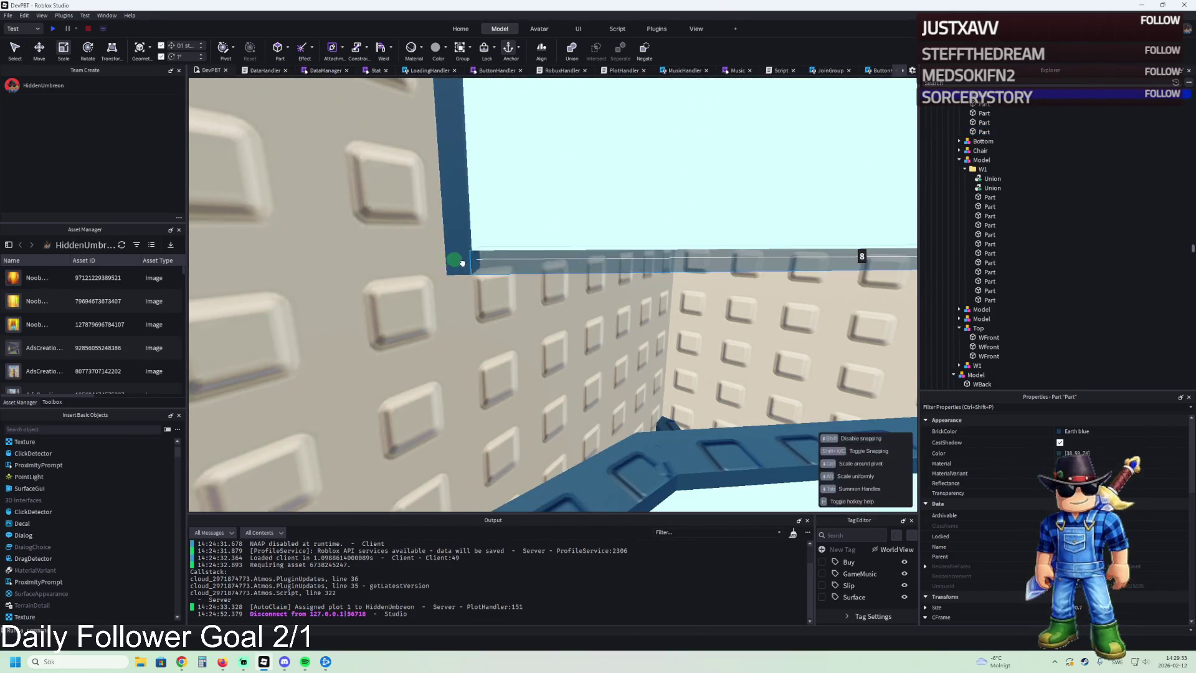
pyautogui.click(469, 315)
pyautogui.moveTo(398, 315); pyautogui.dragTo(423, 318)
pyautogui.scroll(-3, 553, 293)
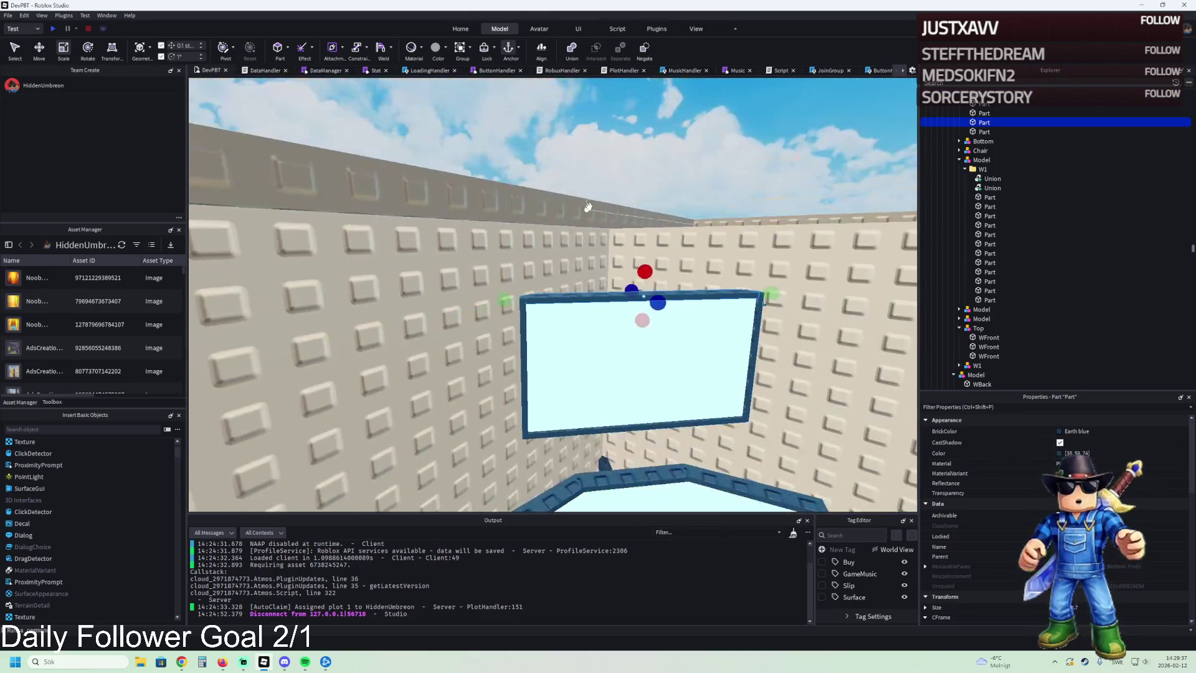
pyautogui.click(617, 189)
pyautogui.scroll(-5, 616, 188)
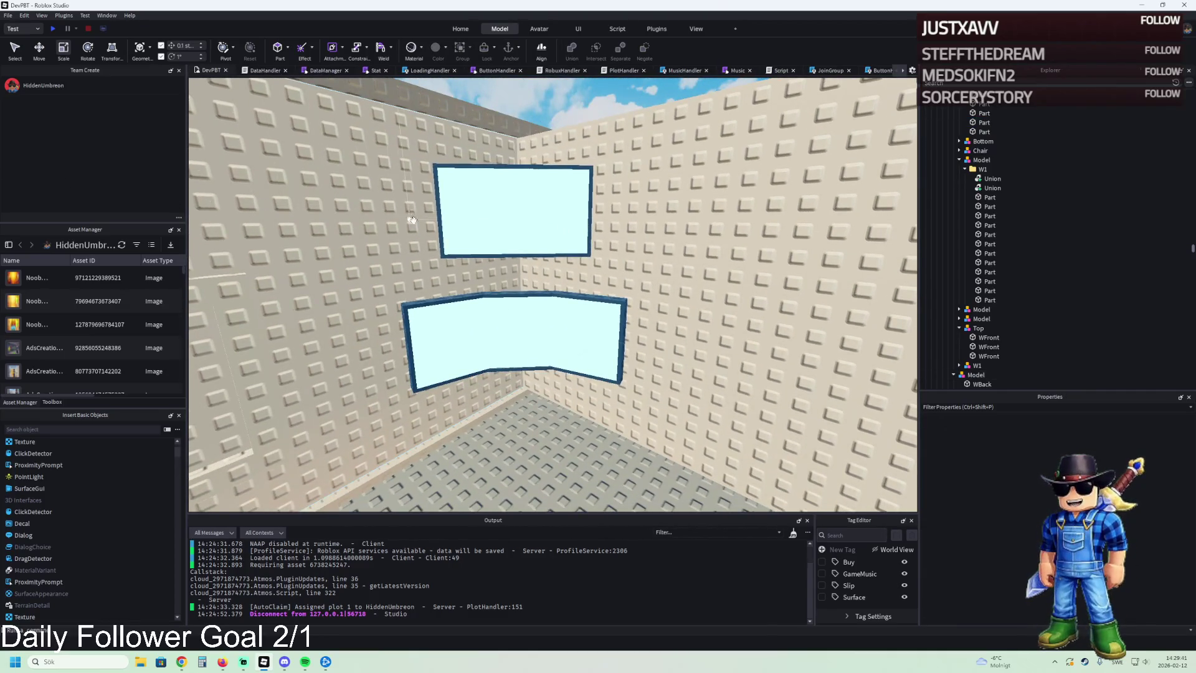
pyautogui.press('a')
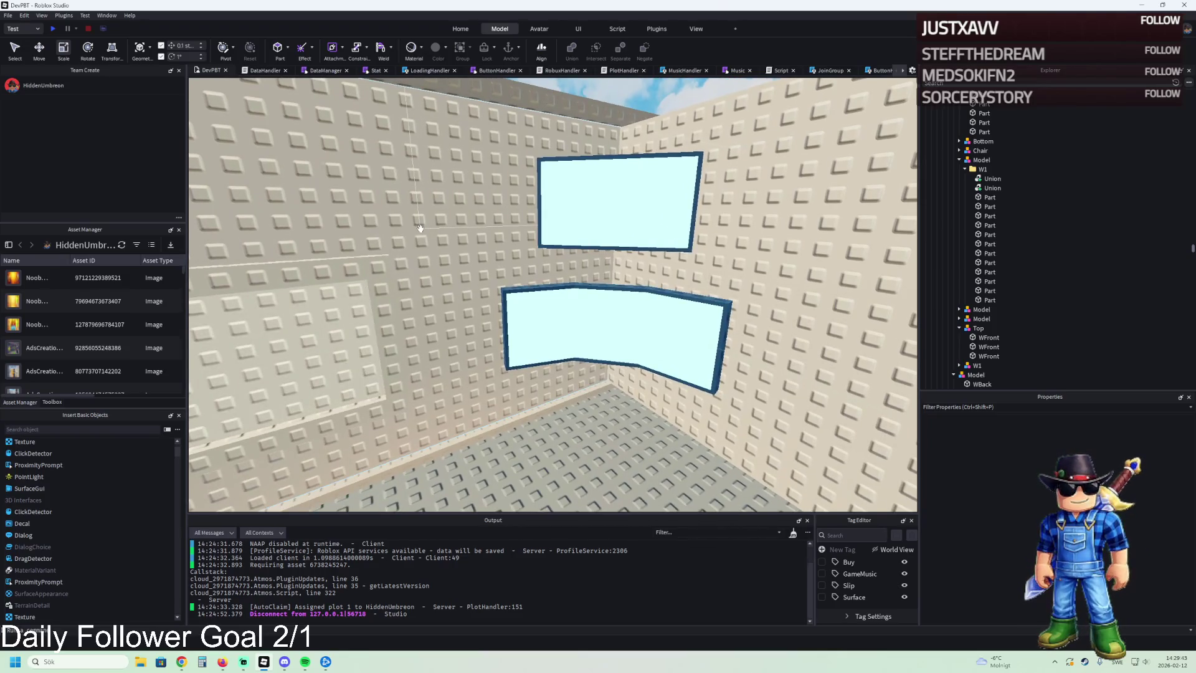
pyautogui.press('a')
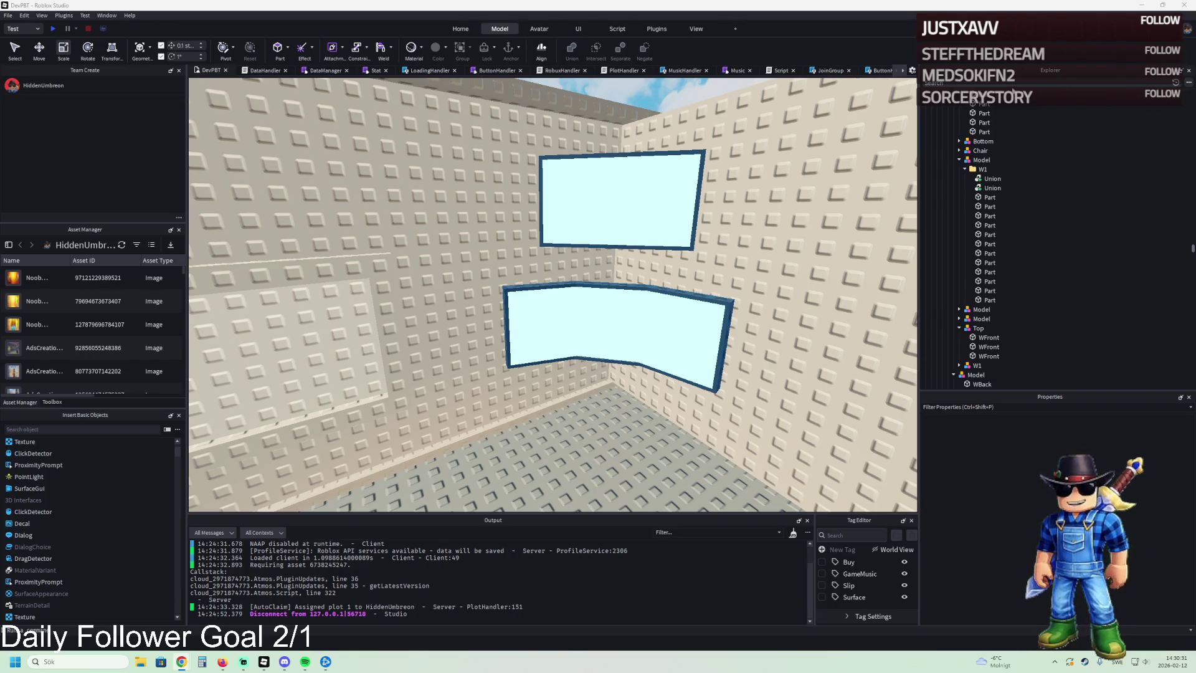
pyautogui.write('badg')
# Step: Open the BadgeSystem script and search it for 'meet'
pyautogui.click(952, 115)
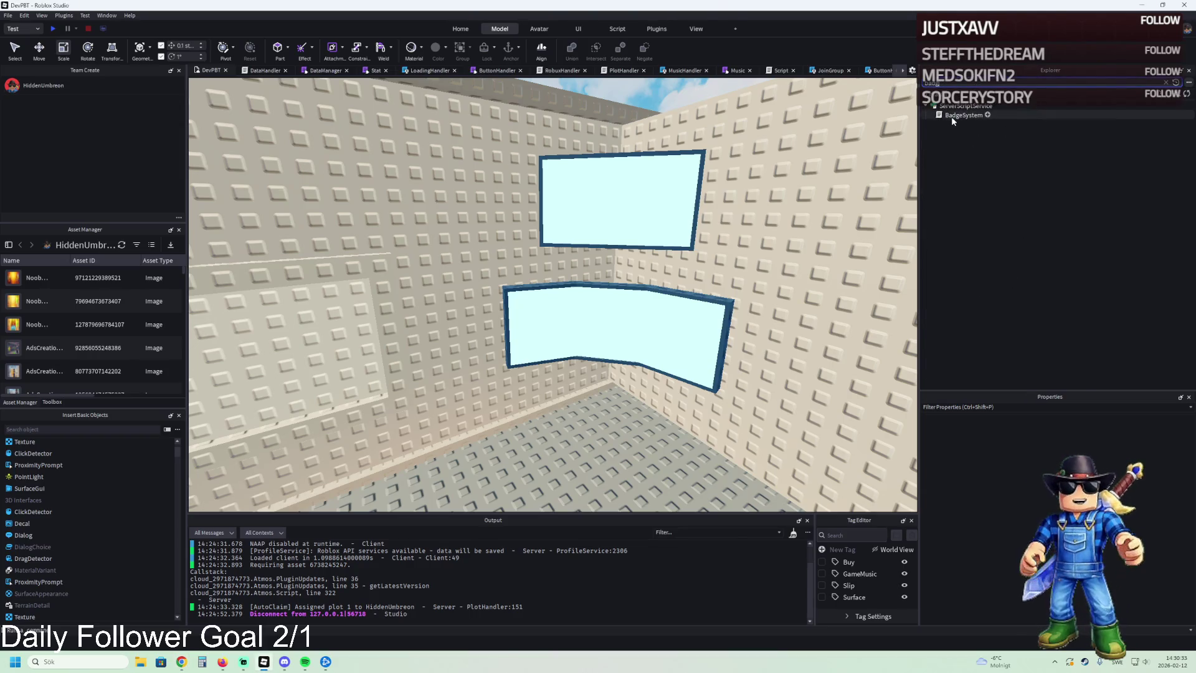
pyautogui.doubleClick(952, 115)
pyautogui.hotkey('ctrl', 'f')
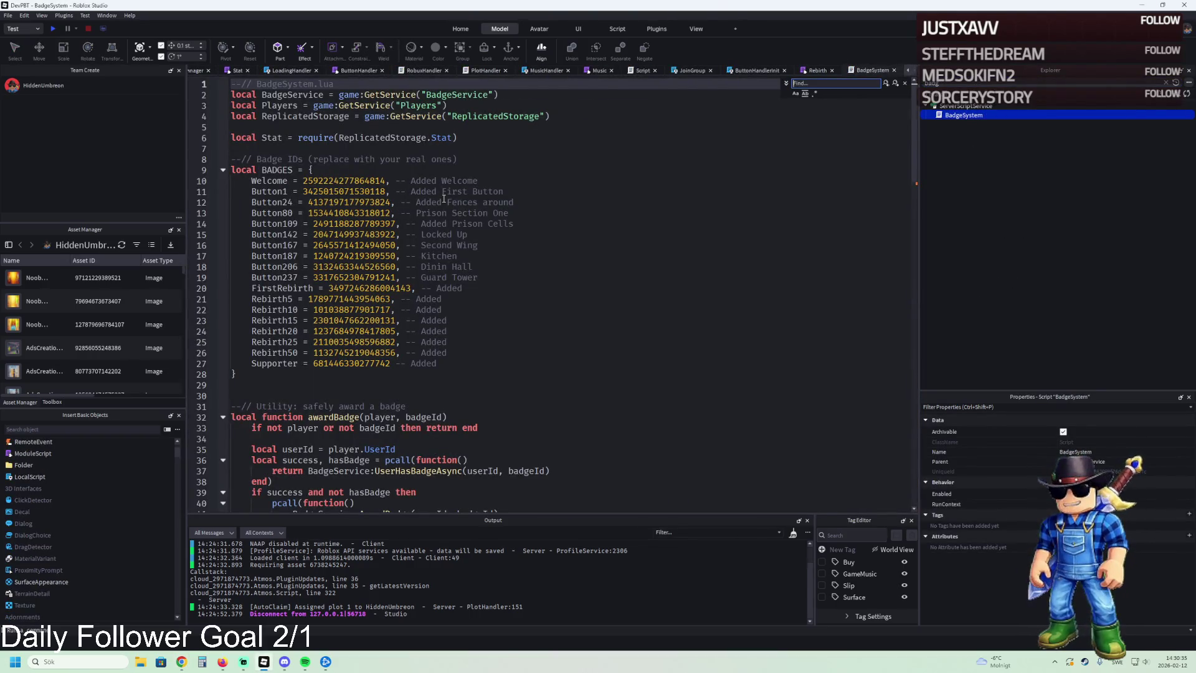
pyautogui.write('meet')
pyautogui.press('Escape')
# Step: Scroll down through the script to the PlayerDonated handler
pyautogui.scroll(-10, 511, 205)
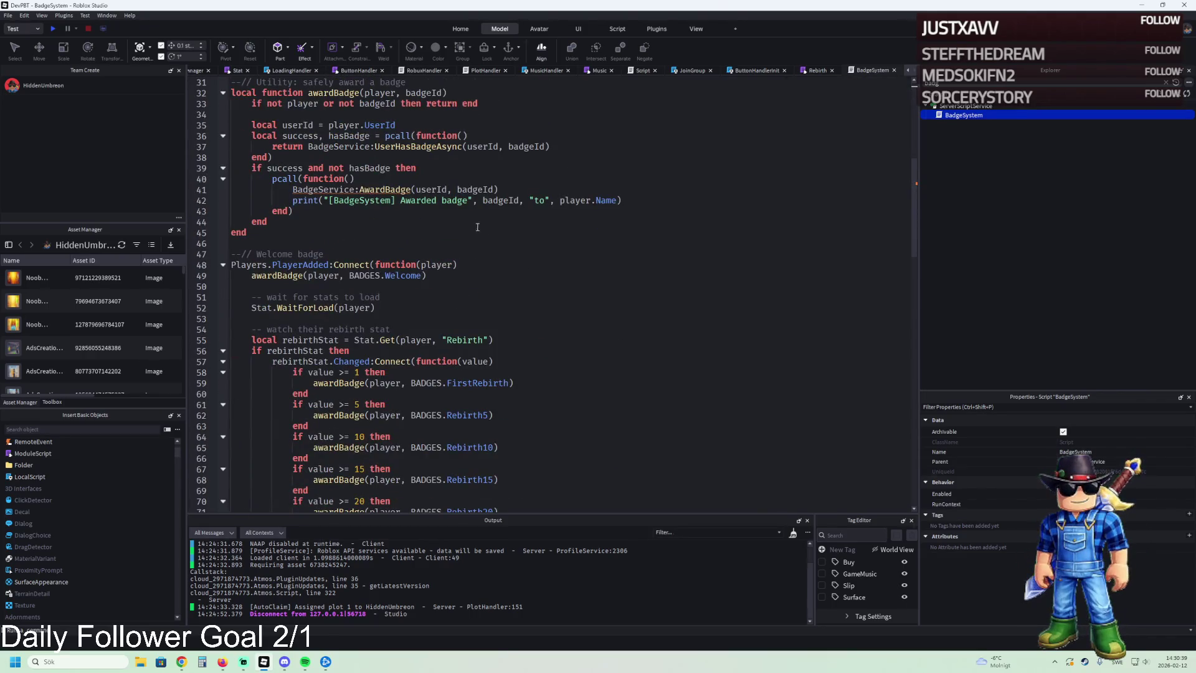
pyautogui.scroll(-13, 466, 213)
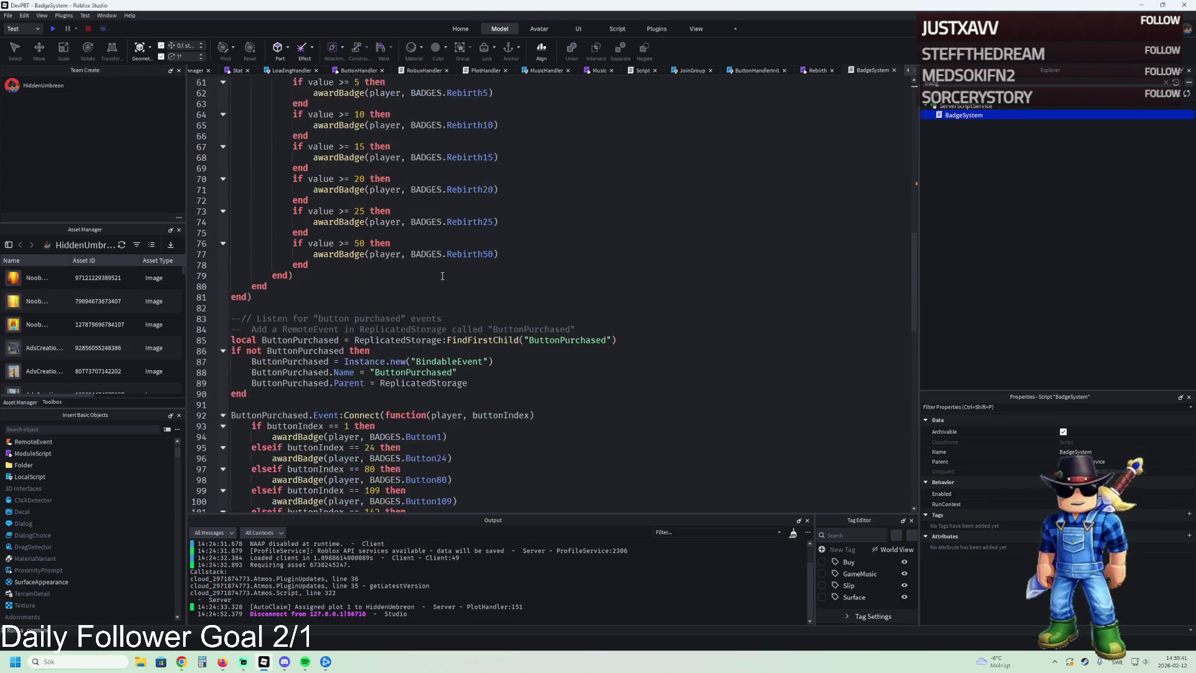
pyautogui.scroll(-9, 474, 280)
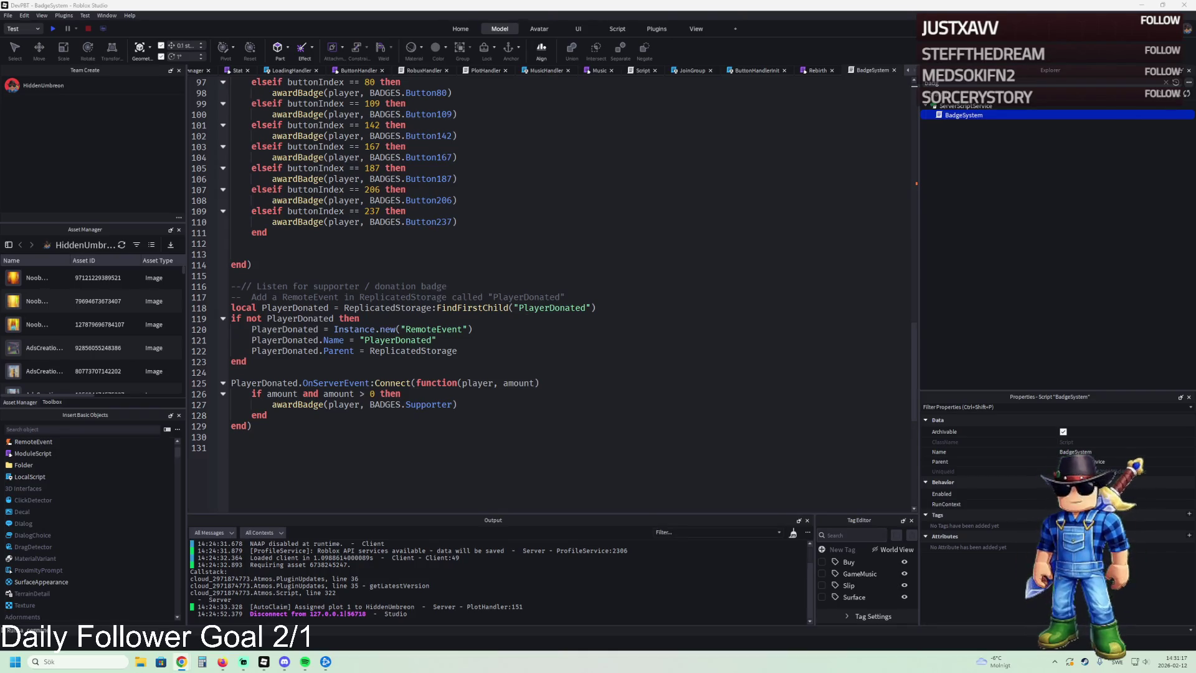
pyautogui.click(8, 15)
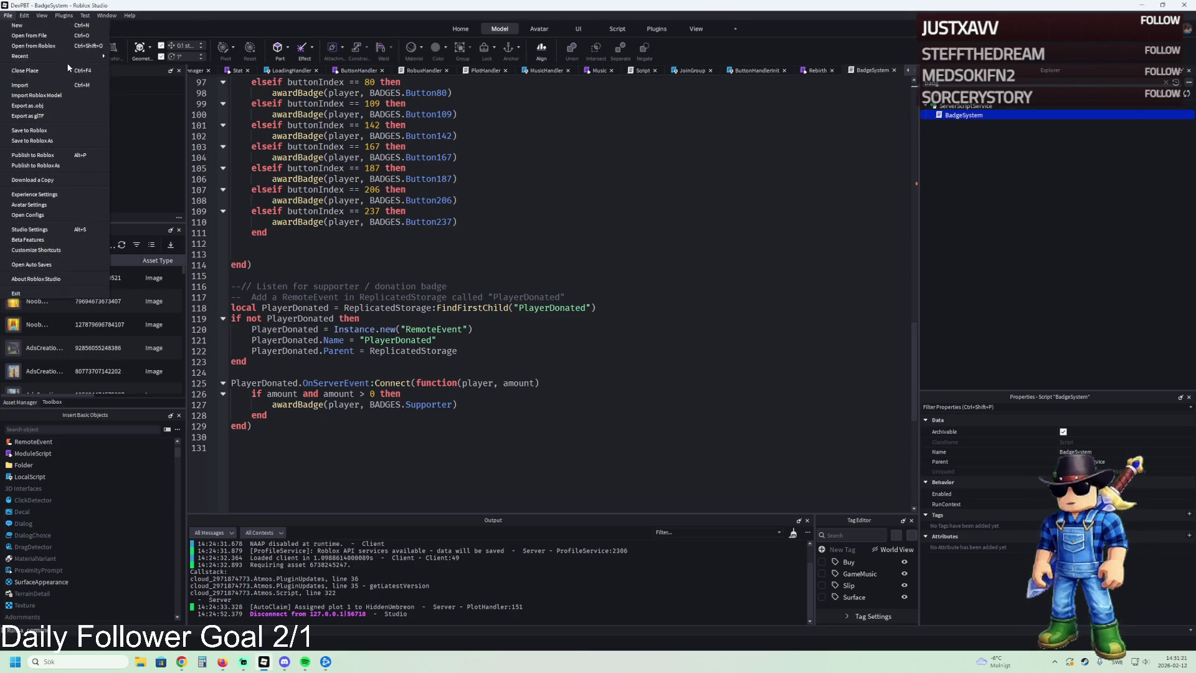
# Step: Open the recent Golden Tide Obby place and its BadgeManager module script
pyautogui.moveTo(72, 60)
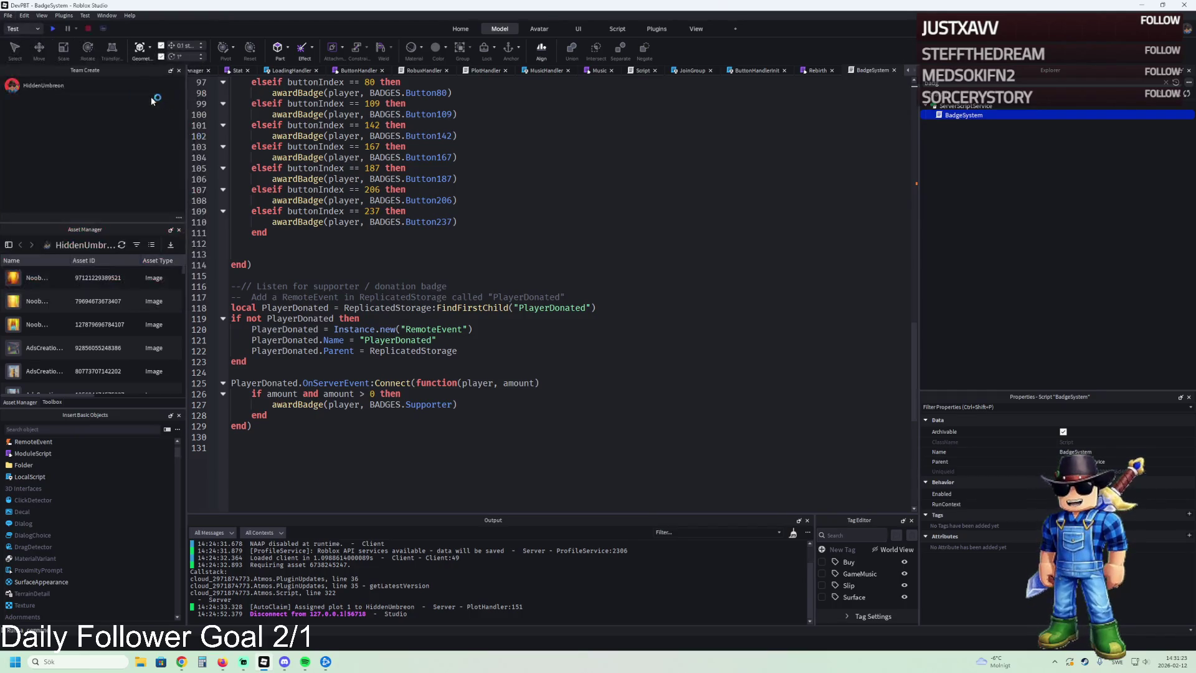
pyautogui.click(149, 98)
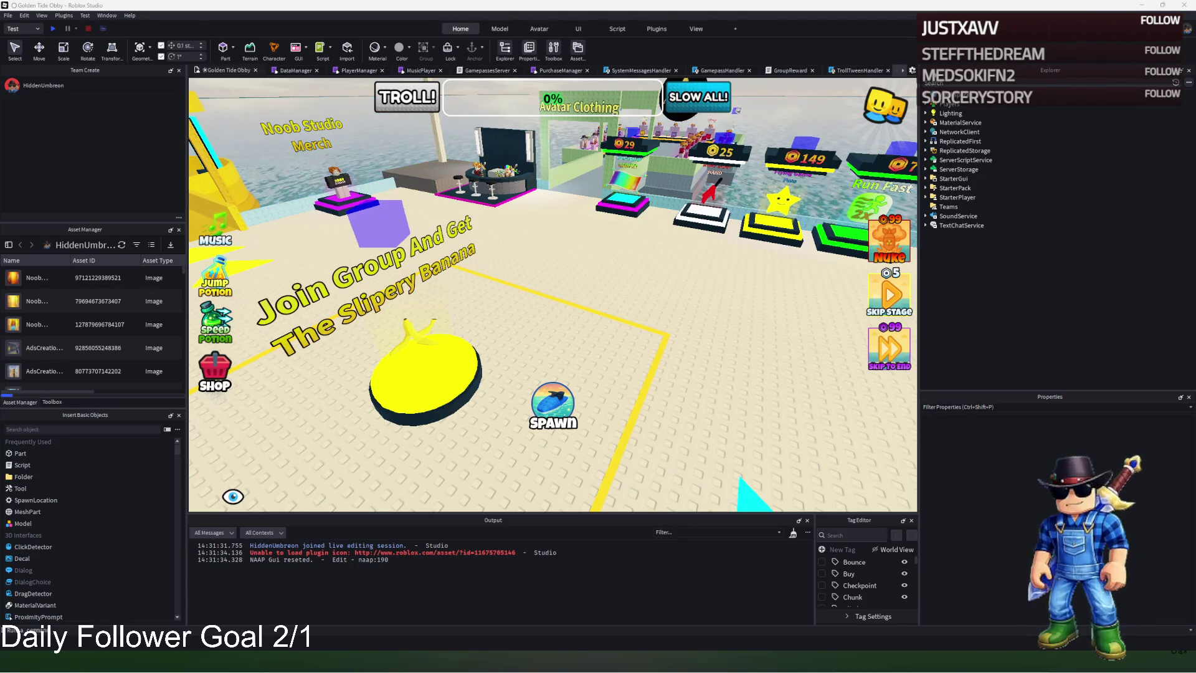
pyautogui.write('badge')
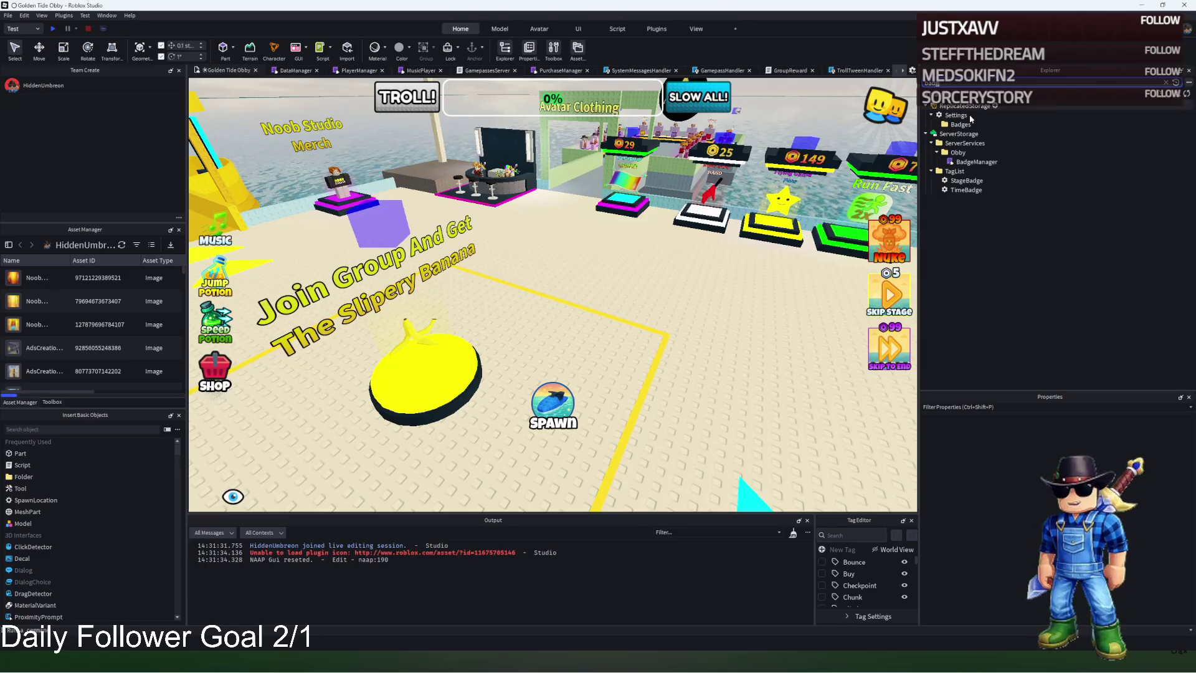
pyautogui.doubleClick(972, 161)
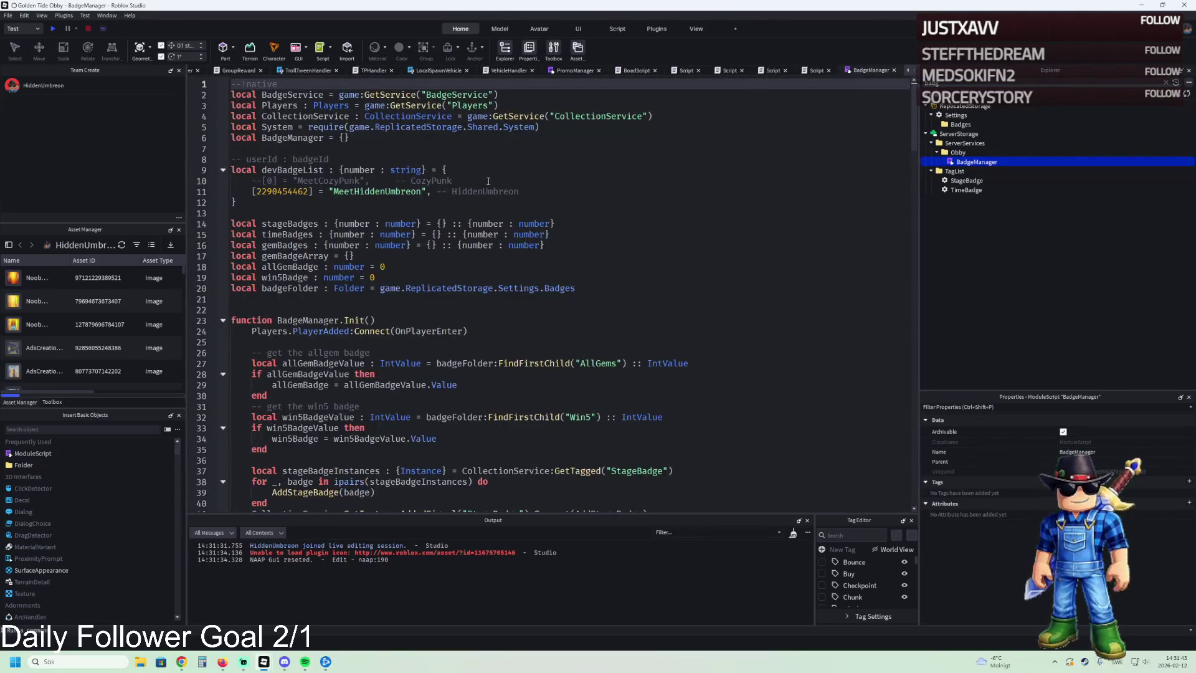
# Step: Search the BadgeManager script for 'meet' and jump to the Meet match on line 10
pyautogui.click(527, 181)
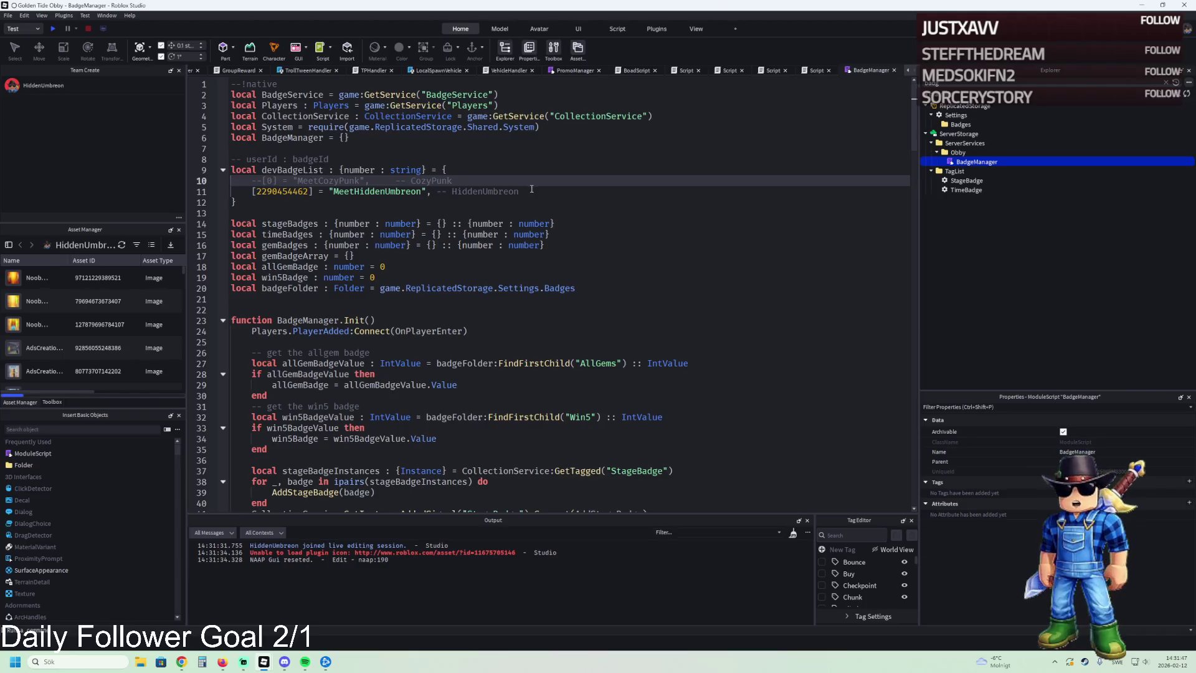
pyautogui.scroll(-12, 531, 189)
pyautogui.scroll(12, 509, 220)
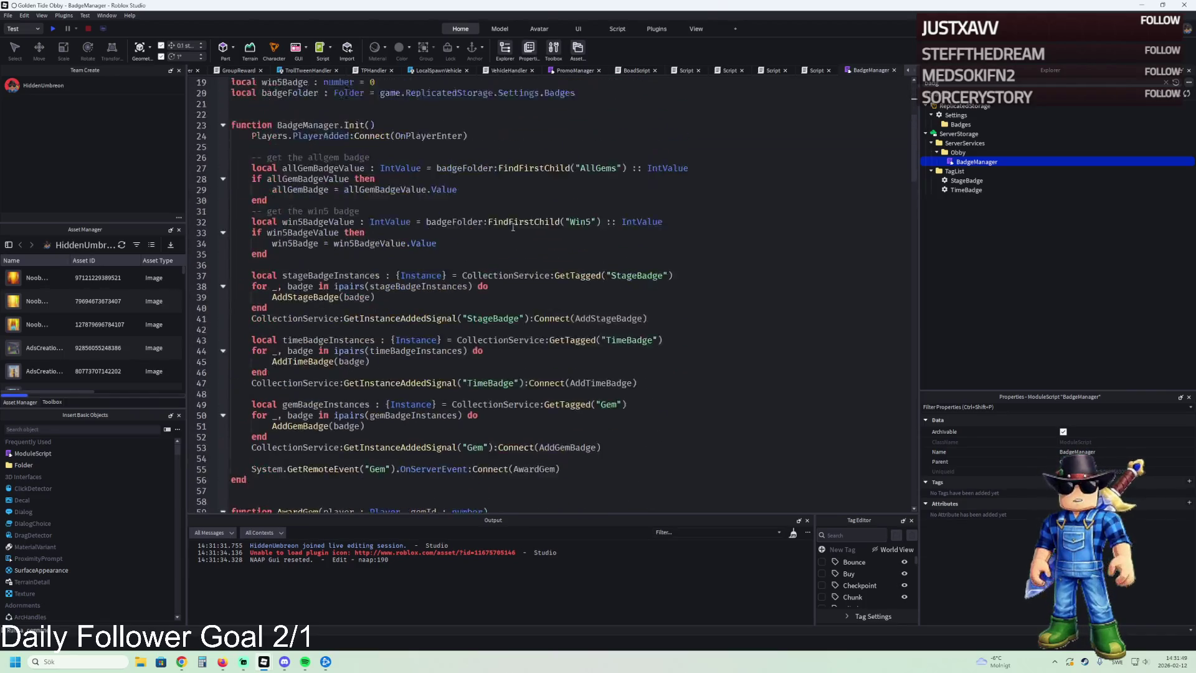
pyautogui.hotkey('ctrl', 'f')
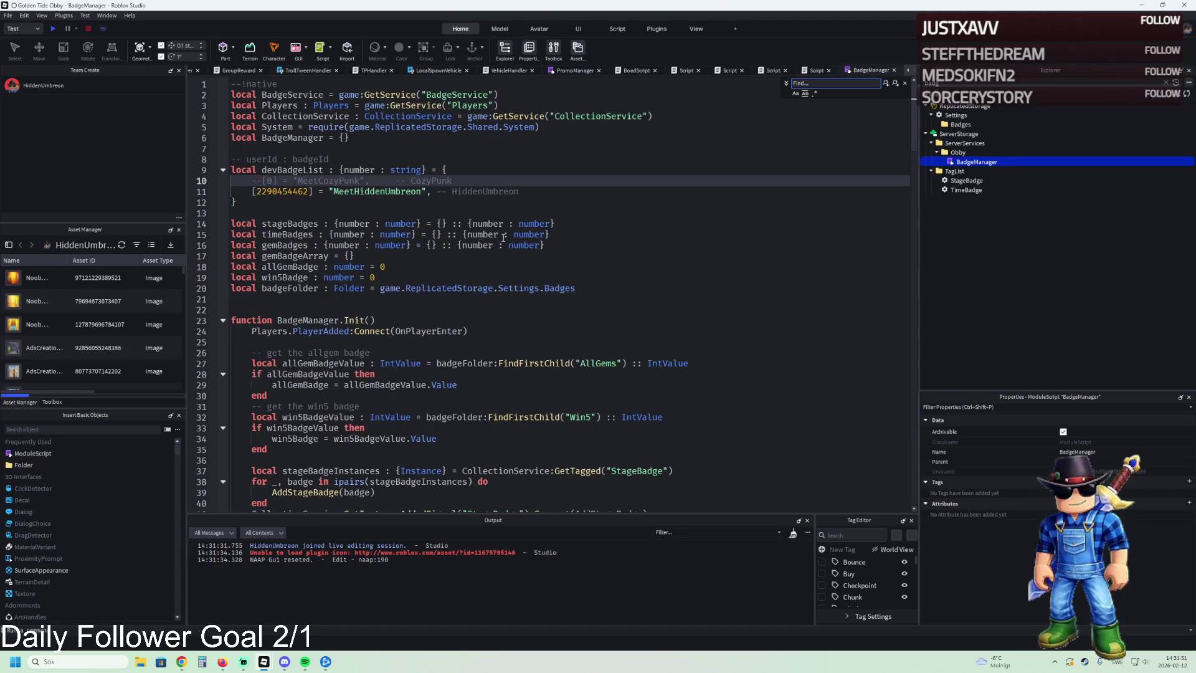
pyautogui.write('meeto')
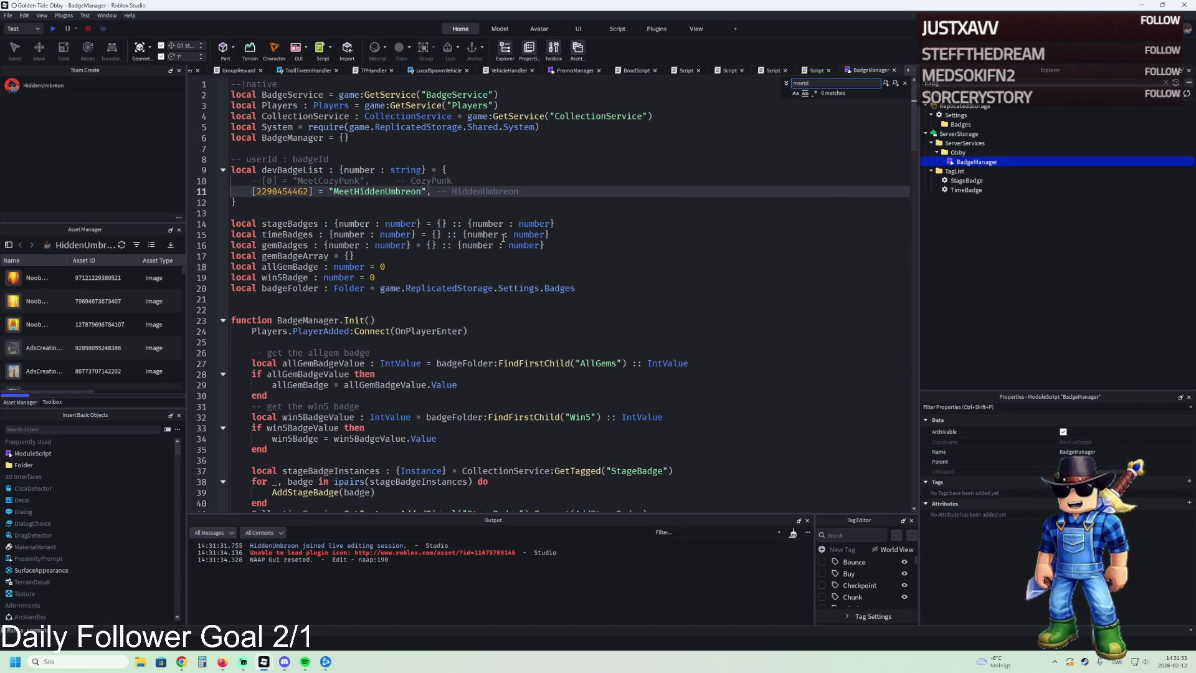
pyautogui.press('BackSpace')
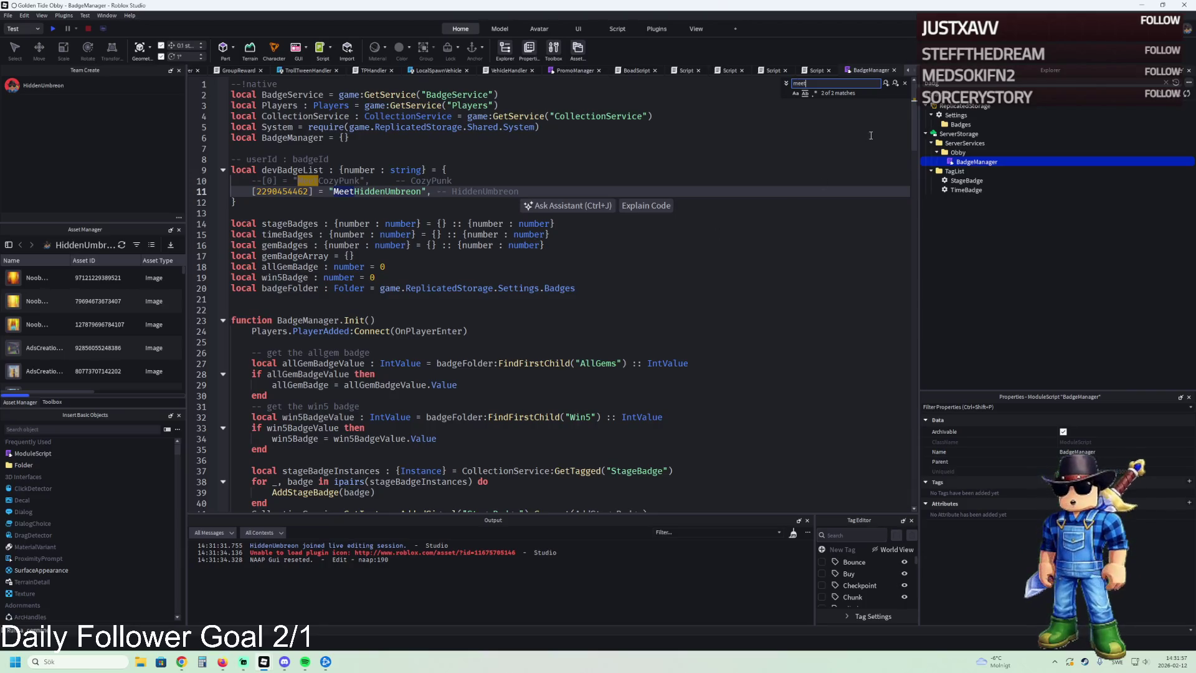
pyautogui.click(895, 83)
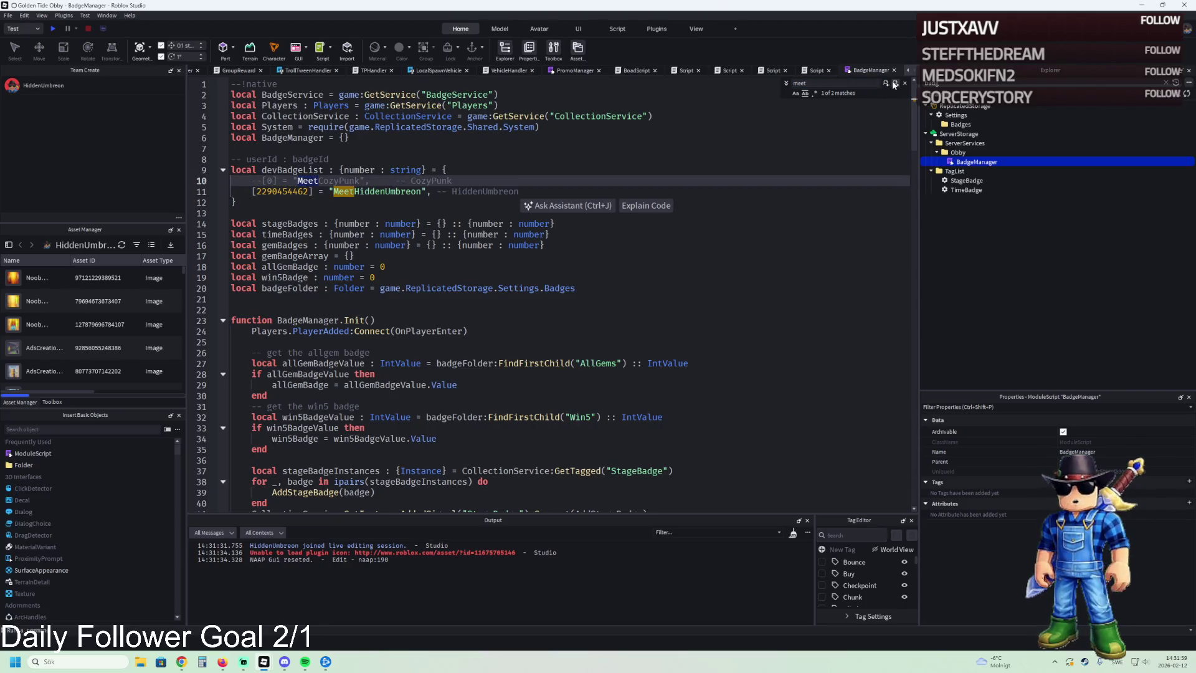
# Step: Change the search to 'dev' and step through the dev matches, including the devBadgeList definition
pyautogui.tripleClick(866, 83)
pyautogui.write('dev')
pyautogui.click(895, 84)
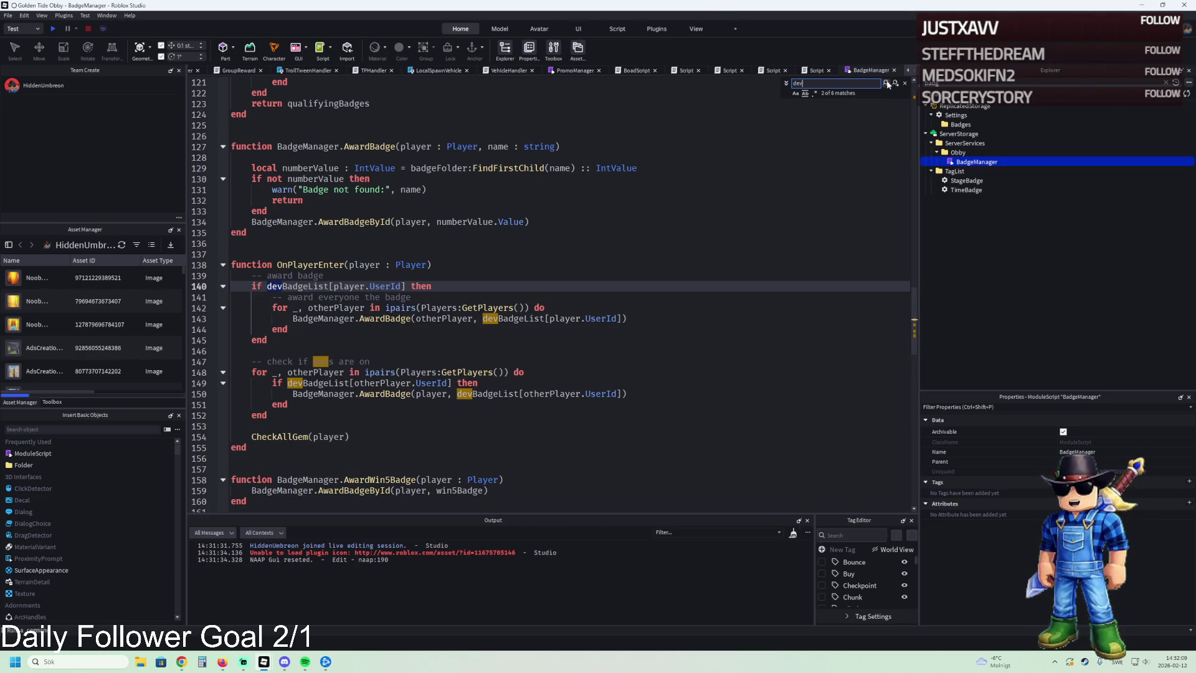
pyautogui.scroll(-2, 738, 167)
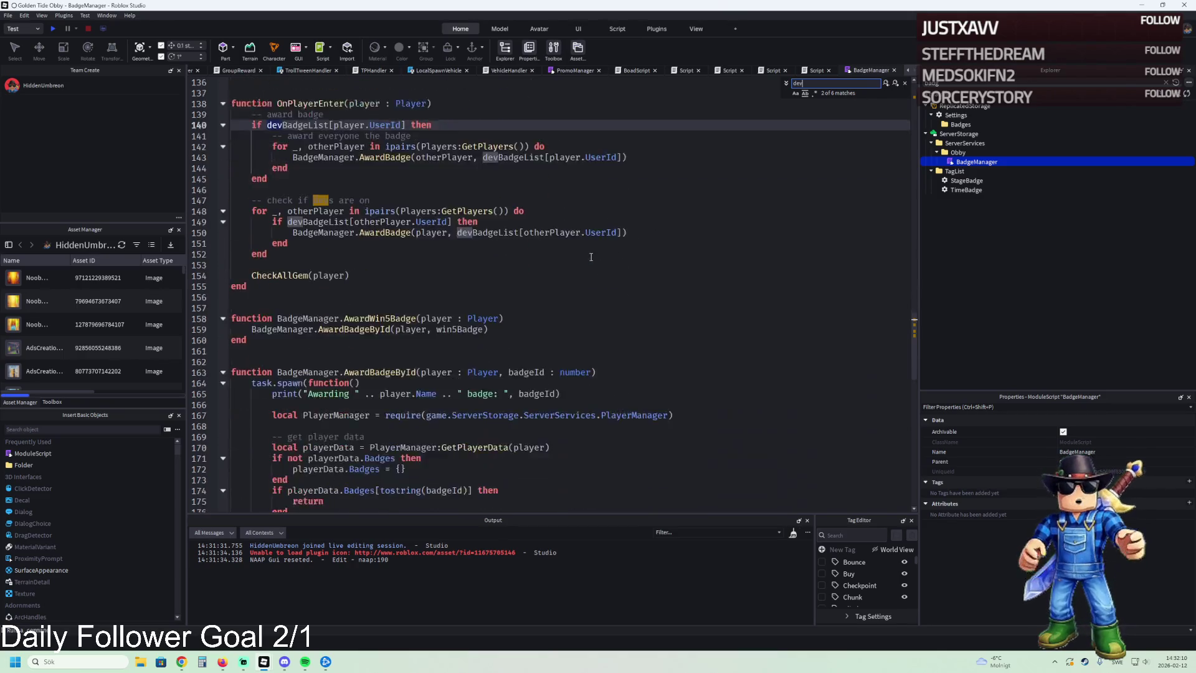
pyautogui.click(895, 86)
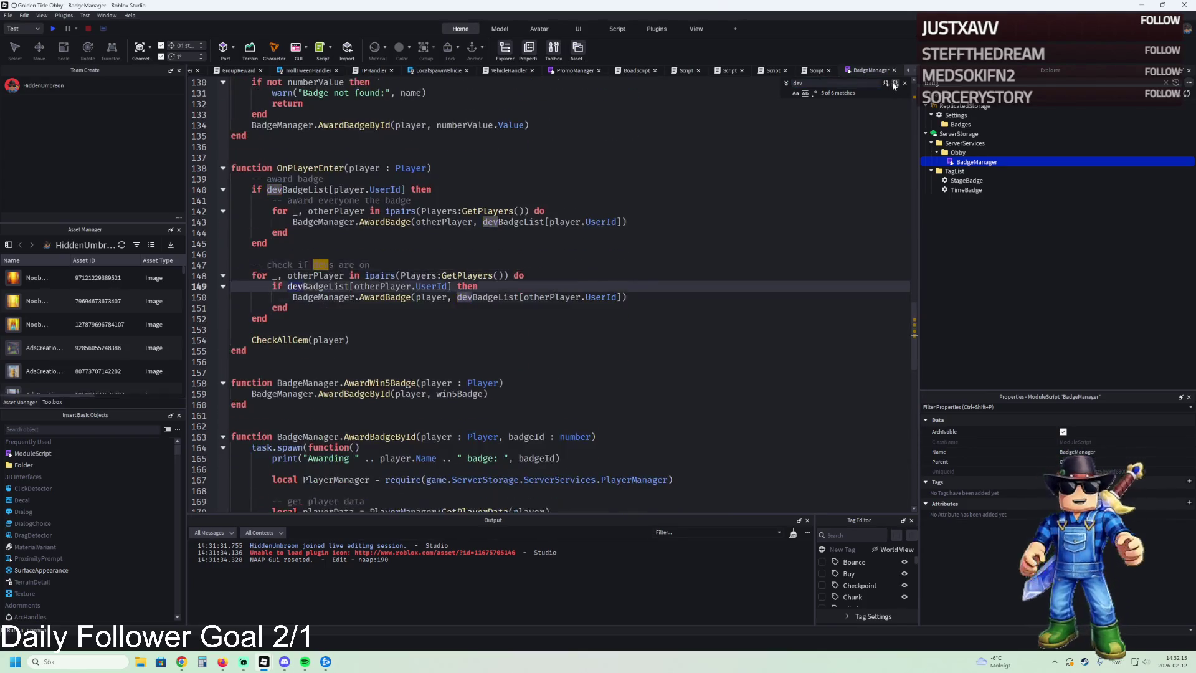
pyautogui.click(885, 84)
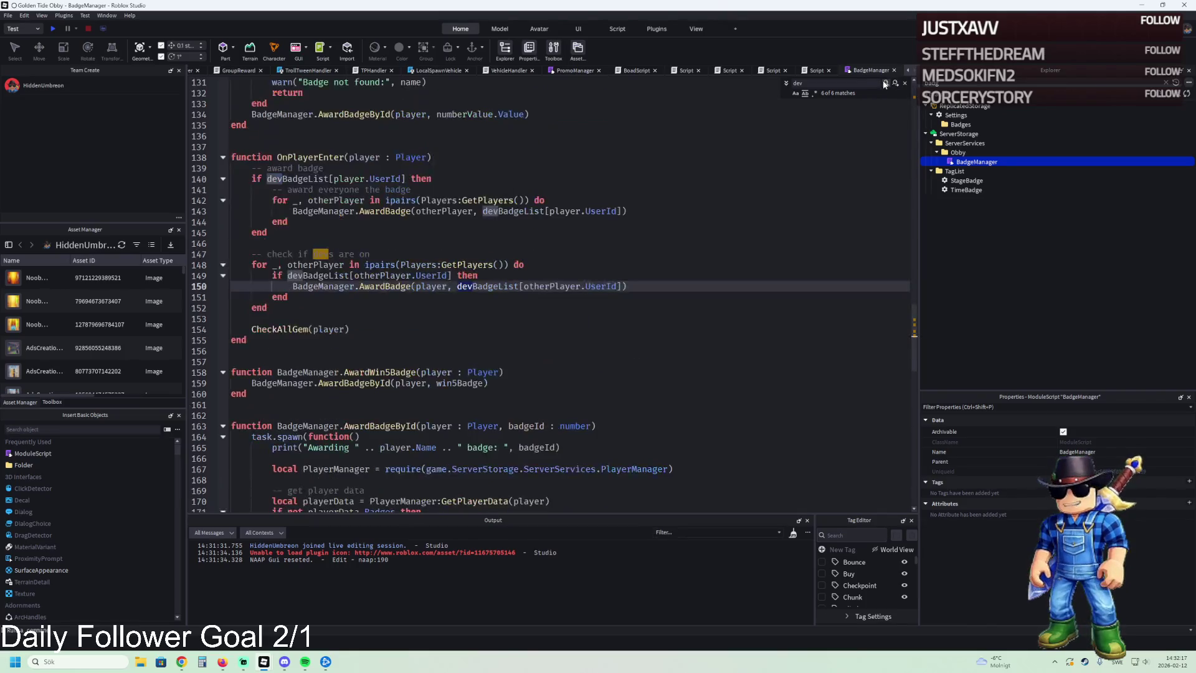
pyautogui.click(886, 84)
# Step: Review the OnPlayerEnter dev-badge logic and otherPlayer loop, then close the Find bar
pyautogui.click(253, 350)
pyautogui.press('Up')
pyautogui.press('Up')
pyautogui.press('Up')
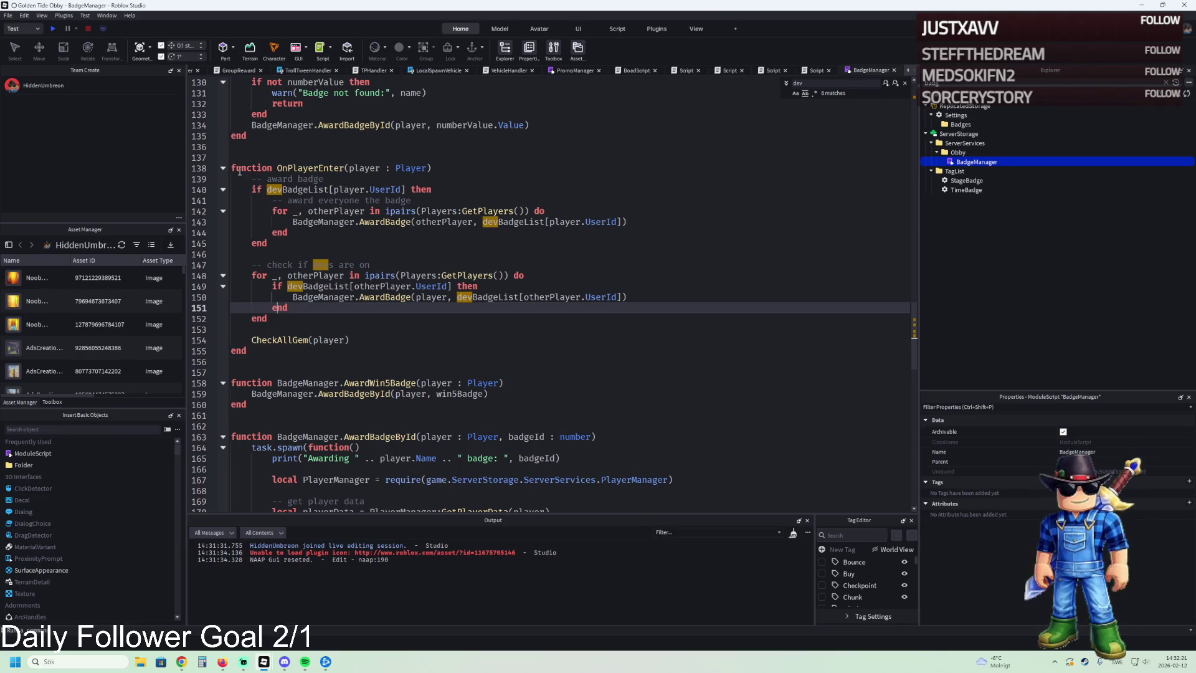
pyautogui.moveTo(253, 180)
pyautogui.mouseDown()
pyautogui.moveTo(362, 223)
pyautogui.moveTo(427, 309)
pyautogui.mouseUp()
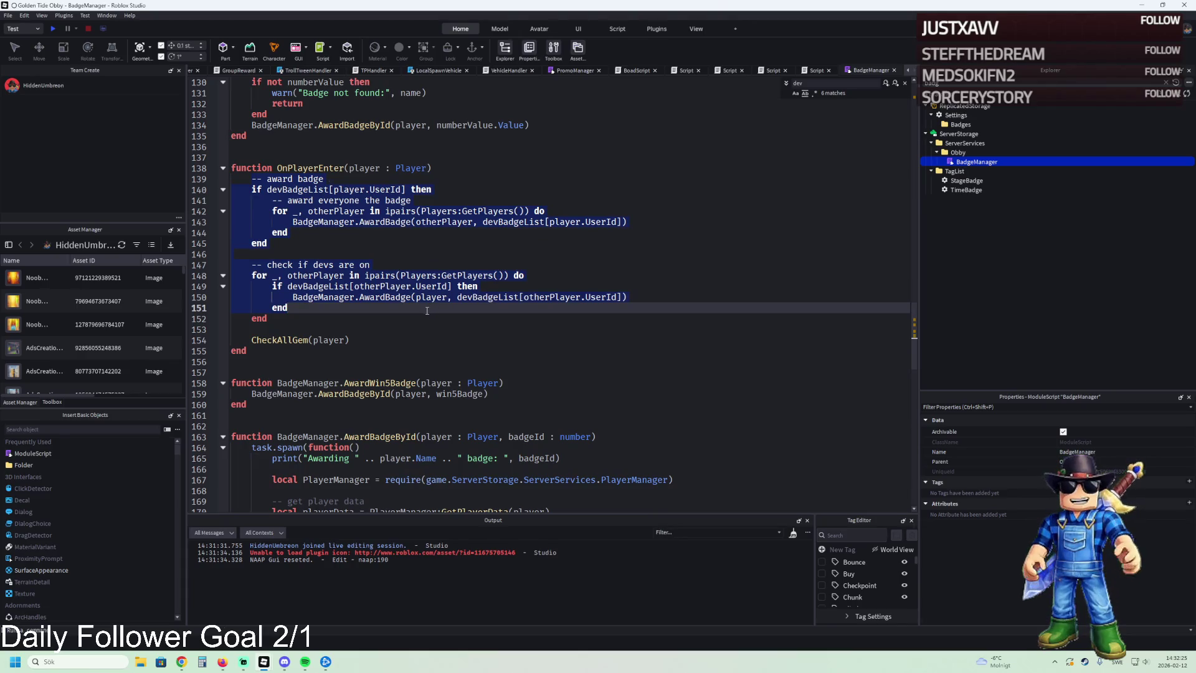
pyautogui.click(274, 350)
pyautogui.moveTo(258, 352)
pyautogui.mouseDown()
pyautogui.moveTo(280, 223)
pyautogui.moveTo(231, 171)
pyautogui.mouseUp()
pyautogui.click(405, 157)
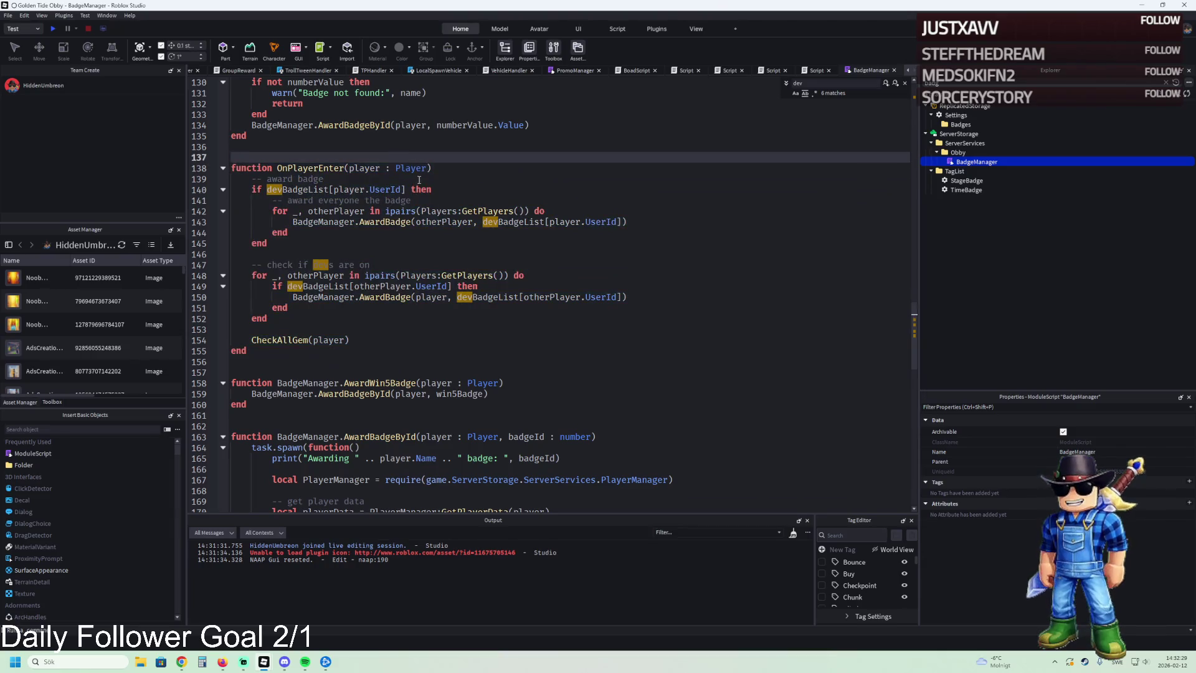
pyautogui.click(470, 222)
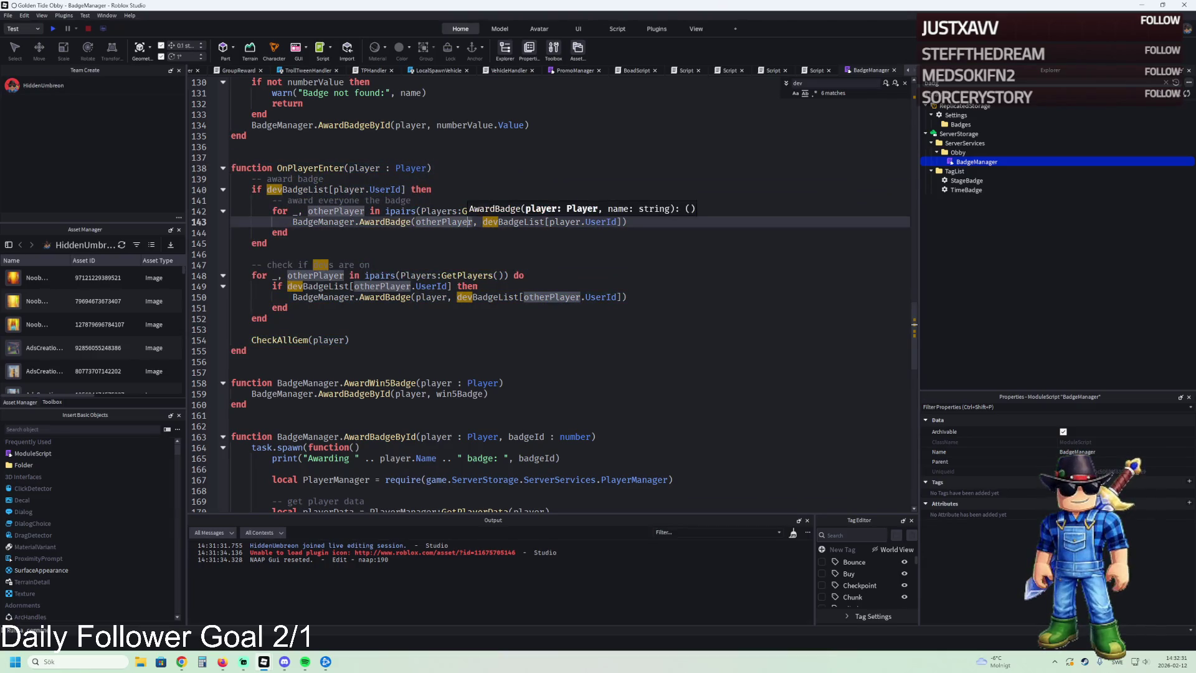
pyautogui.press('Escape')
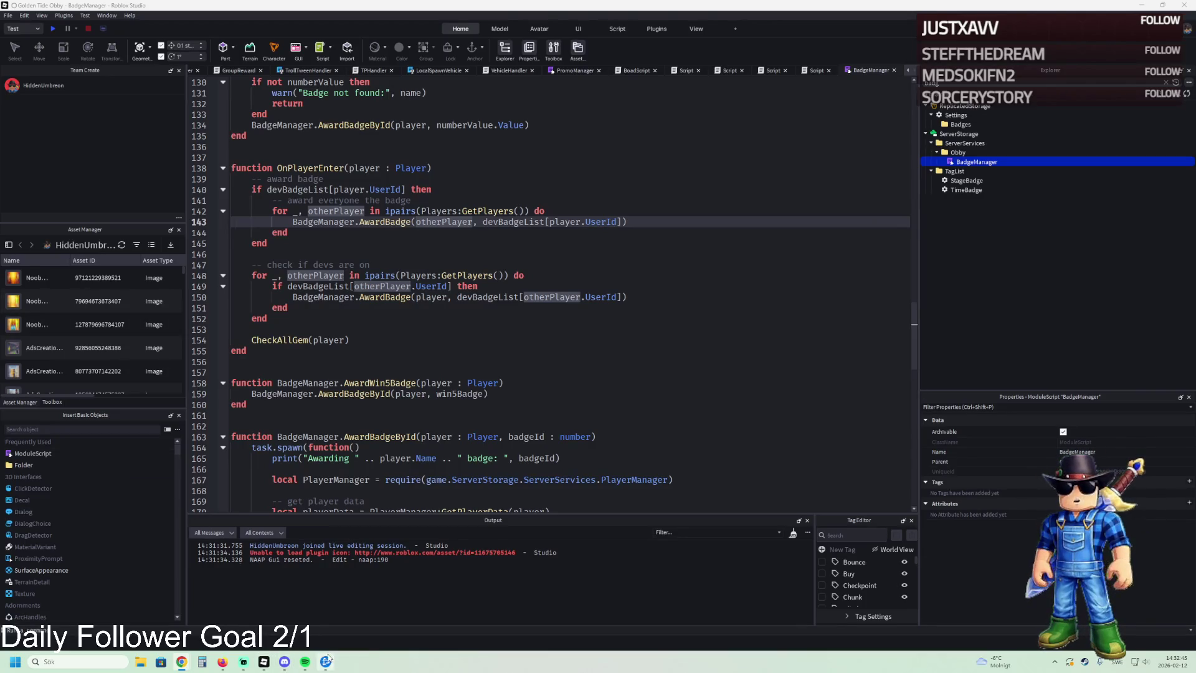
# Step: Return to the DevPBT window, restore the full Explorer tree, and select all BadgeSystem code
pyautogui.moveTo(319, 666)
pyautogui.moveTo(264, 662)
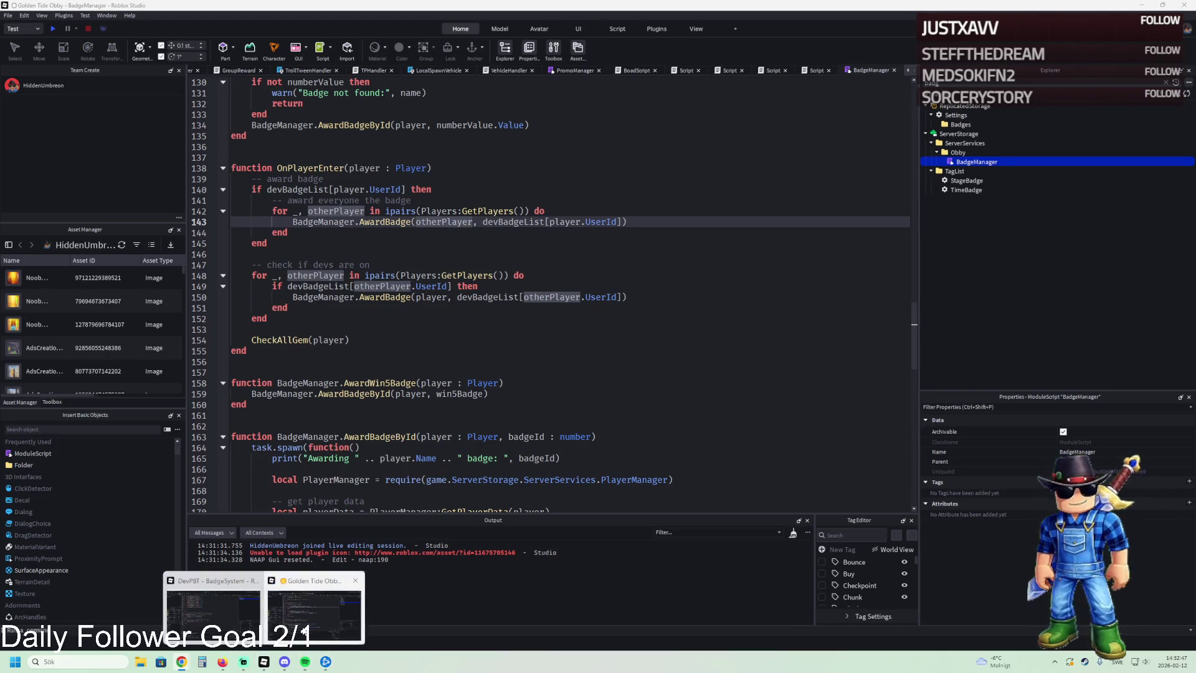
pyautogui.click(216, 579)
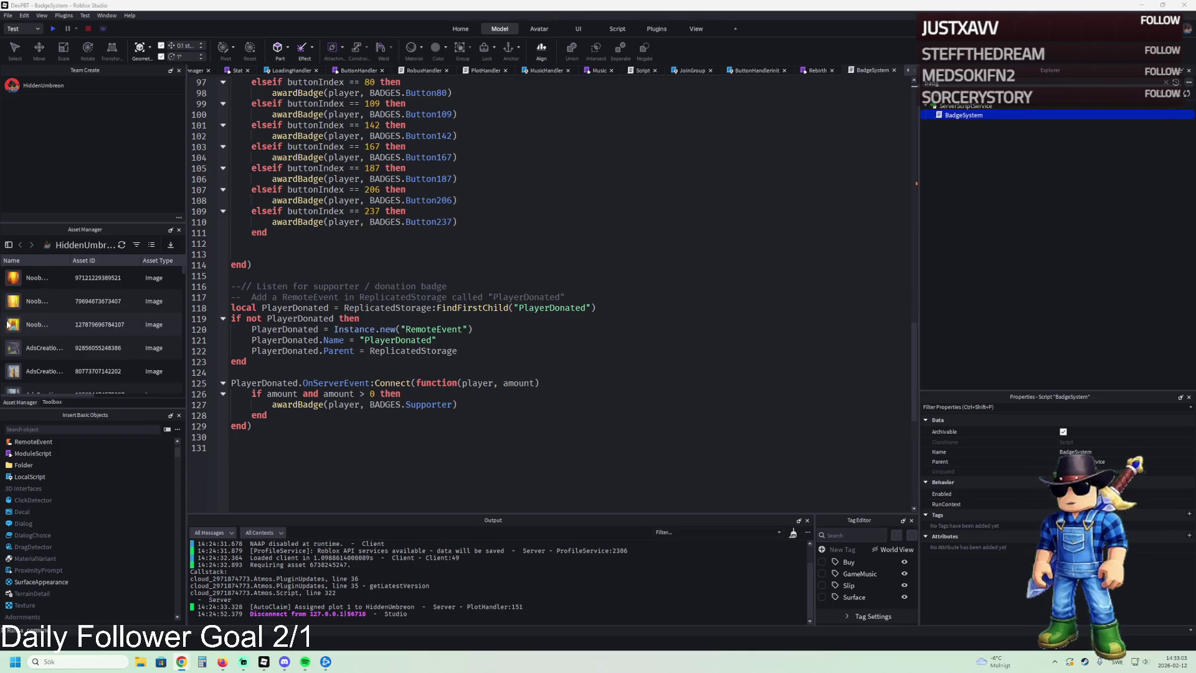
pyautogui.click(1166, 81)
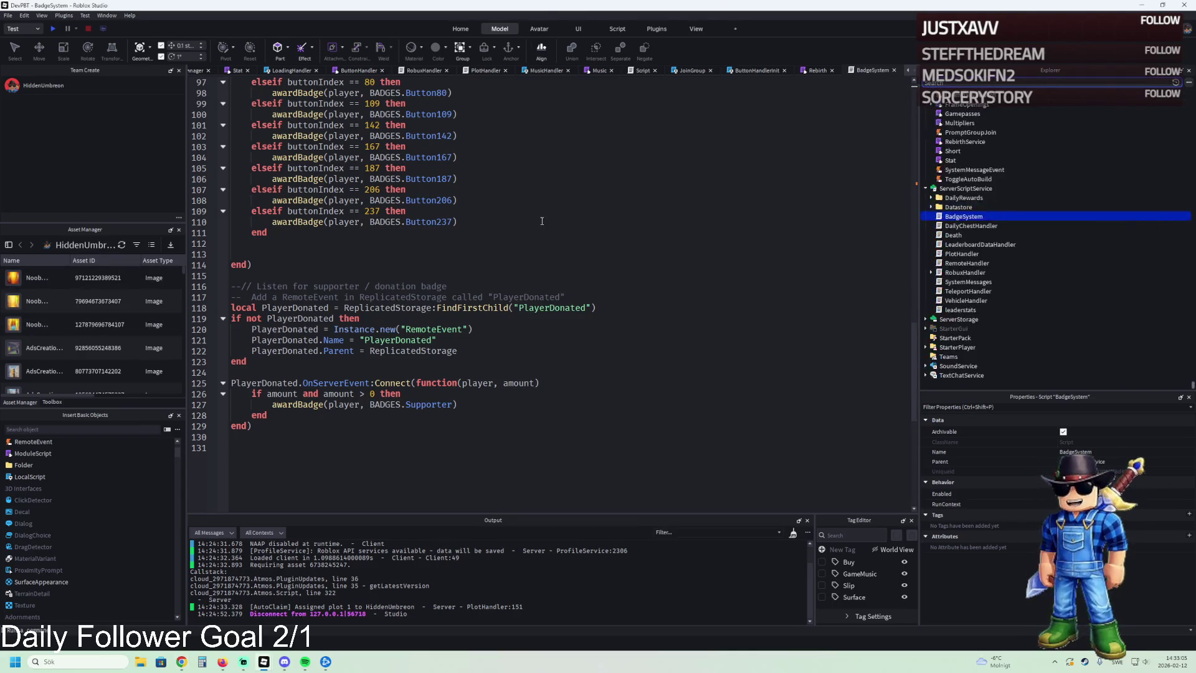
pyautogui.click(542, 221)
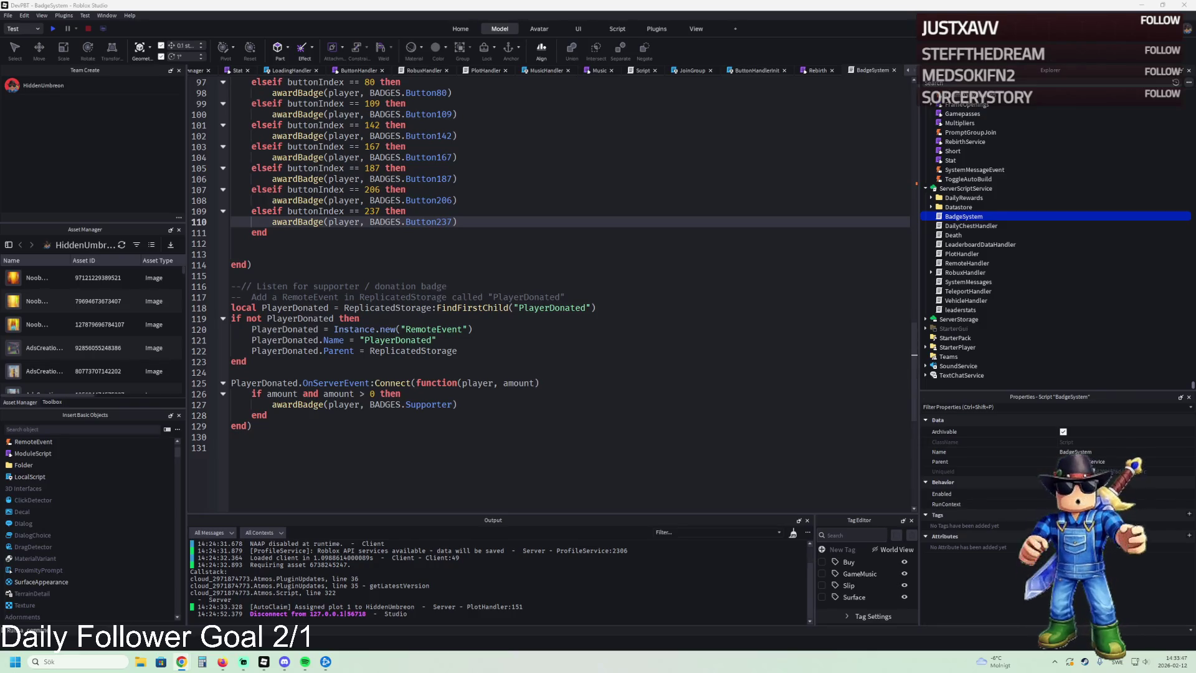
pyautogui.hotkey('ctrl', 'a')
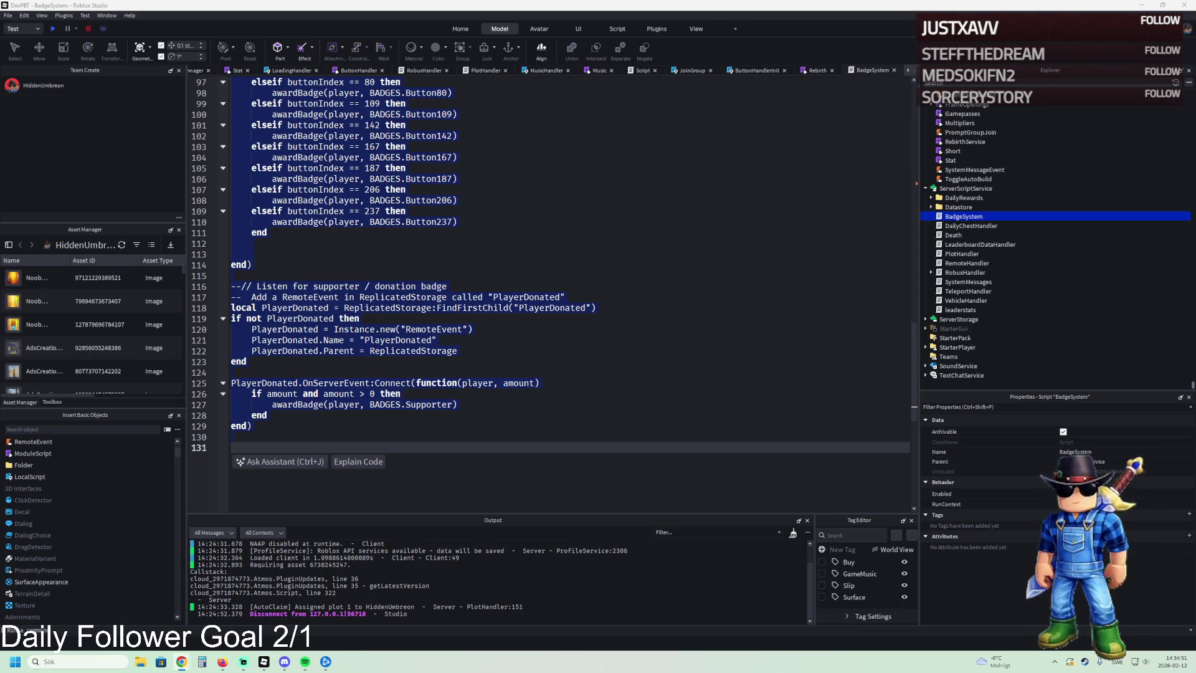
pyautogui.click(401, 279)
pyautogui.scroll(12, 400, 277)
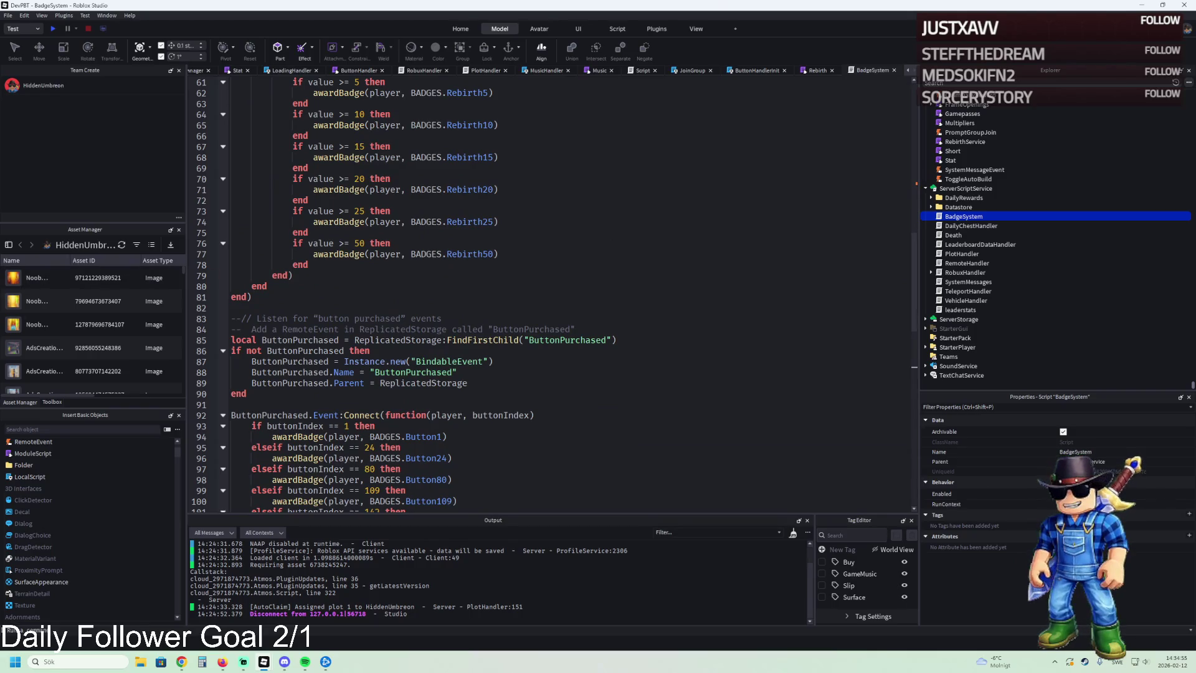
pyautogui.scroll(4, 277, 303)
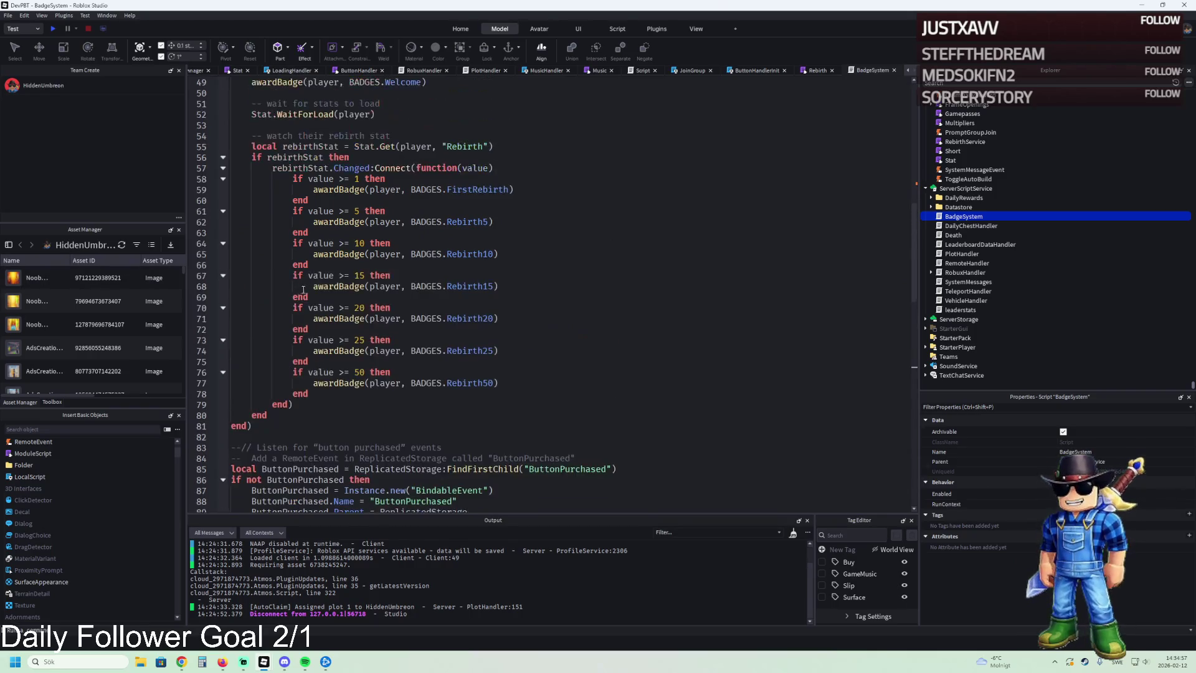
pyautogui.scroll(13, 368, 298)
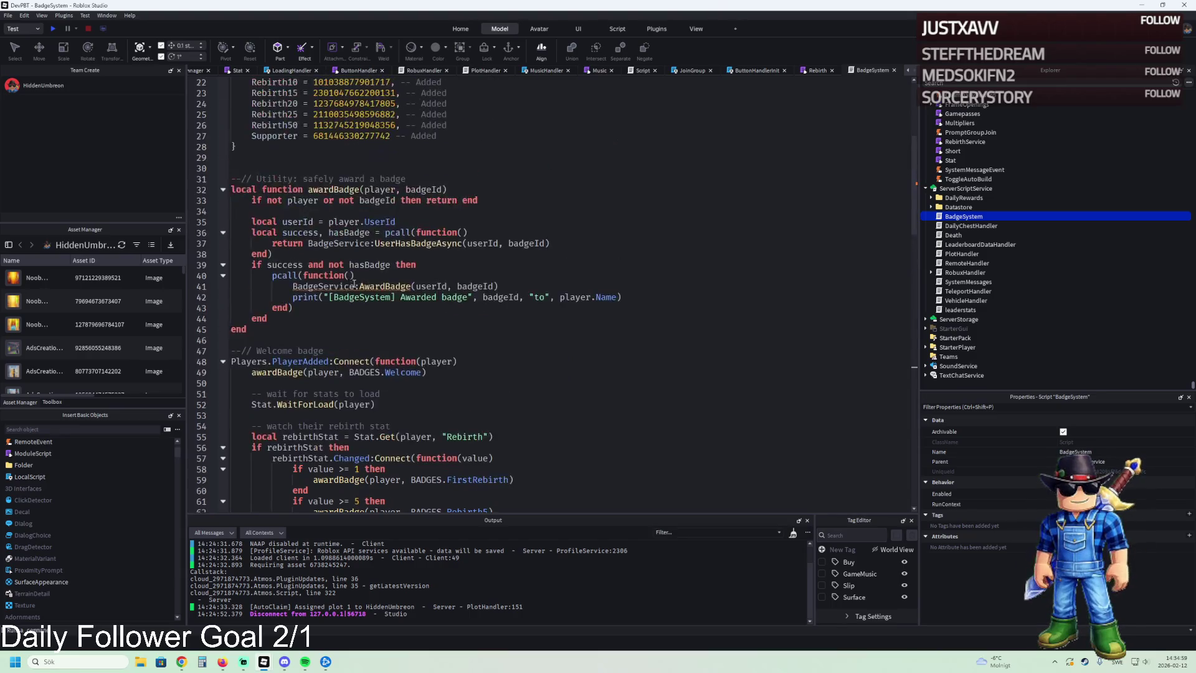
pyautogui.scroll(3, 372, 307)
pyautogui.click(242, 374)
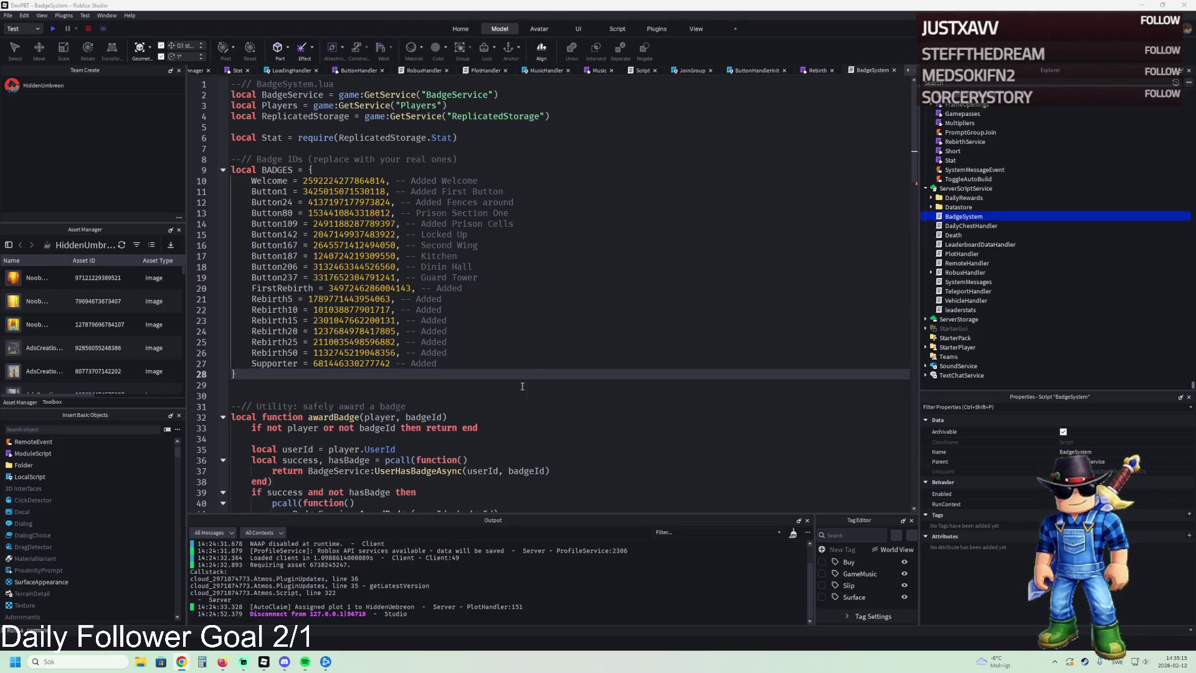
# Step: Paste the devBadgeList block after the BADGES table in BadgeSystem
pyautogui.write('--// ✅ Developer list (UserIds). Put your UserId(s) here. -- Tip: add admins/testers too if you want them to count. local devBadgeList = {     [123456789] = true, -- you     -- [987654321] = true, -- co-dev }')
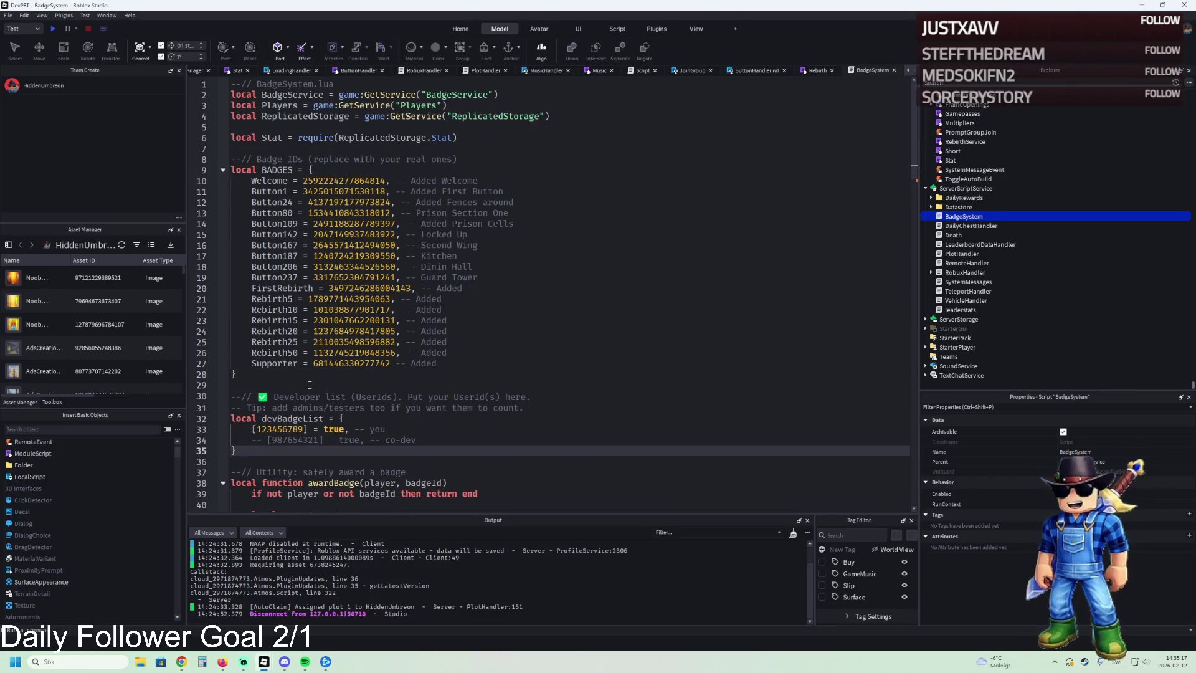
pyautogui.scroll(-1, 308, 390)
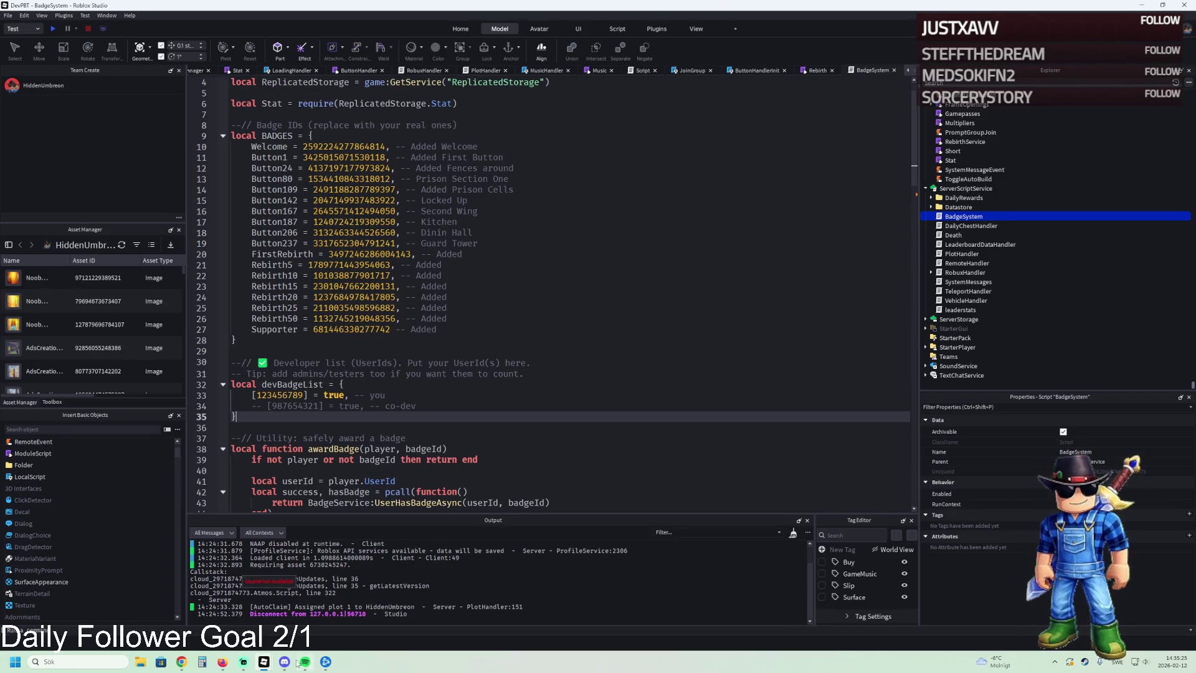
pyautogui.moveTo(264, 662)
pyautogui.click(324, 621)
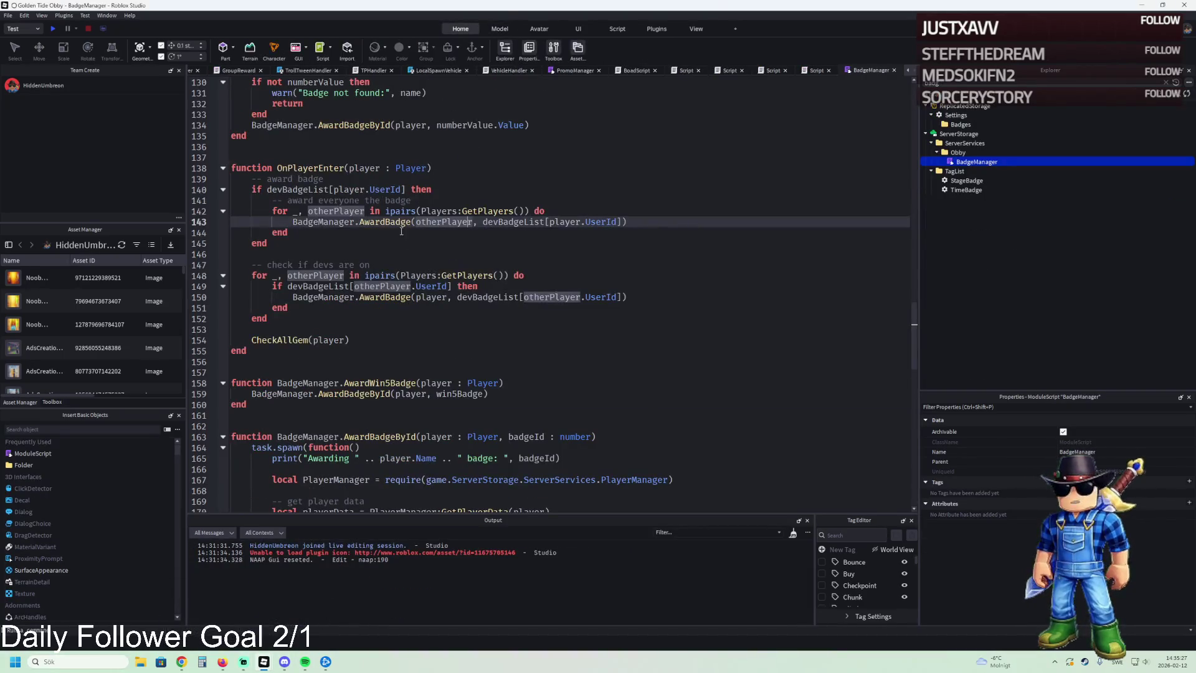
pyautogui.scroll(20, 403, 221)
pyautogui.scroll(16, 404, 222)
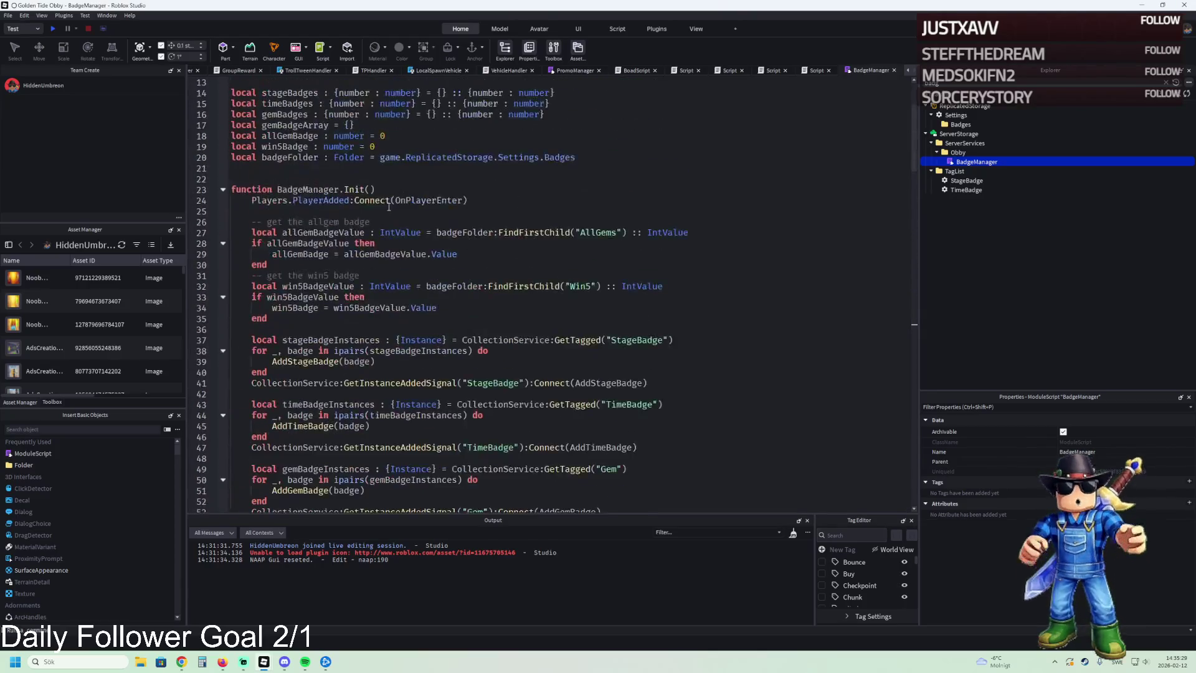
# Step: Replace placeholder 123456789 on line 33 with the developer's user ID from BadgeManager line 11
pyautogui.doubleClick(294, 194)
pyautogui.hotkey('ctrl', 'c')
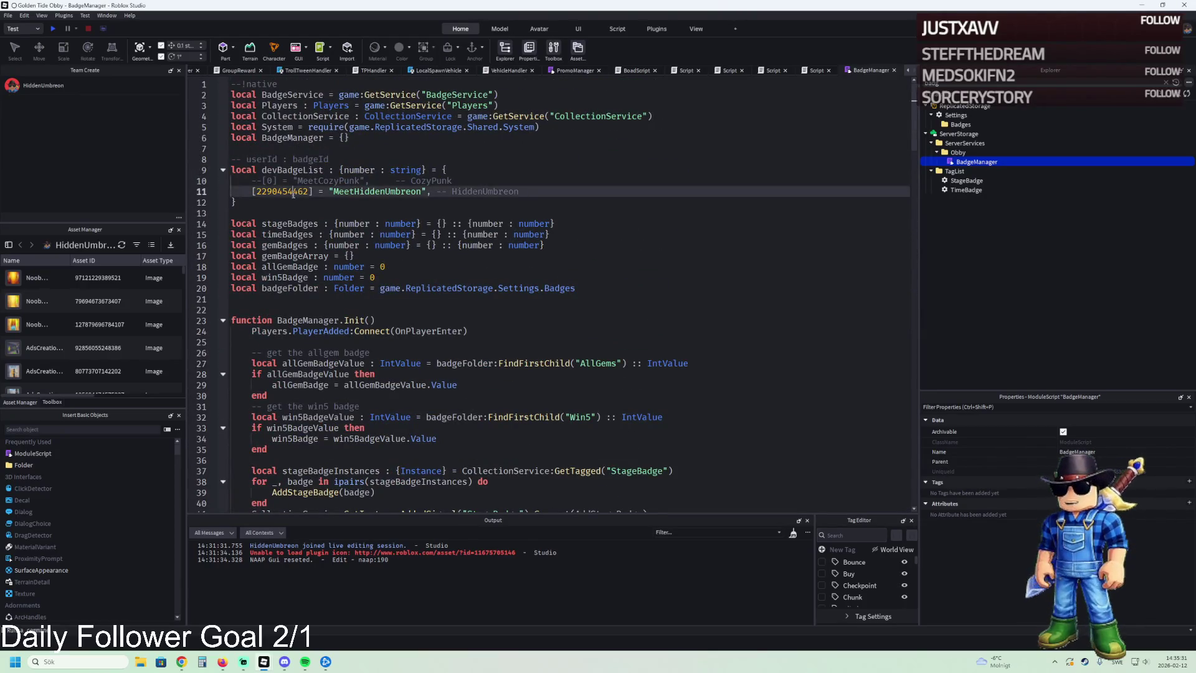
pyautogui.hotkey('alt', 'Tab')
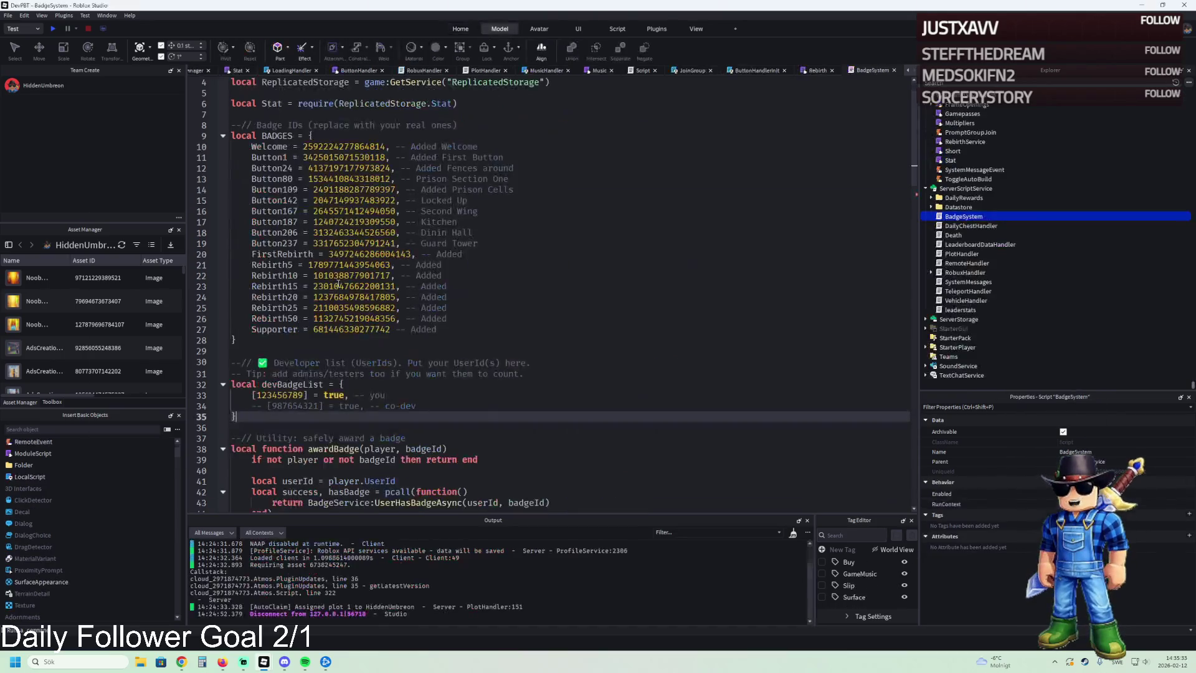
pyautogui.doubleClick(289, 396)
pyautogui.hotkey('ctrl', 'v')
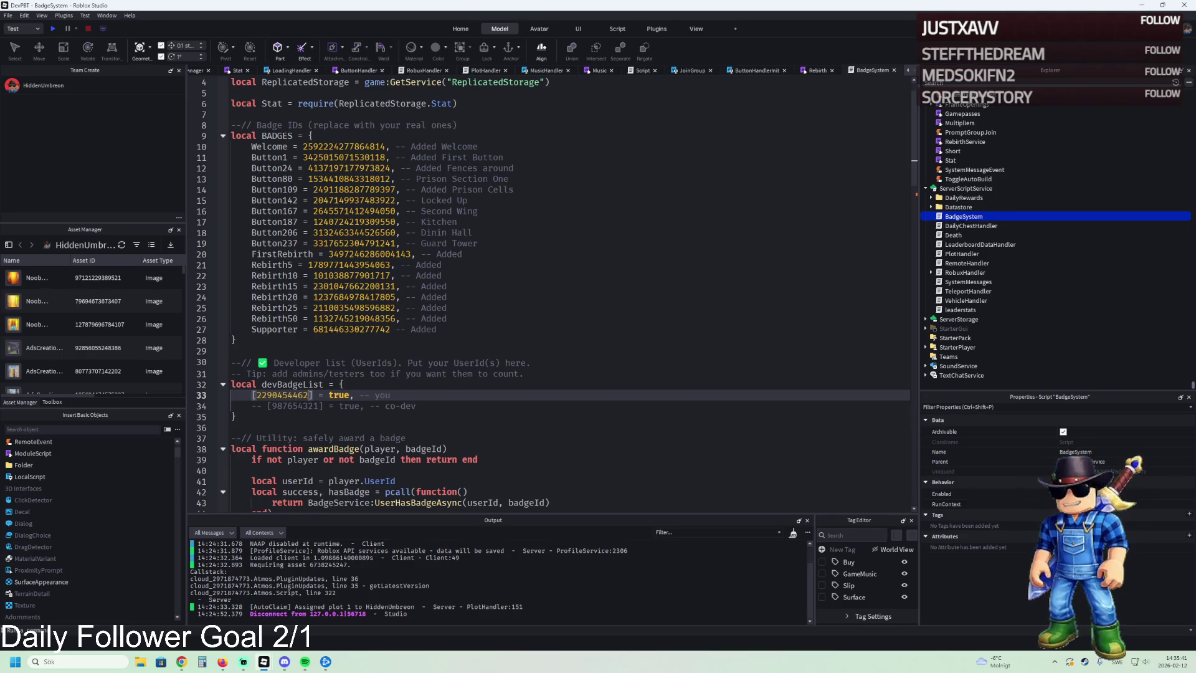
pyautogui.scroll(-2, 280, 274)
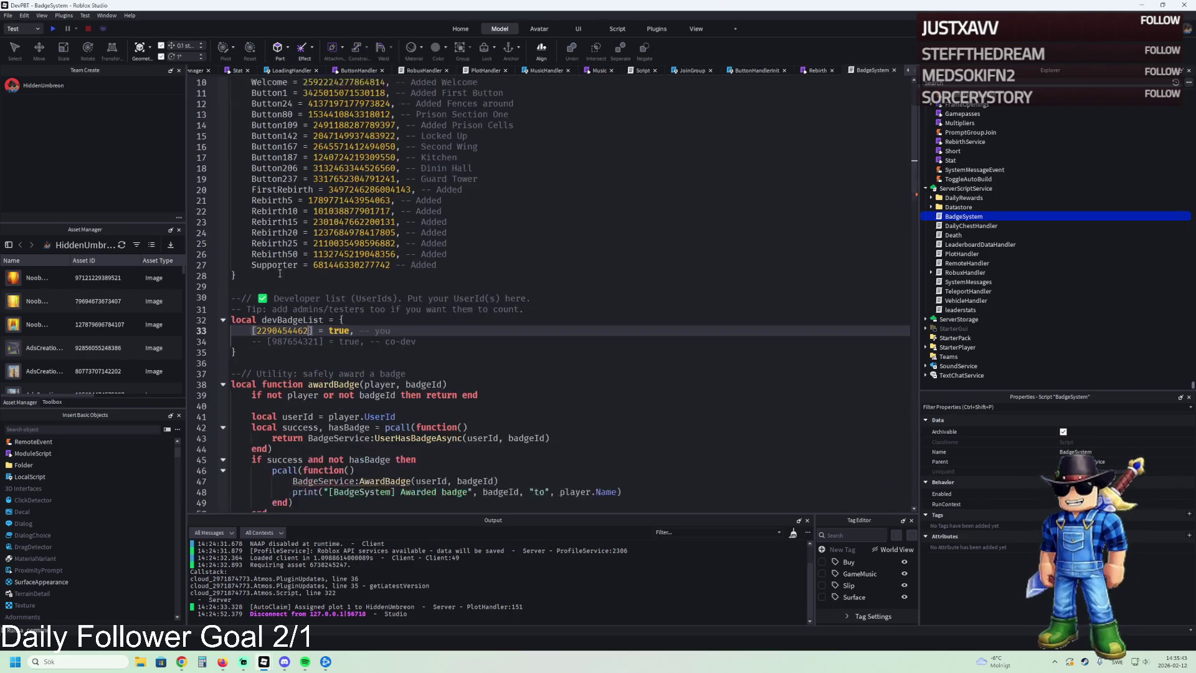
pyautogui.scroll(-1, 313, 287)
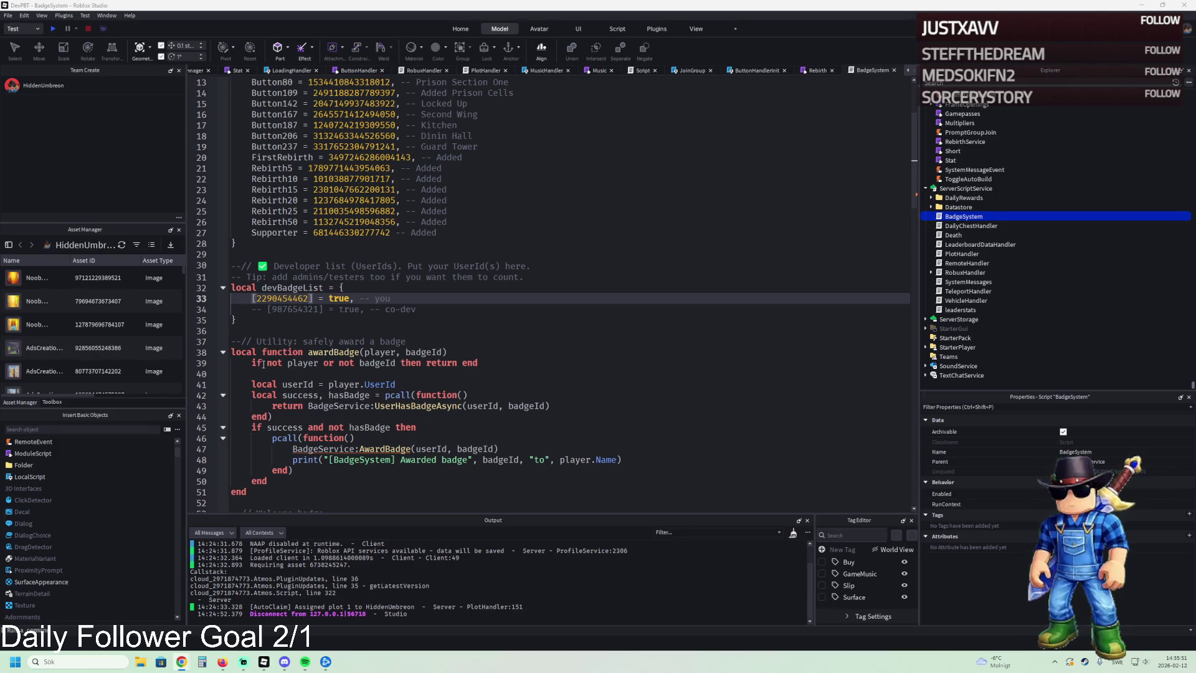
pyautogui.scroll(-1, 287, 439)
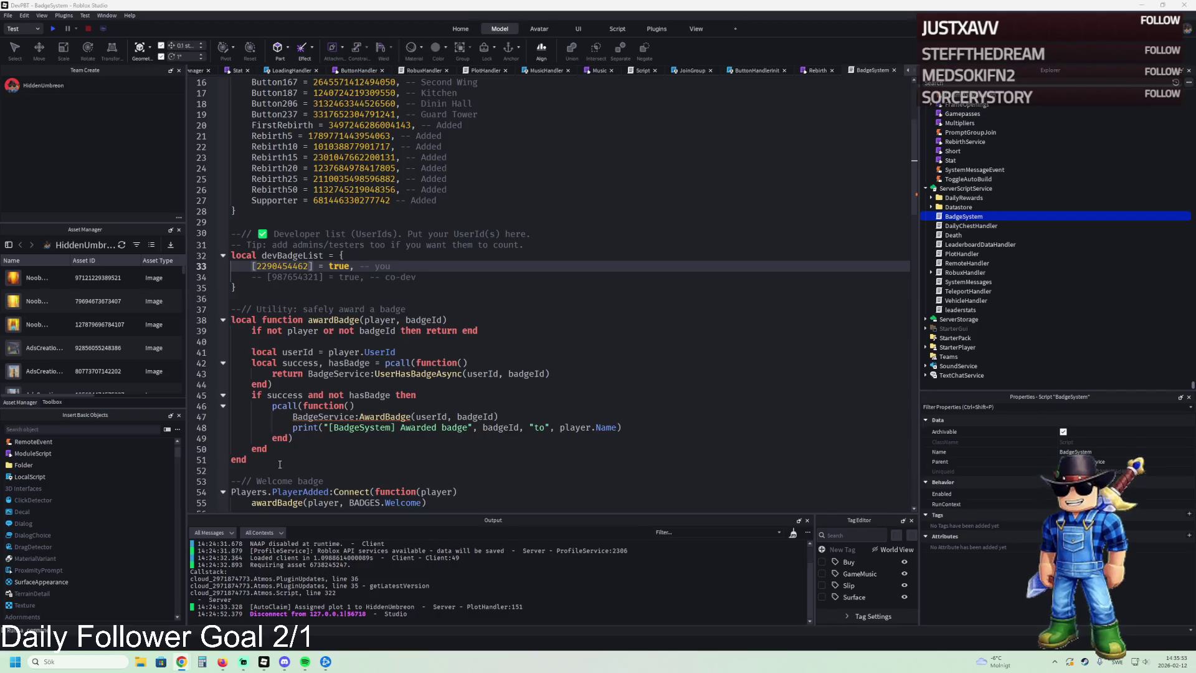
pyautogui.click(280, 464)
# Step: Paste the handleMeetDevOnJoin function after the awardBadge function's end on line 51
pyautogui.write('--// ✅ MeetDev logic (awards when dev is present) local function handleMeetDevOnJoin(joiningPlayer: Player)     -- If the joining player is a dev: award everyone currently in-server     if devBadgeList[joiningPlayer.UserId] then         for _, otherPlayer in ipairs(Players:GetPlayers()) do             awardBadge(otherPlayer, BADGES.MeetDev)         end     end      -- If any dev is already in-server: award the joining player     for _, otherPlayer in ipairs(Players:GetPlayers()) do         if devBadgeList[otherPlayer.UserId] then             awardBadge(joiningPlayer, BADGES.MeetDev)             break         end     end end')
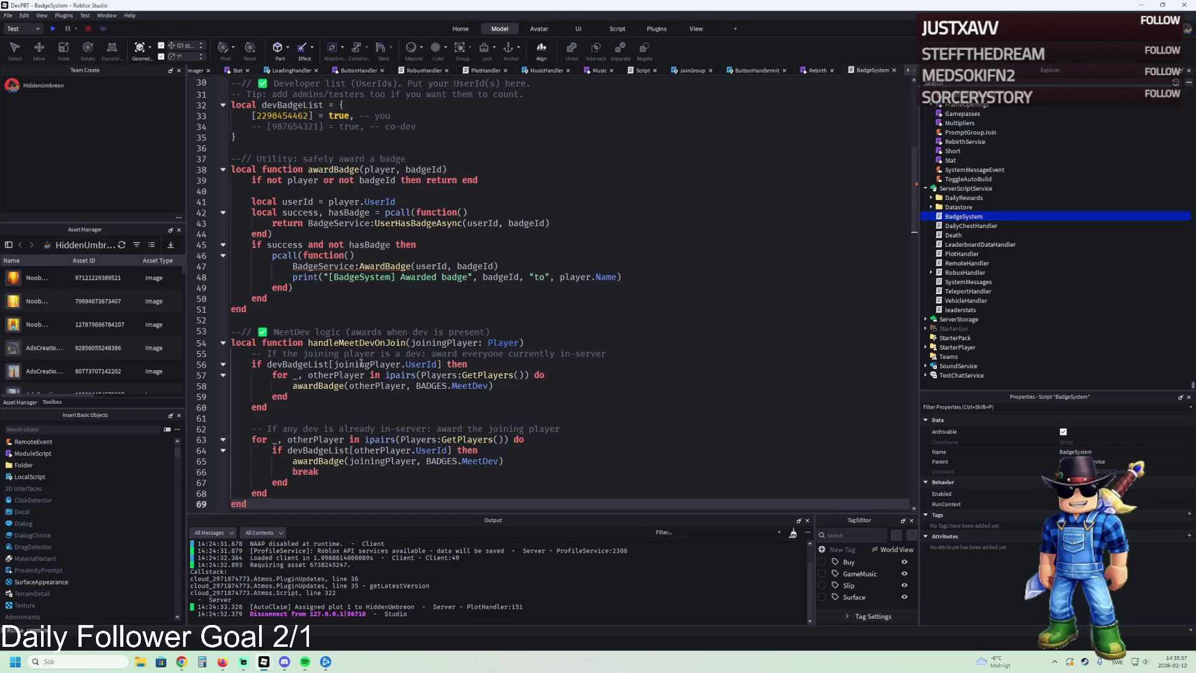
pyautogui.scroll(-3, 402, 371)
pyautogui.scroll(-1, 402, 371)
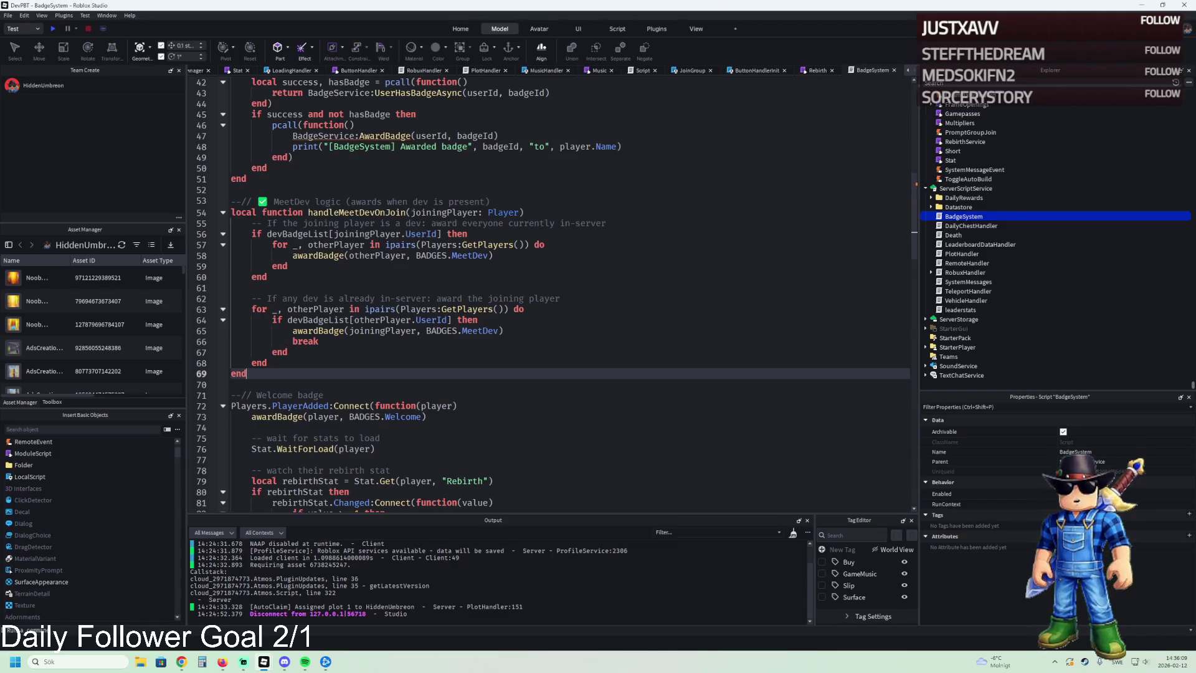
pyautogui.scroll(9, 396, 281)
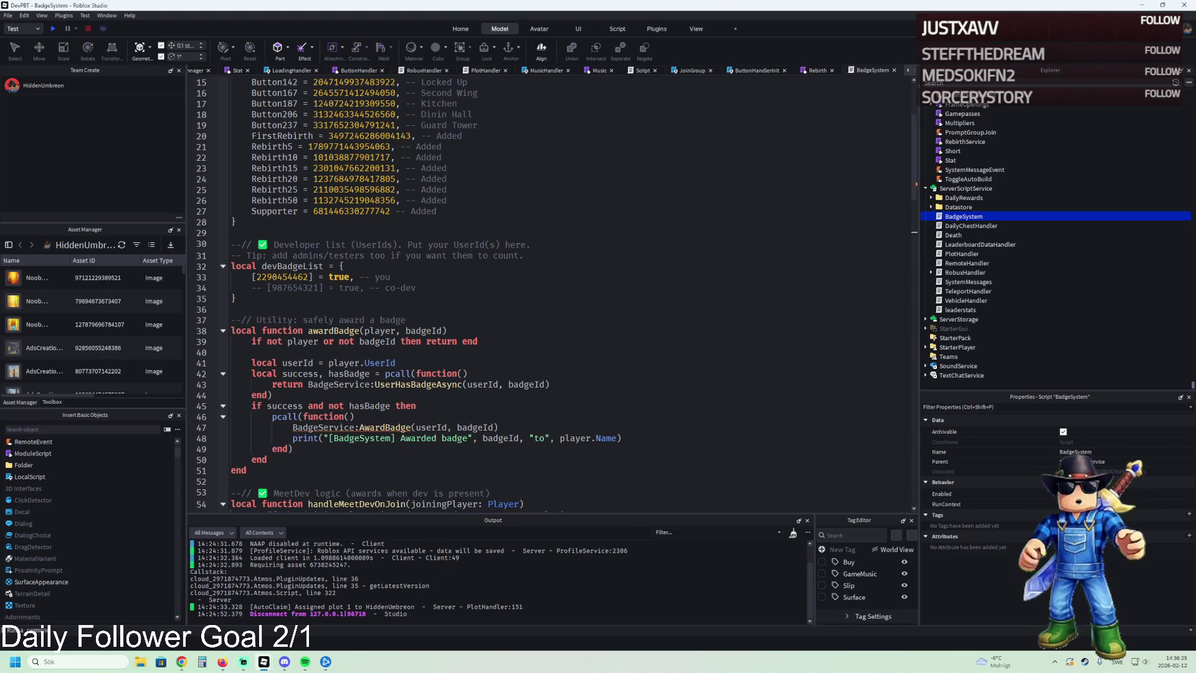
pyautogui.click(455, 212)
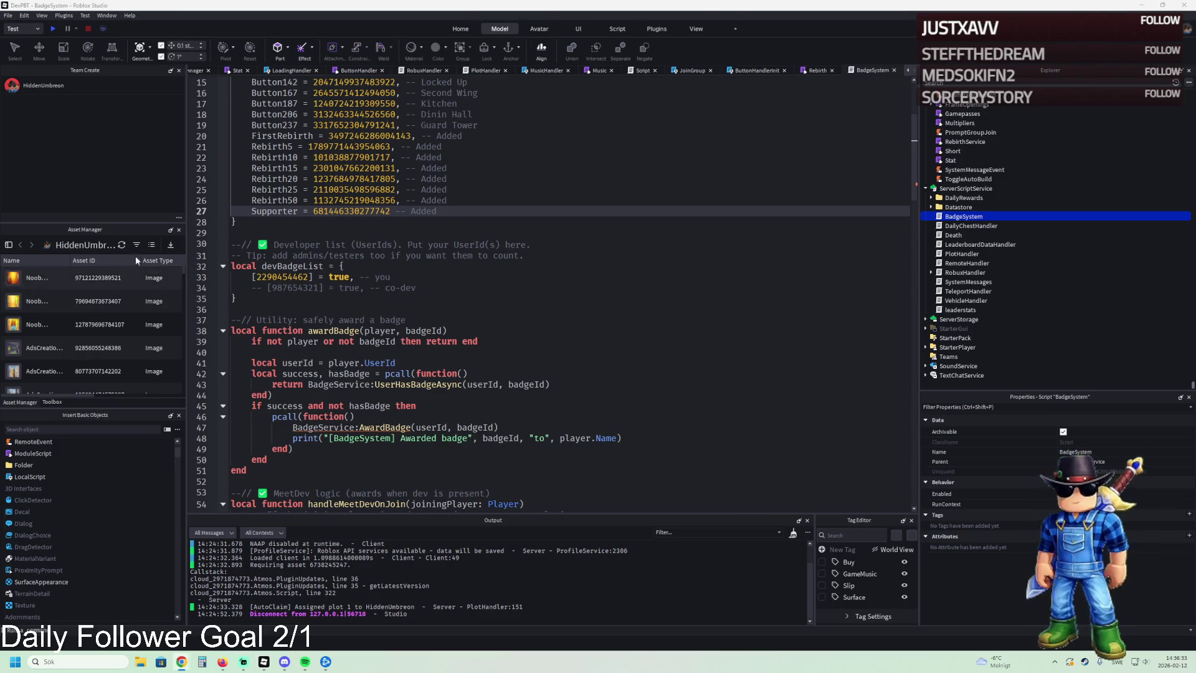
# Step: Add a MeetDev entry after Supporter in BADGES, fix the commas, and paste its real badge ID
pyautogui.press('Return')
pyautogui.hotkey('ctrl', 'v')
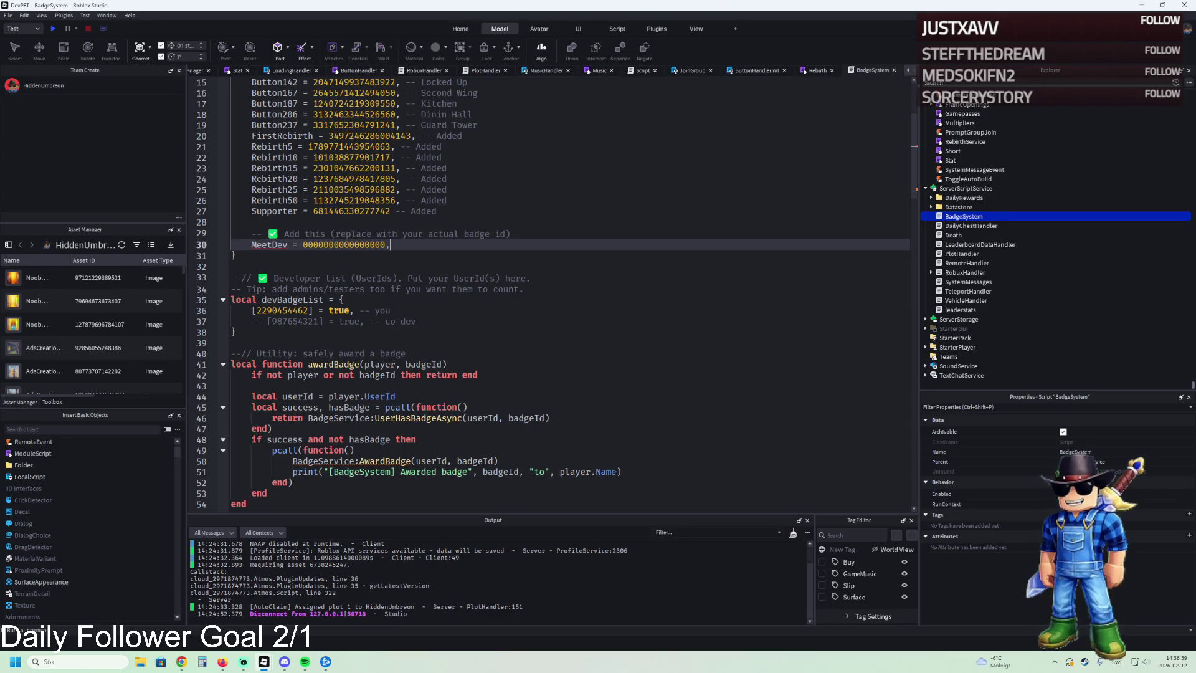
pyautogui.click(395, 210)
pyautogui.write(',')
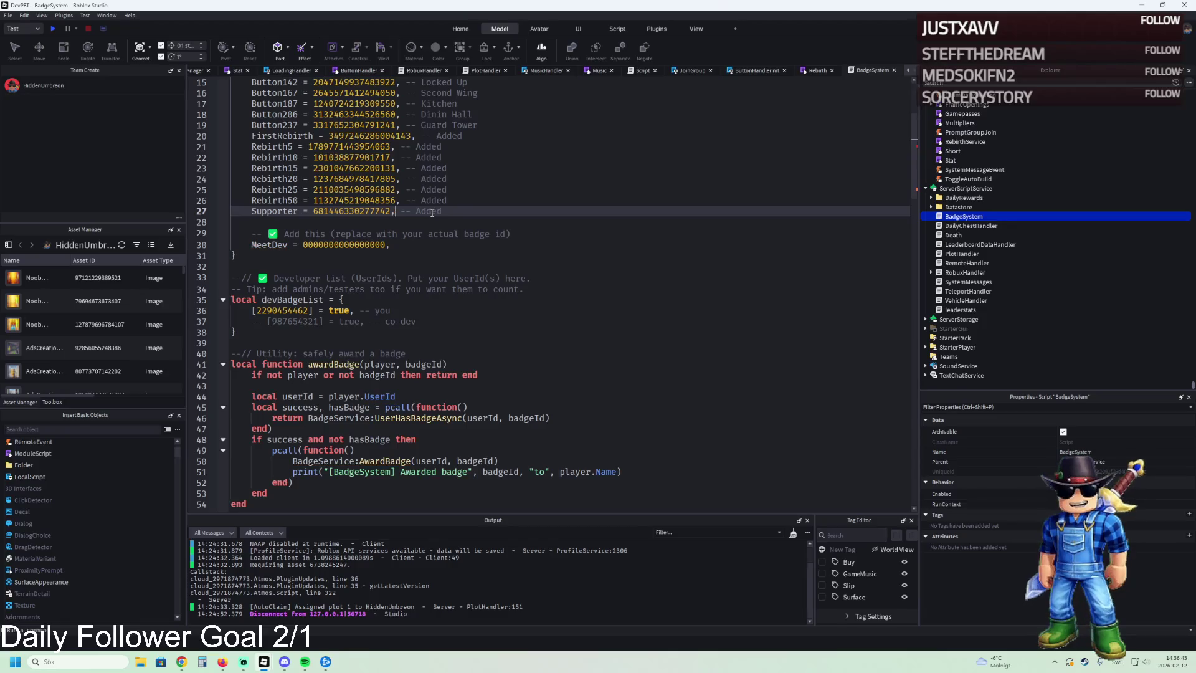
pyautogui.click(419, 246)
pyautogui.press('BackSpace')
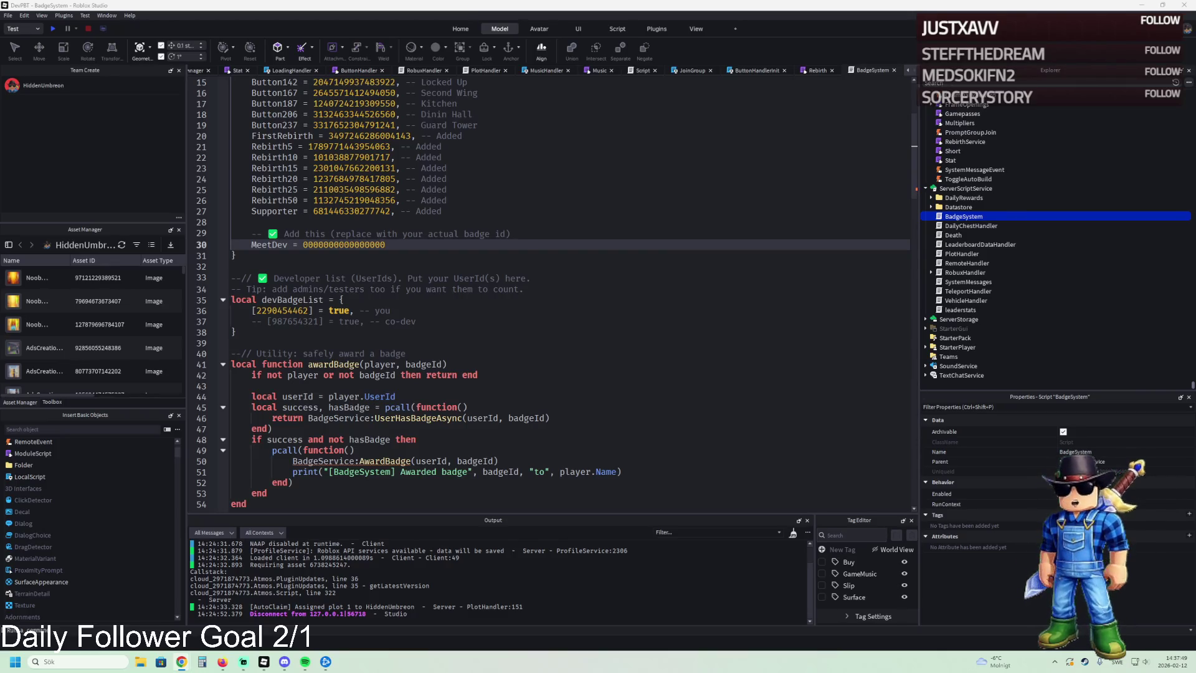
pyautogui.doubleClick(337, 244)
pyautogui.hotkey('ctrl', 'v')
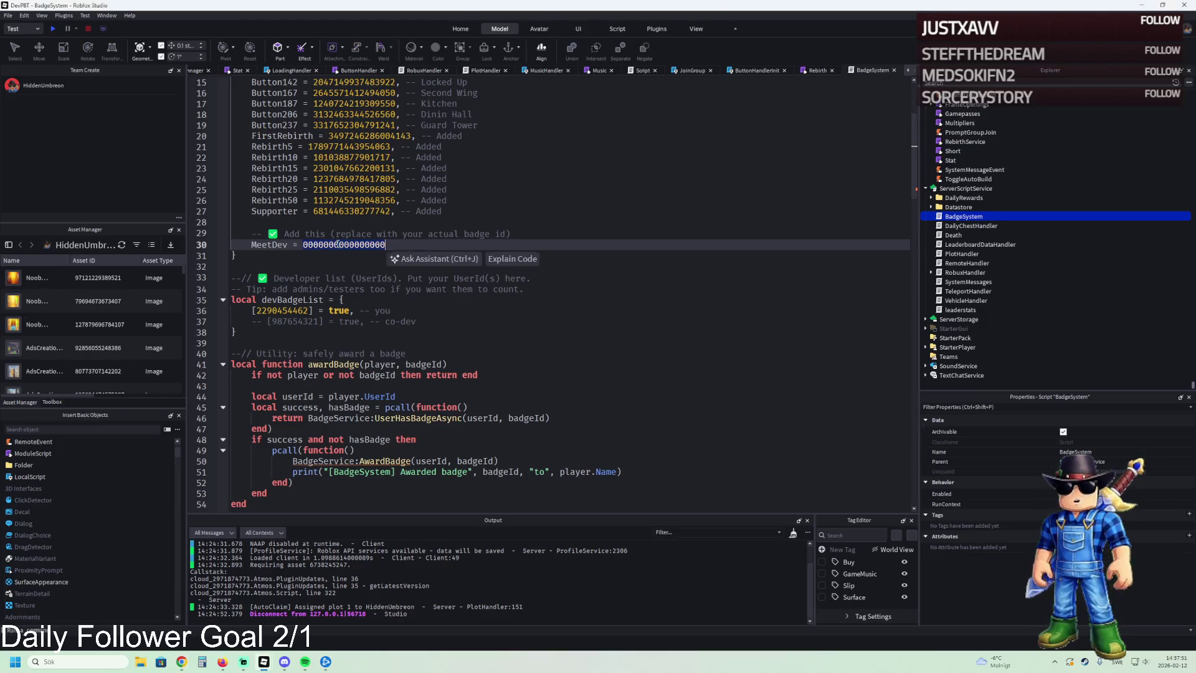